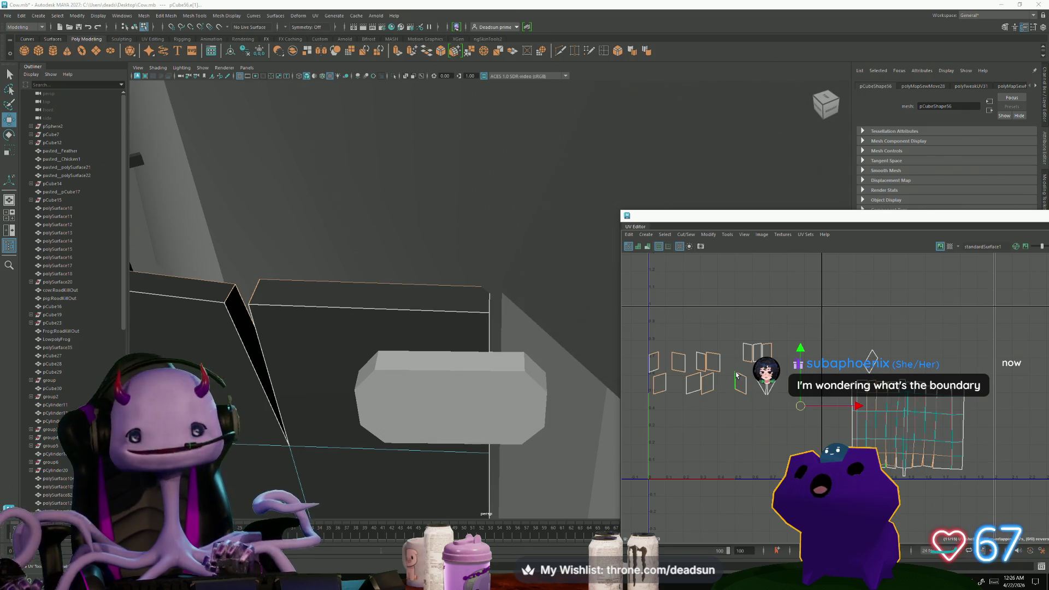
# Switch the door panel to edge selection and frame its side face.
pyautogui.moveTo(363, 410)
pyautogui.keyDown('alt'); pyautogui.mouseDown()
pyautogui.moveTo(312, 403)
pyautogui.moveTo(405, 410)
pyautogui.moveTo(297, 379)
pyautogui.moveTo(474, 421)
pyautogui.moveTo(354, 403)
pyautogui.moveTo(360, 372)
pyautogui.mouseUp(); pyautogui.keyUp('alt')
pyautogui.moveTo(360, 371); pyautogui.dragTo(383, 339, button='right')
pyautogui.click(392, 437)
pyautogui.rightClick(381, 331)
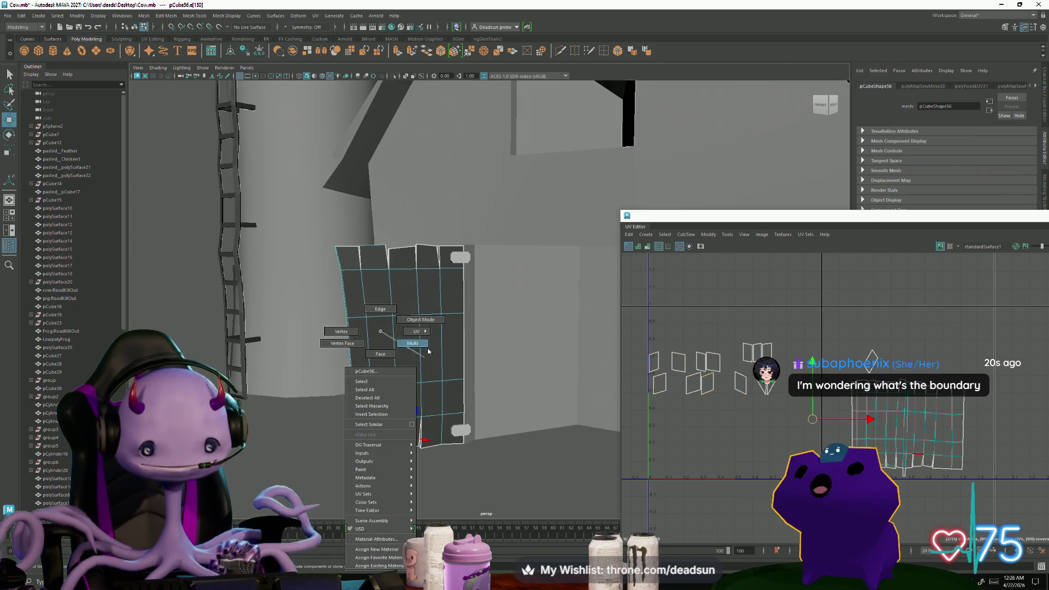
pyautogui.moveTo(381, 335)
pyautogui.keyDown('alt'); pyautogui.mouseDown()
pyautogui.moveTo(286, 382)
pyautogui.moveTo(462, 479)
pyautogui.moveTo(367, 445)
pyautogui.moveTo(416, 437)
pyautogui.moveTo(411, 460)
pyautogui.moveTo(403, 305)
pyautogui.mouseUp(); pyautogui.keyUp('alt')
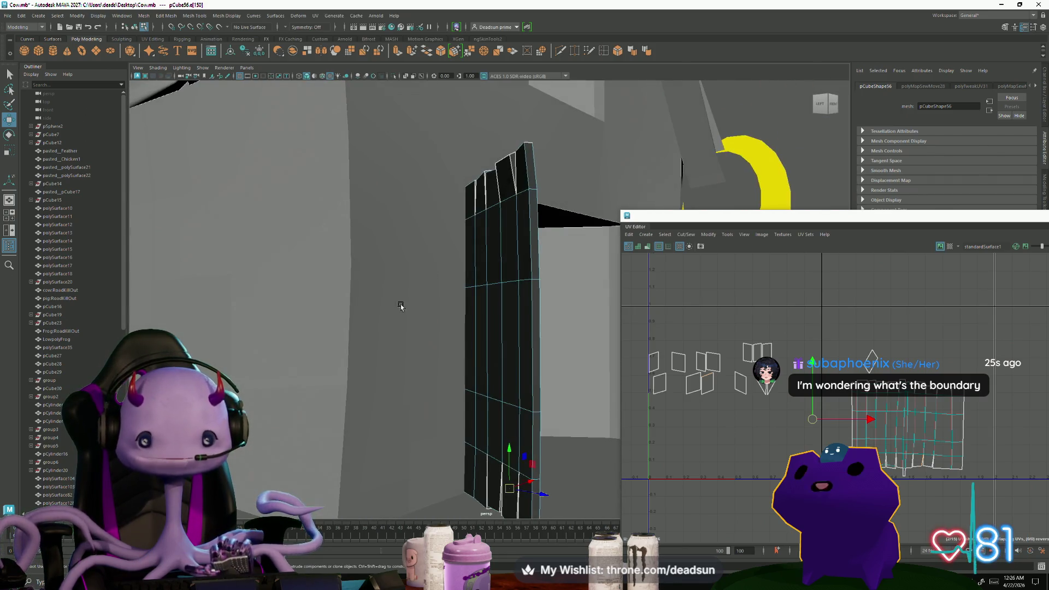
# Cut a diagonal edge across the door panel's side face with Multi-Cut.
pyautogui.click(561, 51)
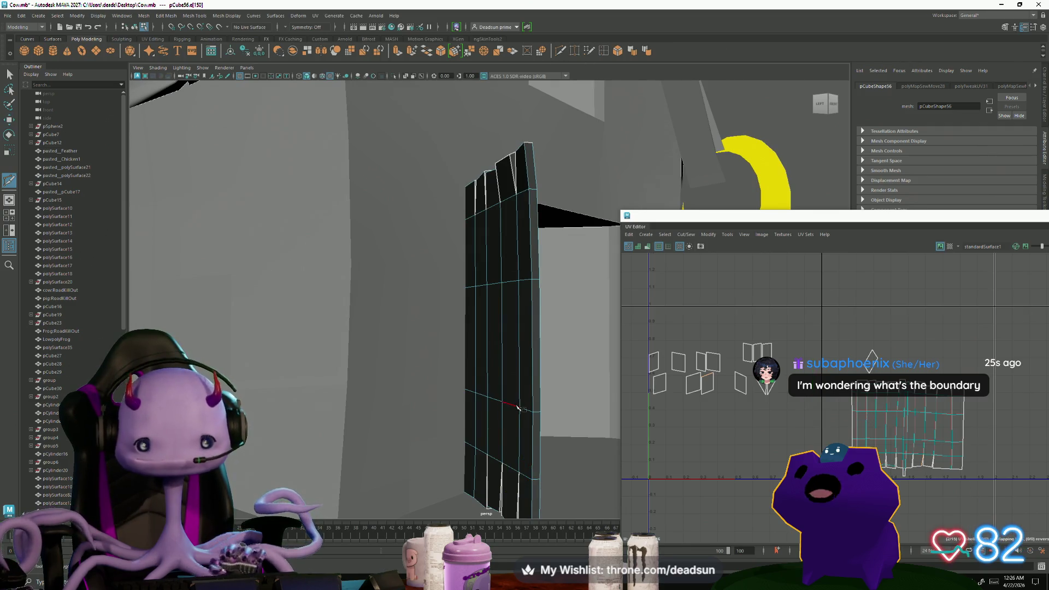
pyautogui.click(532, 350)
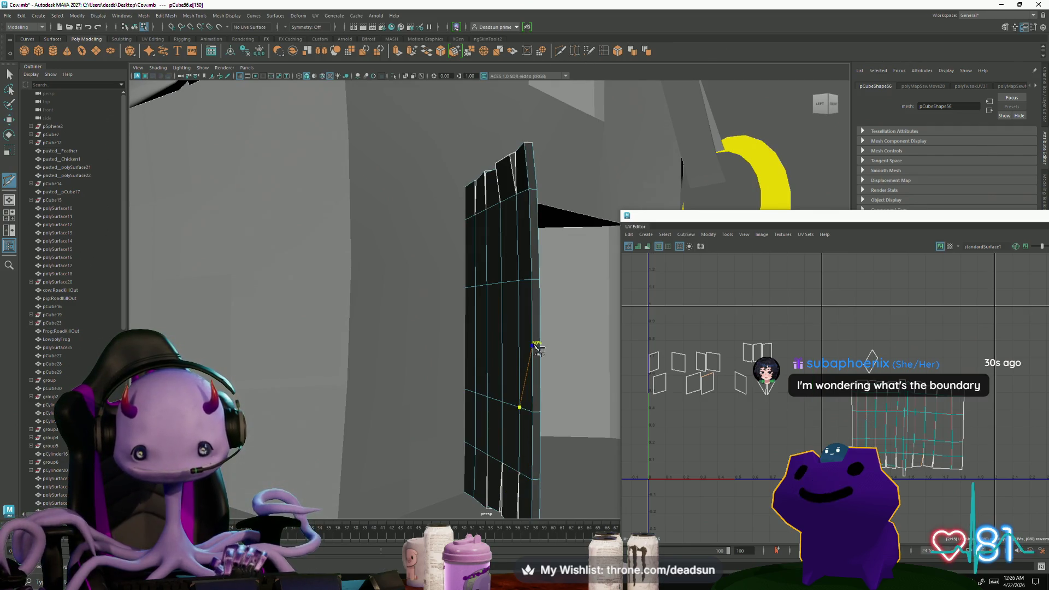
pyautogui.keyDown('alt'); pyautogui.moveTo(541, 348); pyautogui.dragTo(452, 384); pyautogui.keyUp('alt')
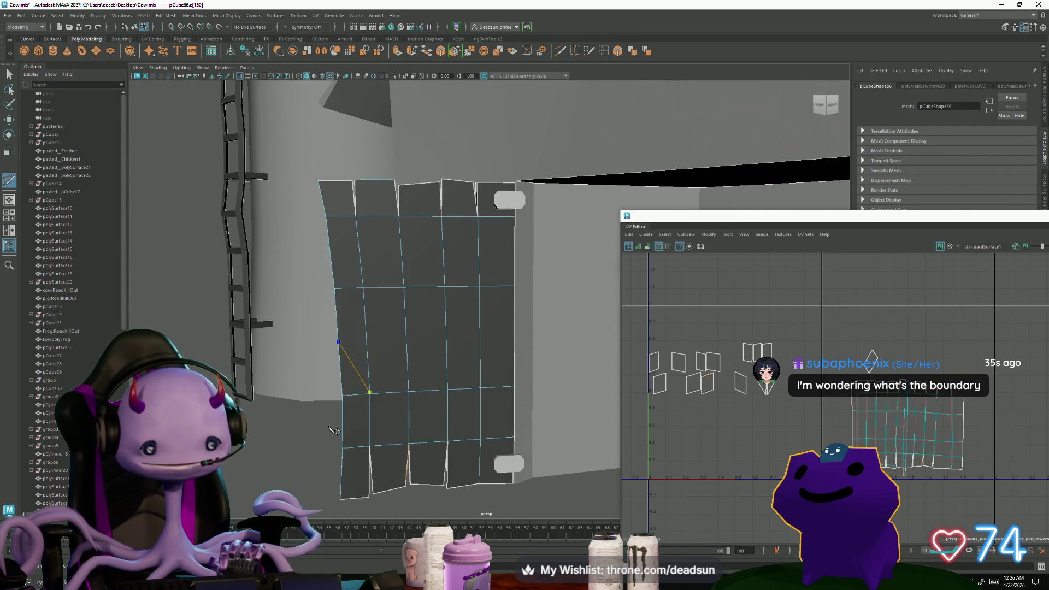
pyautogui.keyDown('alt'); pyautogui.moveTo(332, 430); pyautogui.dragTo(400, 380); pyautogui.keyUp('alt')
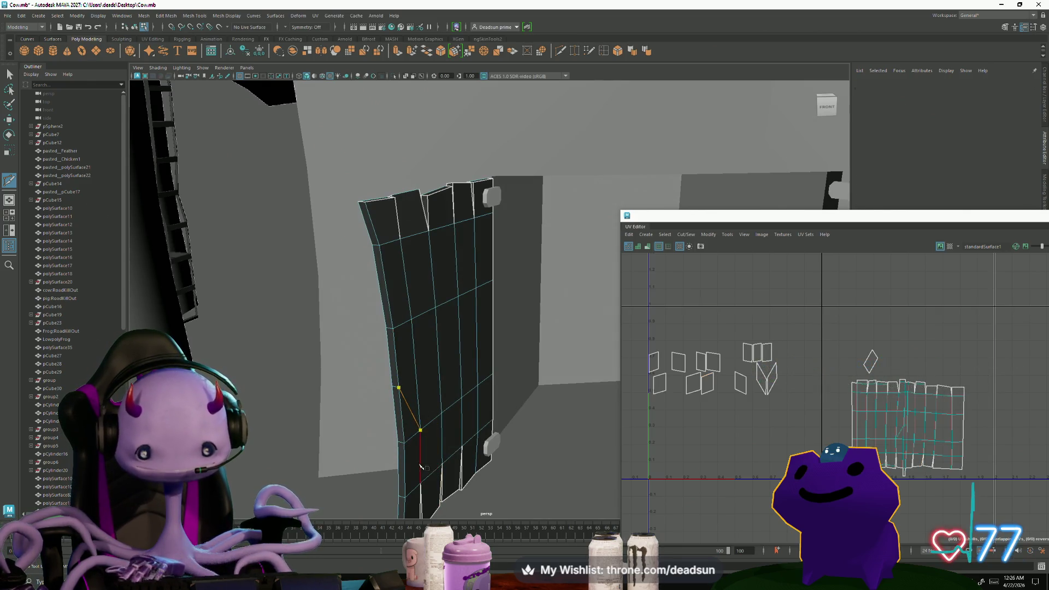
pyautogui.click(9, 74)
# Select a vertical panel edge, then return the panel to Object Mode.
pyautogui.moveTo(393, 382)
pyautogui.keyDown('alt'); pyautogui.mouseDown()
pyautogui.moveTo(342, 354)
pyautogui.moveTo(316, 382)
pyautogui.moveTo(351, 304)
pyautogui.mouseUp(); pyautogui.keyUp('alt')
pyautogui.click(352, 358)
pyautogui.press('w')
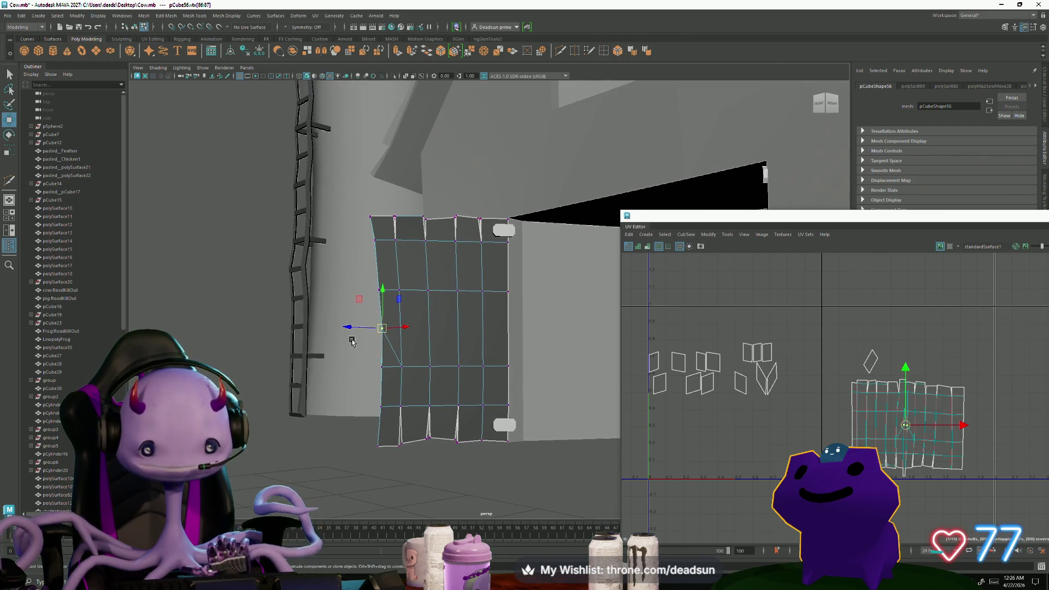
pyautogui.moveTo(434, 321); pyautogui.dragTo(478, 309, button='right')
pyautogui.moveTo(436, 457)
pyautogui.keyDown('alt'); pyautogui.mouseDown()
pyautogui.moveTo(426, 452)
pyautogui.moveTo(462, 431)
pyautogui.moveTo(368, 442)
pyautogui.moveTo(352, 425)
pyautogui.mouseUp(); pyautogui.keyUp('alt')
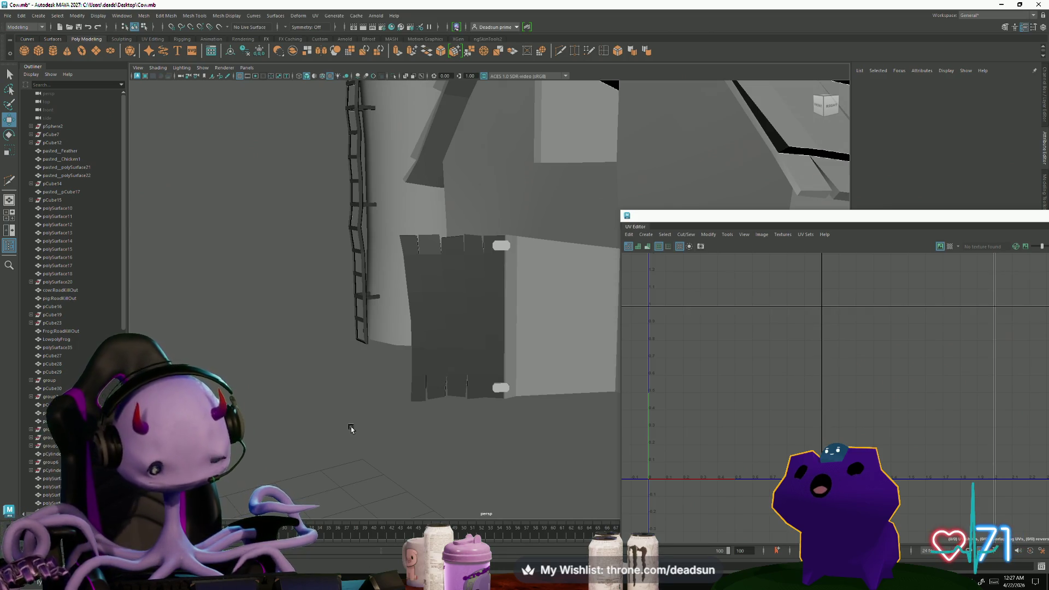
# Select the door panel and Move and Sew a vertical UV edge on its shell.
pyautogui.click(415, 388)
pyautogui.moveTo(480, 386)
pyautogui.keyDown('alt'); pyautogui.mouseDown()
pyautogui.moveTo(402, 421)
pyautogui.moveTo(519, 421)
pyautogui.mouseUp(); pyautogui.keyUp('alt')
pyautogui.keyDown('alt'); pyautogui.moveTo(808, 432); pyautogui.dragTo(714, 431, button='middle'); pyautogui.keyUp('alt')
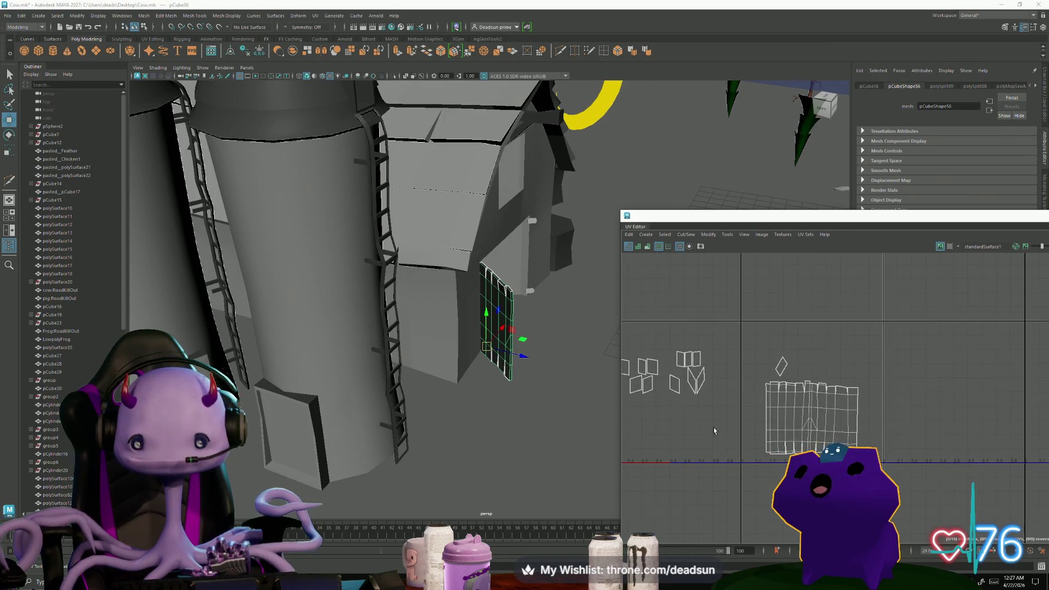
pyautogui.scroll(6, 732, 445)
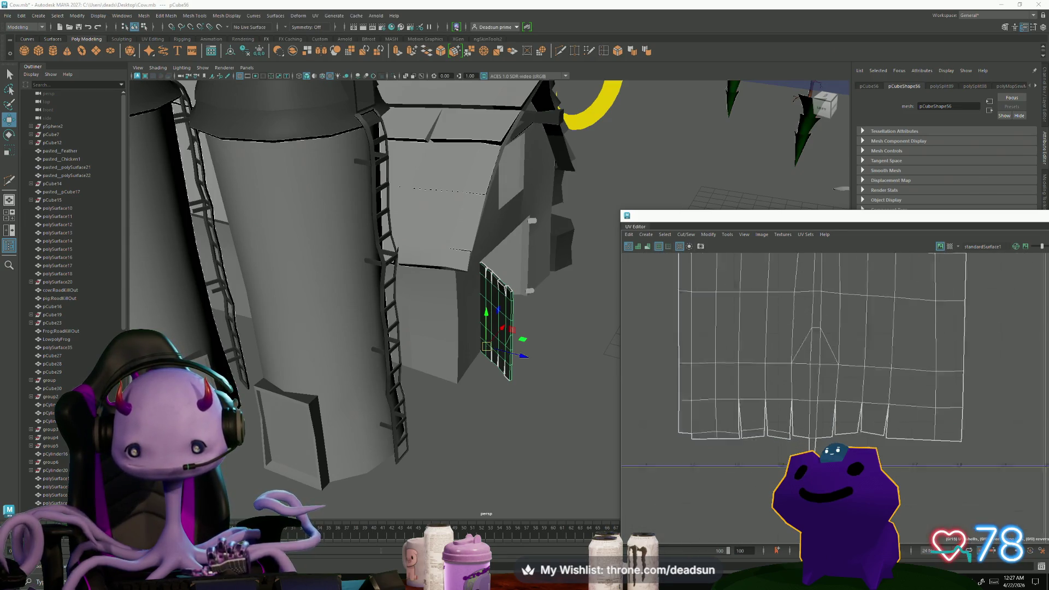
pyautogui.press('F10')
pyautogui.click(708, 379)
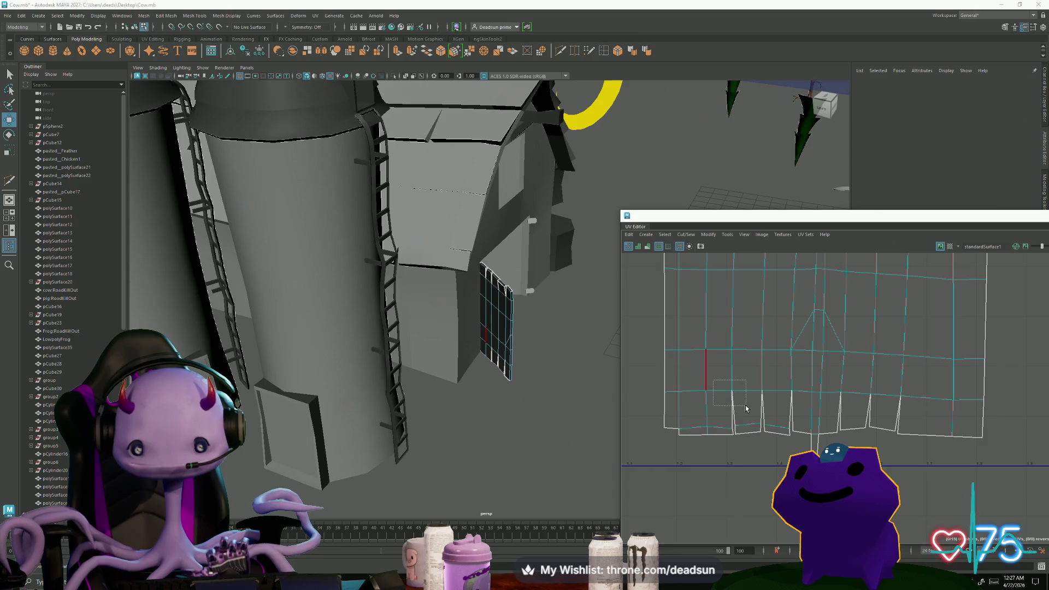
pyautogui.keyDown('shift'); pyautogui.moveTo(747, 409); pyautogui.dragTo(727, 382, button='right'); pyautogui.keyUp('shift')
# Select the split edges along the door panel's side in the viewport.
pyautogui.moveTo(491, 383)
pyautogui.keyDown('alt'); pyautogui.mouseDown()
pyautogui.moveTo(428, 392)
pyautogui.moveTo(448, 389)
pyautogui.mouseUp(); pyautogui.keyUp('alt')
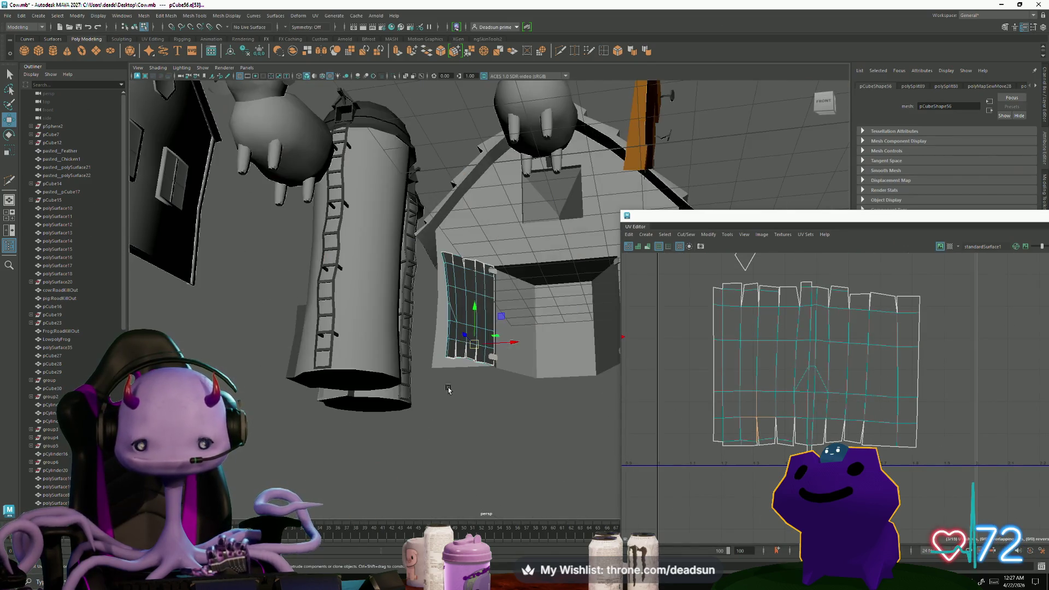
pyautogui.scroll(-5, 702, 387)
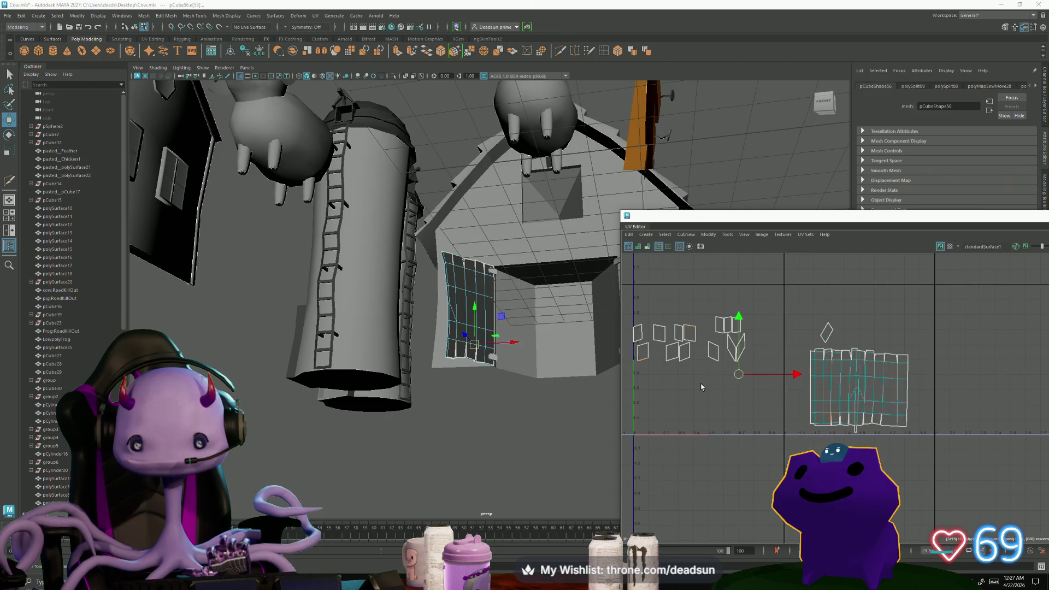
pyautogui.scroll(-1, 701, 387)
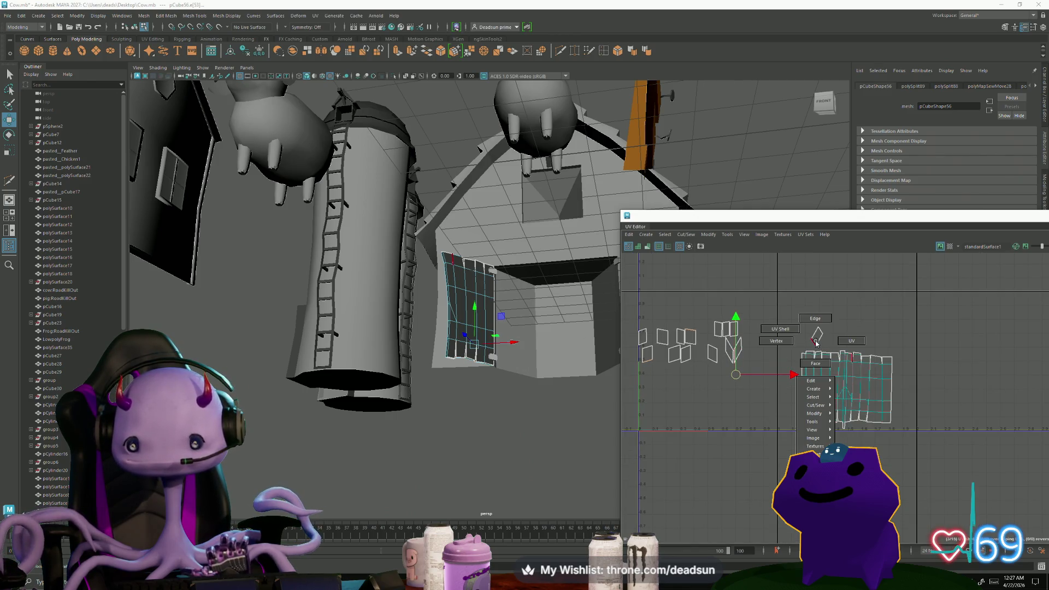
pyautogui.moveTo(490, 366)
pyautogui.keyDown('alt'); pyautogui.mouseDown()
pyautogui.moveTo(468, 346)
pyautogui.moveTo(457, 391)
pyautogui.moveTo(445, 370)
pyautogui.moveTo(447, 387)
pyautogui.mouseUp(); pyautogui.keyUp('alt')
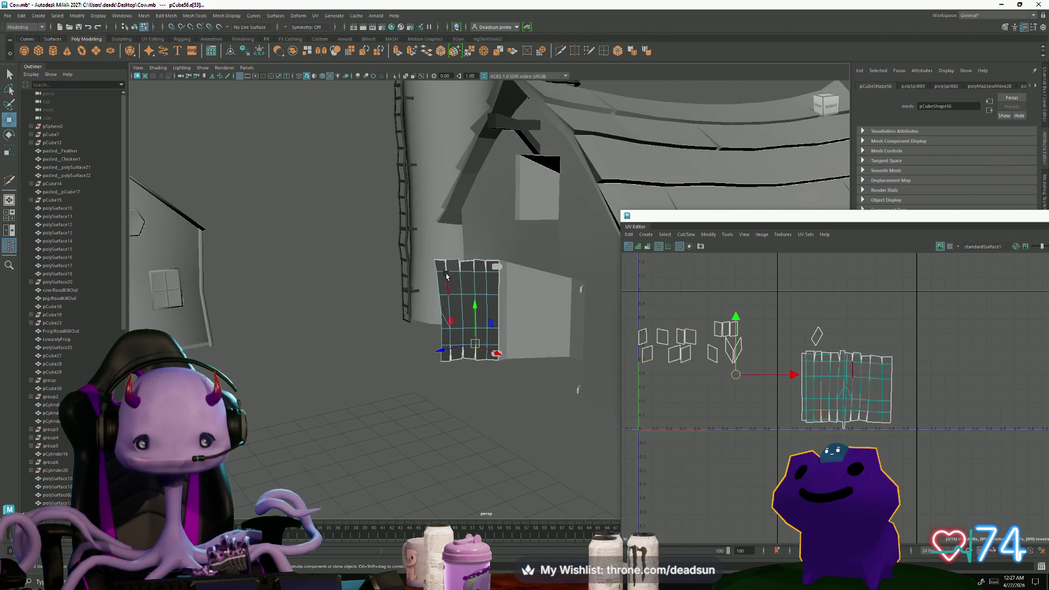
pyautogui.click(492, 356)
pyautogui.moveTo(493, 356)
pyautogui.keyDown('alt'); pyautogui.mouseDown()
pyautogui.moveTo(518, 356)
pyautogui.moveTo(462, 346)
pyautogui.moveTo(490, 346)
pyautogui.mouseUp(); pyautogui.keyUp('alt')
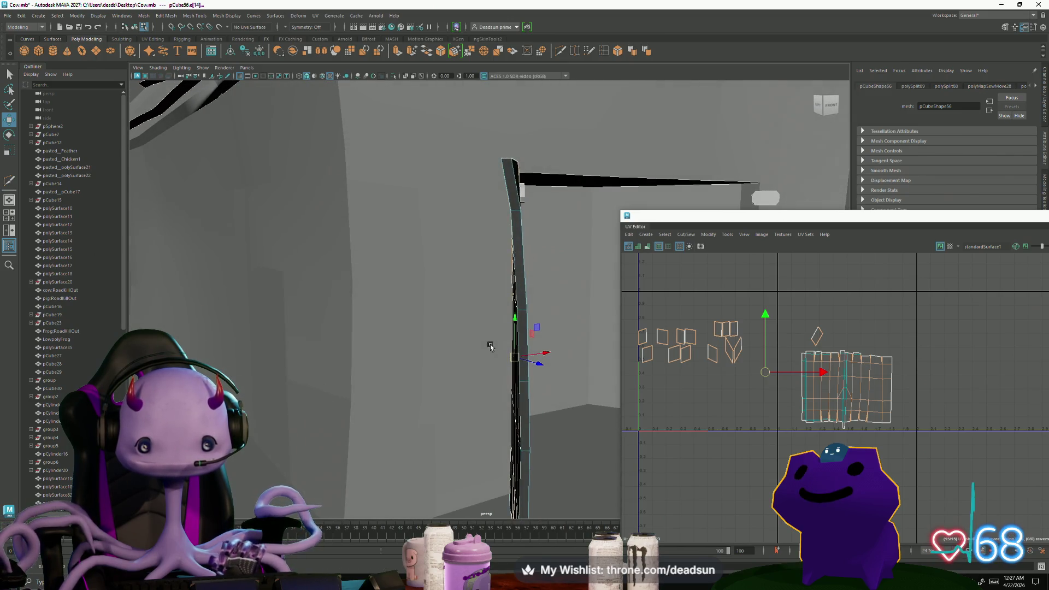
pyautogui.keyDown('shift'); pyautogui.click(515, 471); pyautogui.keyUp('shift')
pyautogui.moveTo(483, 477)
pyautogui.keyDown('alt'); pyautogui.mouseDown()
pyautogui.moveTo(459, 333)
pyautogui.moveTo(464, 342)
pyautogui.mouseUp(); pyautogui.keyUp('alt')
pyautogui.moveTo(467, 292)
pyautogui.mouseDown()
pyautogui.moveTo(489, 321)
pyautogui.moveTo(494, 293)
pyautogui.mouseUp()
# Frame the door shell in the UV Editor and box-select the UV edges along its top.
pyautogui.press('f')
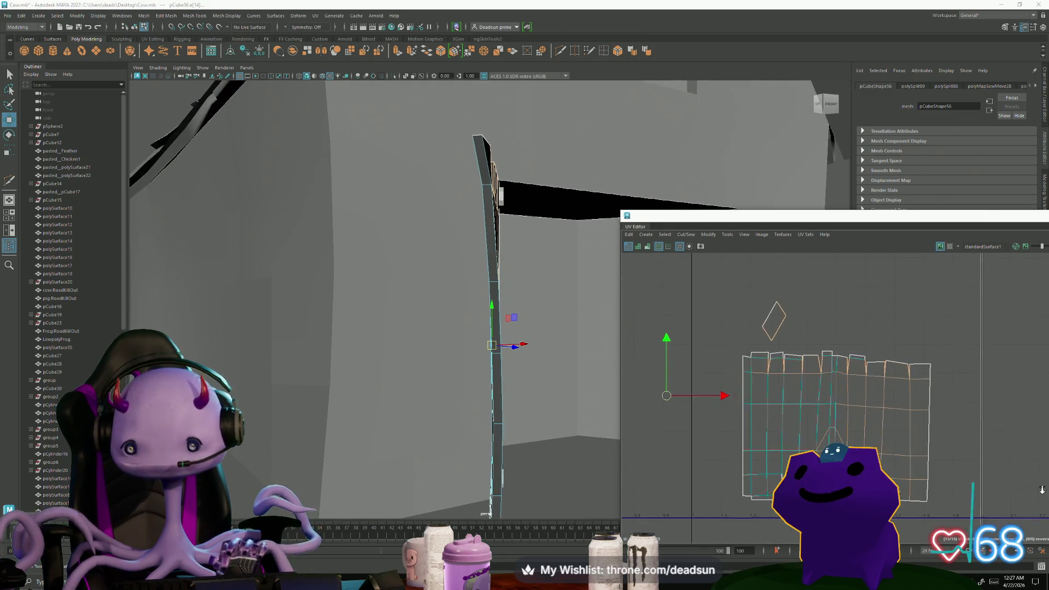
pyautogui.keyDown('alt'); pyautogui.moveTo(771, 377); pyautogui.dragTo(746, 353, button='middle'); pyautogui.keyUp('alt')
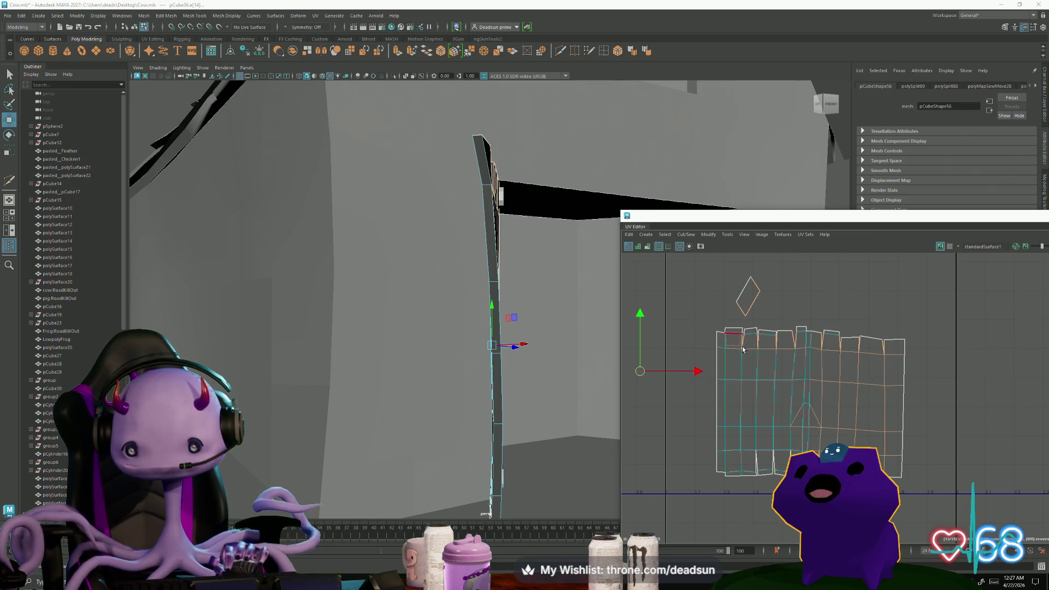
pyautogui.moveTo(743, 351); pyautogui.dragTo(798, 373)
pyautogui.scroll(-2, 844, 436)
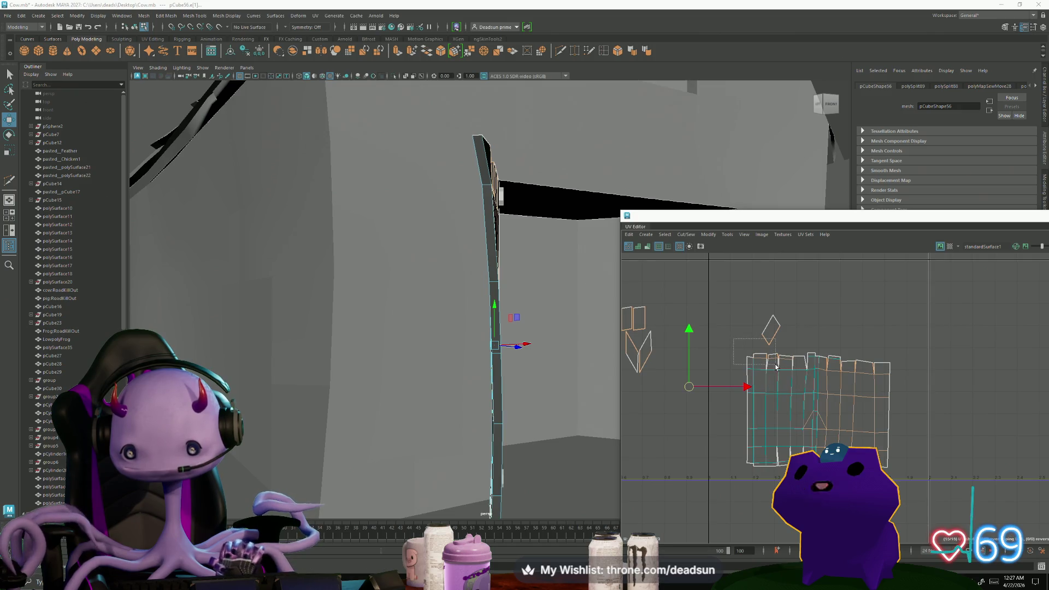
pyautogui.moveTo(741, 352); pyautogui.dragTo(803, 381)
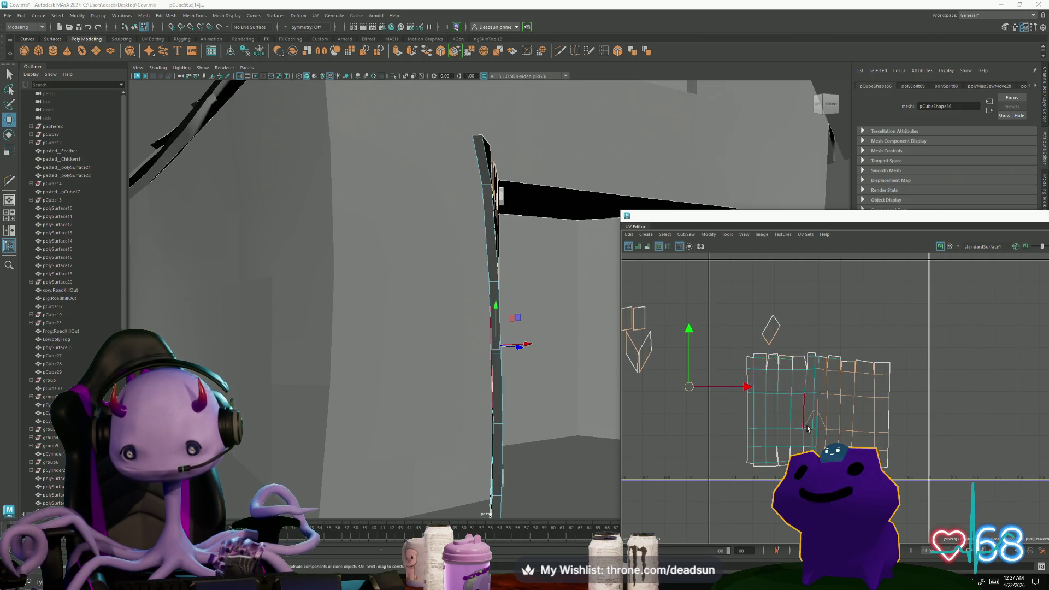
pyautogui.keyDown('alt'); pyautogui.moveTo(807, 429); pyautogui.dragTo(798, 394, button='middle'); pyautogui.keyUp('alt')
pyautogui.scroll(2, 798, 394)
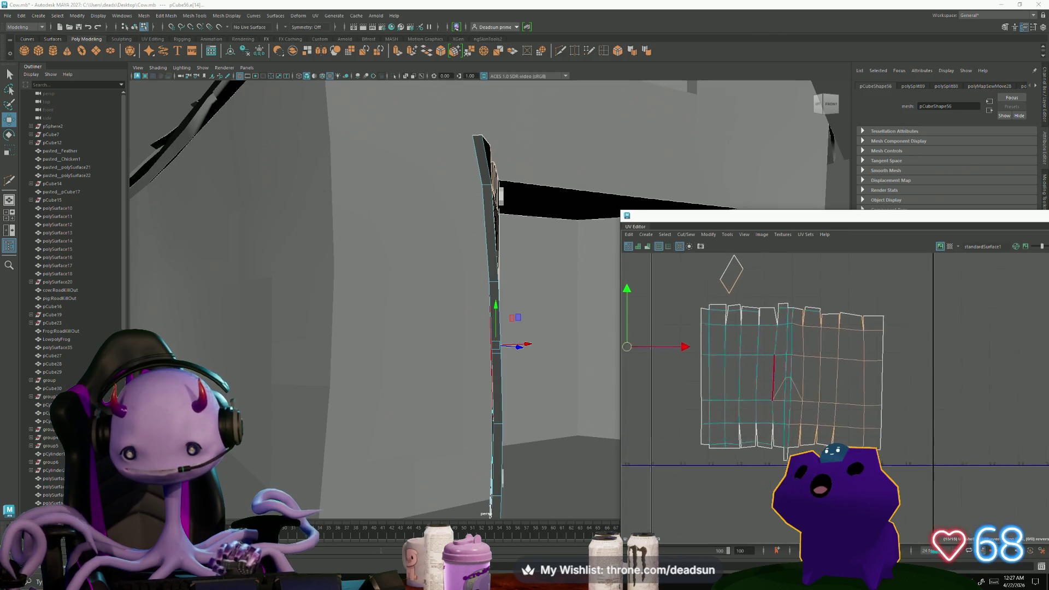
# Join the selected edges with Cut/Sew > Move and Sew, then select the whole door UV shell.
pyautogui.click(686, 234)
pyautogui.click(695, 316)
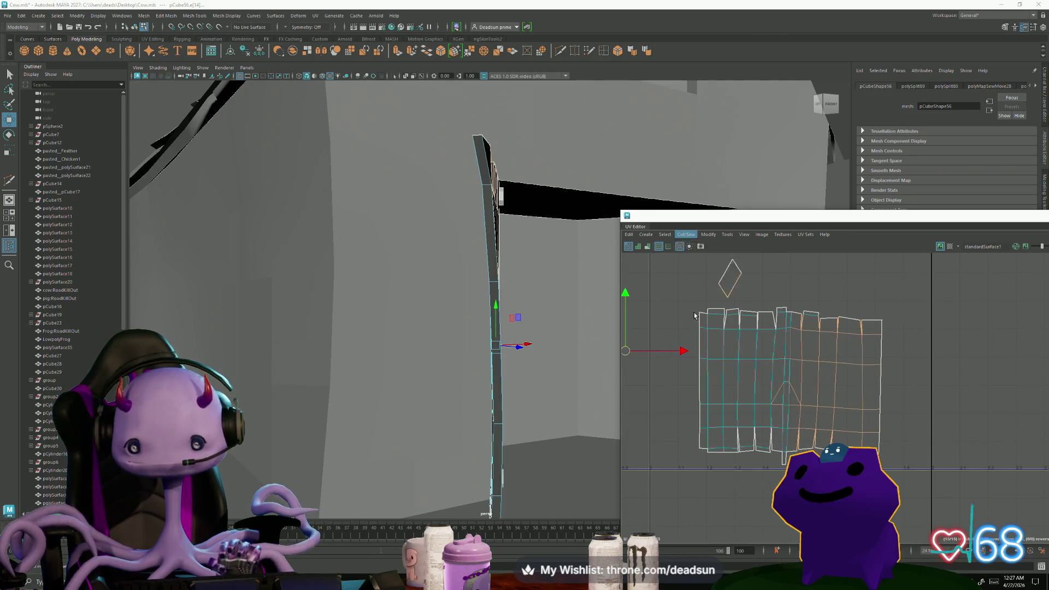
pyautogui.scroll(-2, 838, 374)
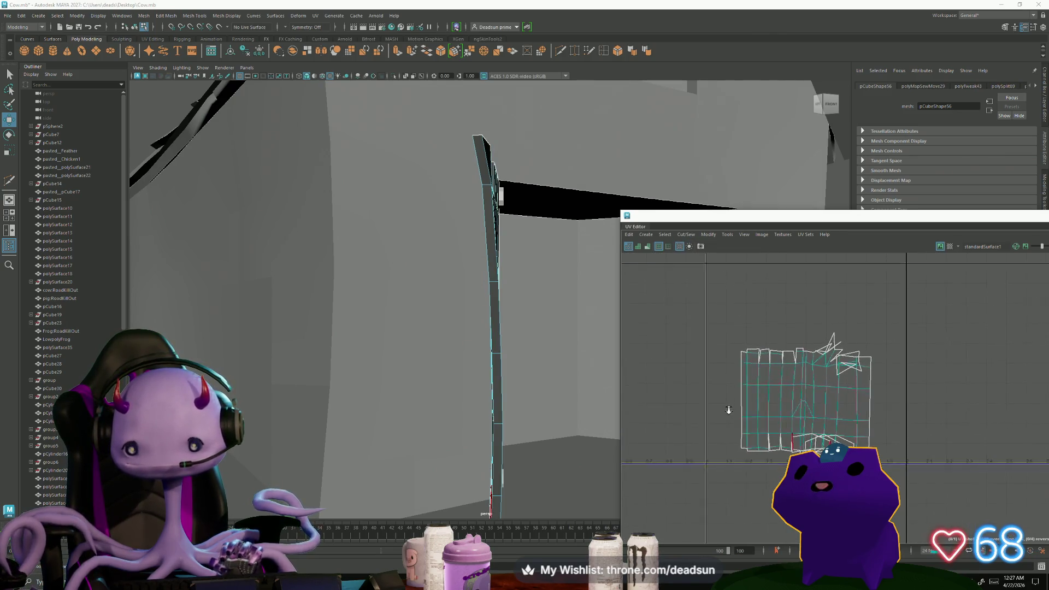
pyautogui.doubleClick(837, 375)
# Apply Modify > Unfold to the door shell, then undo the unfold.
pyautogui.click(708, 235)
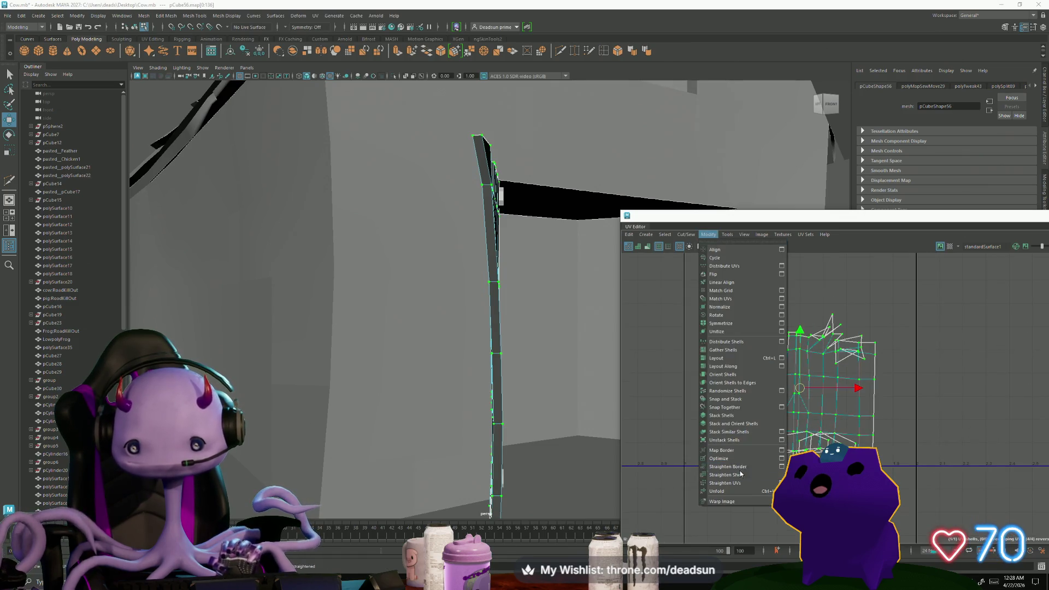
pyautogui.click(717, 491)
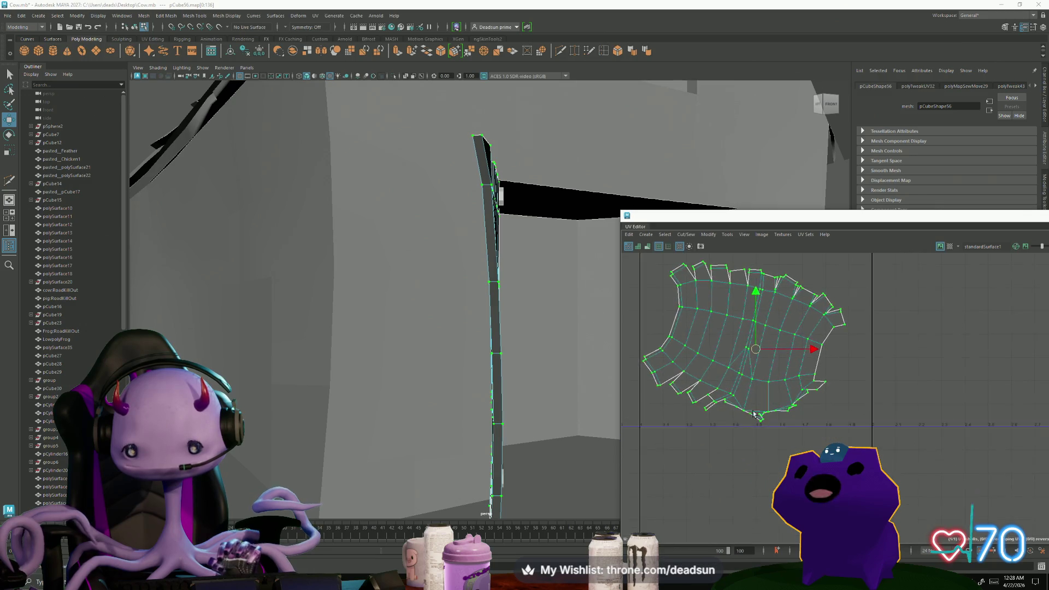
pyautogui.scroll(3, 754, 413)
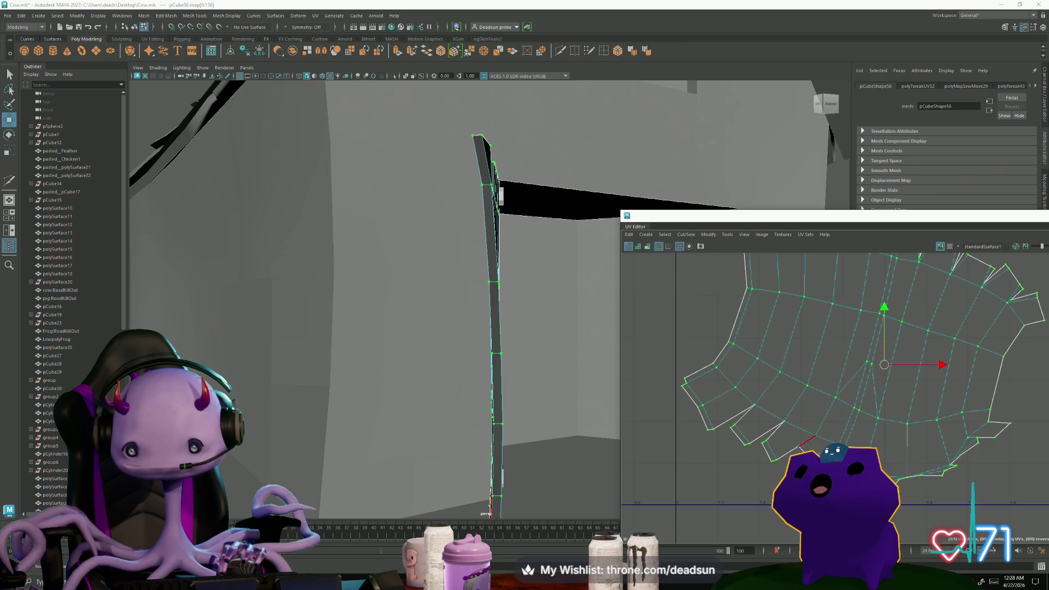
pyautogui.scroll(-3, 717, 395)
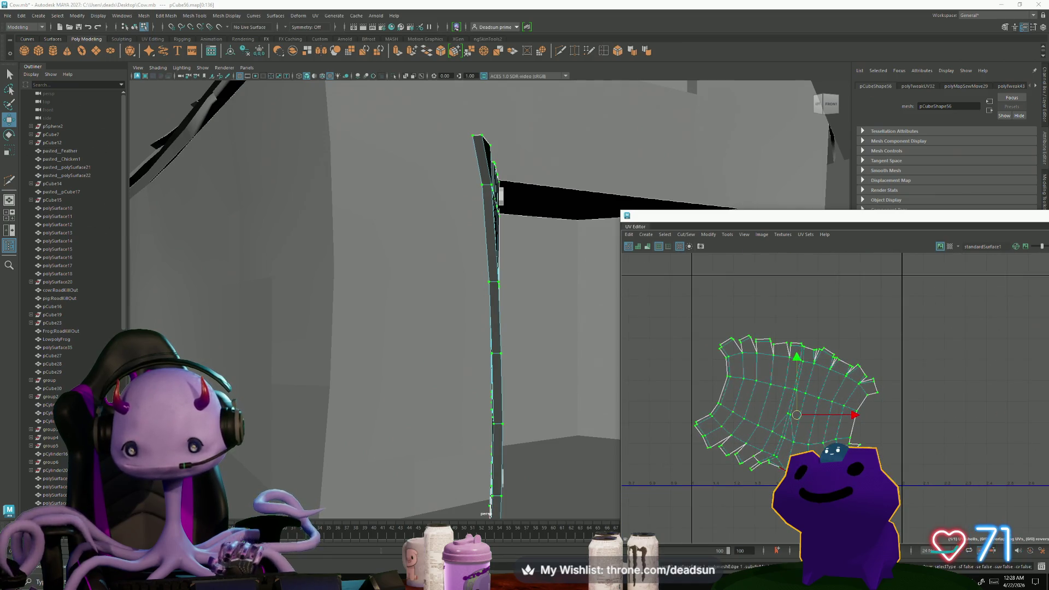
pyautogui.hotkey('ctrl', 'u')
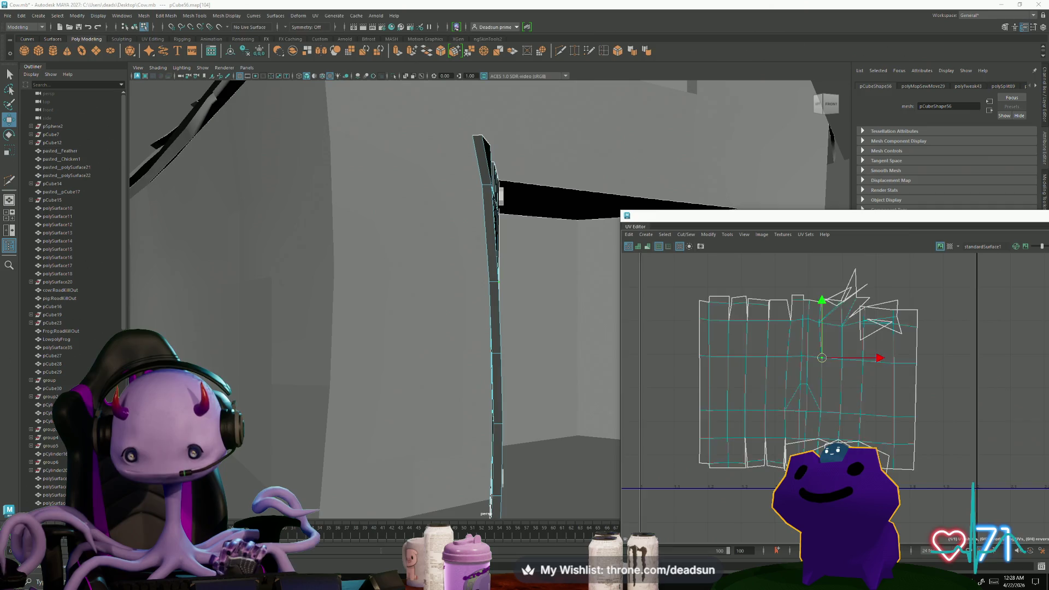
# Select UV edges e[165:167] near the shell's bottom, then the single edge e[135].
pyautogui.scroll(3, 776, 483)
pyautogui.scroll(-1, 763, 420)
pyautogui.keyDown('alt'); pyautogui.moveTo(798, 420); pyautogui.dragTo(763, 420, button='middle'); pyautogui.keyUp('alt')
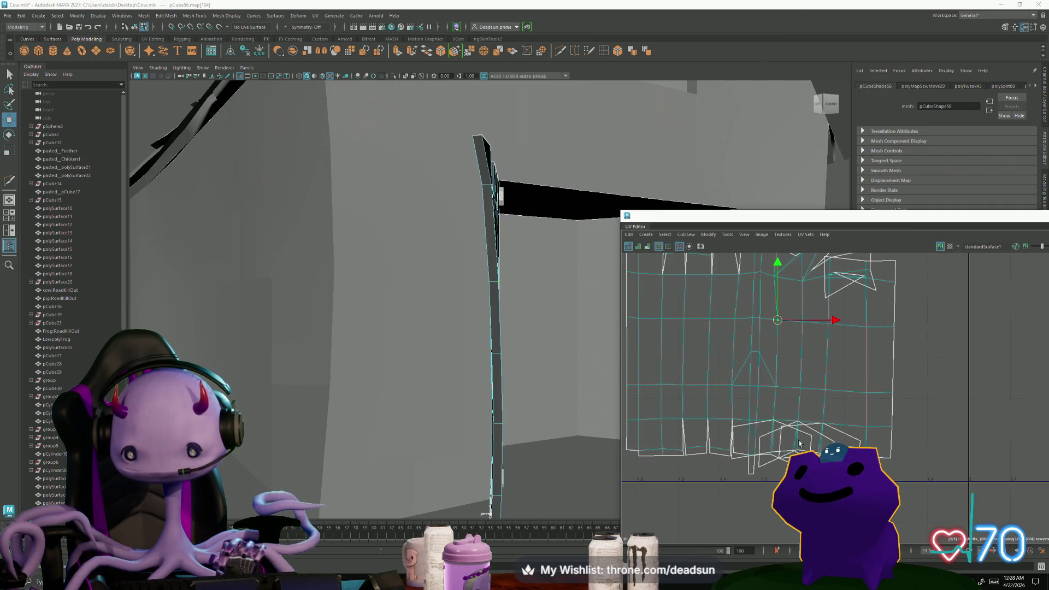
pyautogui.click(765, 424)
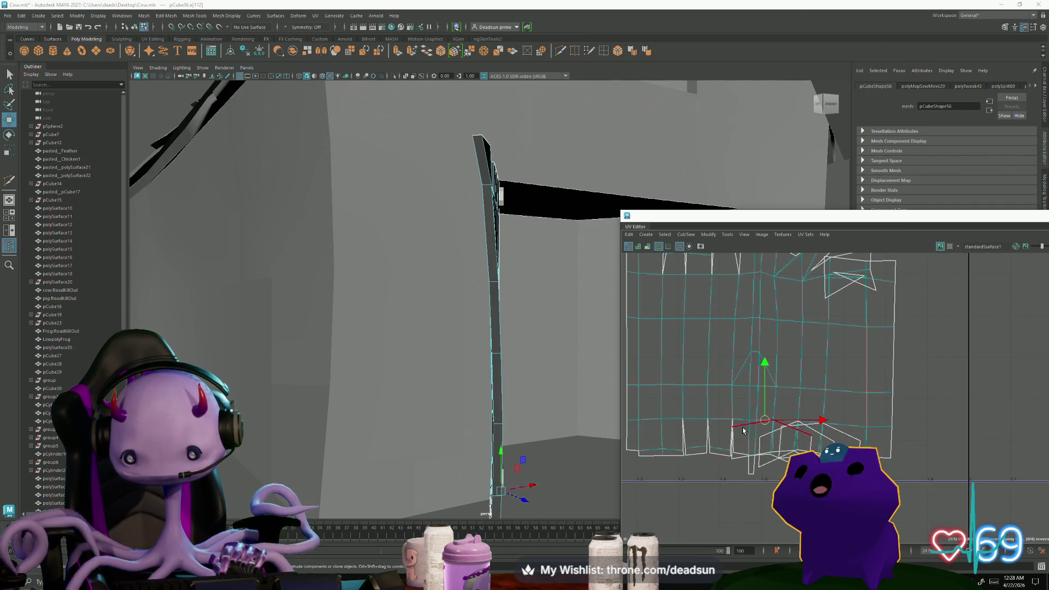
pyautogui.keyDown('shift'); pyautogui.click(769, 437); pyautogui.keyUp('shift')
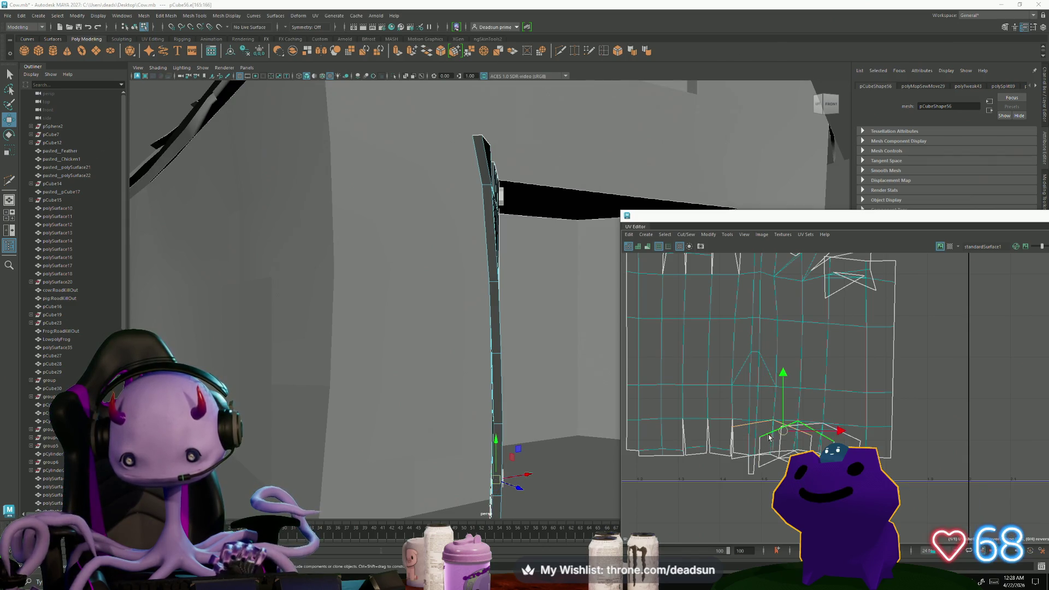
pyautogui.keyDown('alt'); pyautogui.moveTo(852, 439); pyautogui.dragTo(782, 541, button='middle'); pyautogui.keyUp('alt')
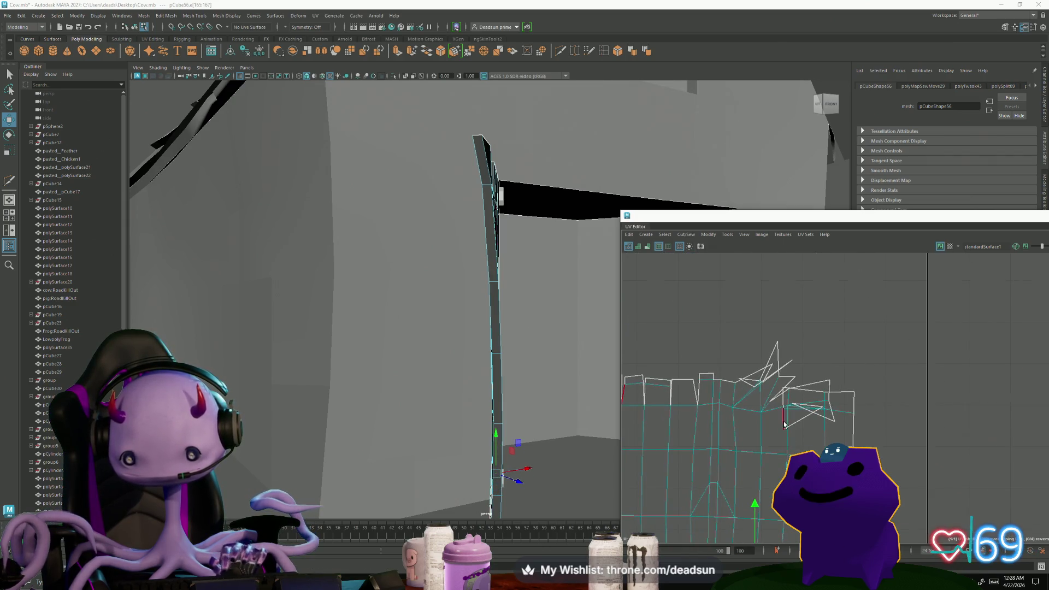
pyautogui.keyDown('shift'); pyautogui.click(782, 416); pyautogui.keyUp('shift')
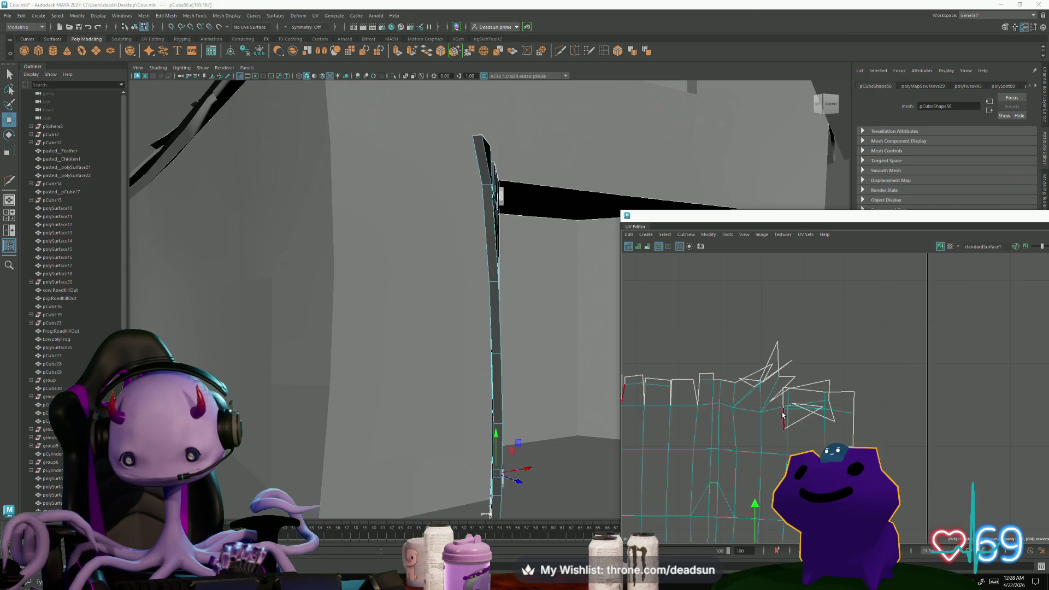
pyautogui.click(747, 385)
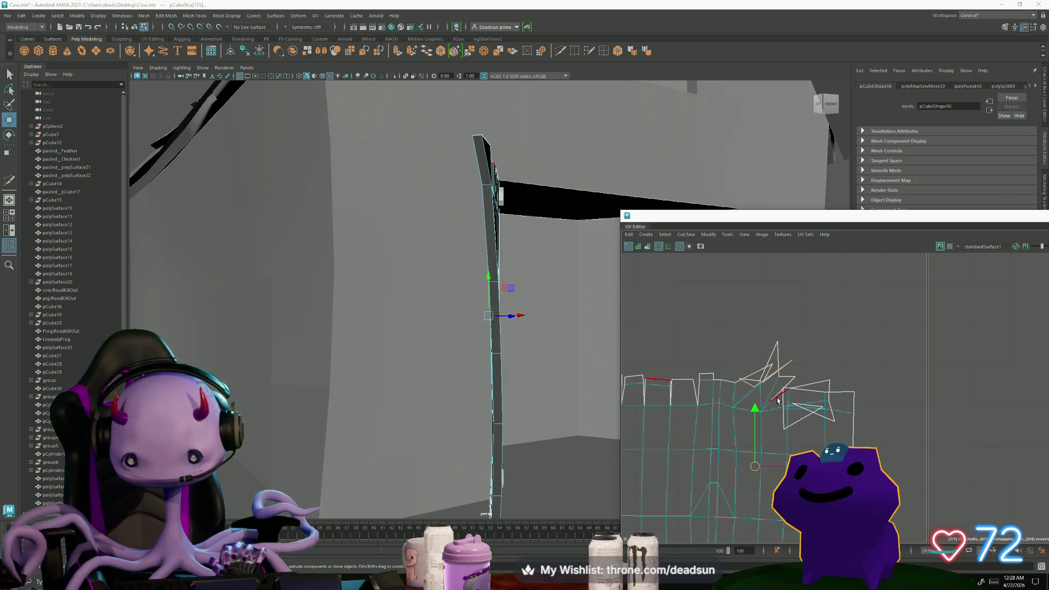
pyautogui.scroll(1, 714, 358)
# Sew the selected door UV edges with Cut/Sew > Move and Sew.
pyautogui.click(687, 235)
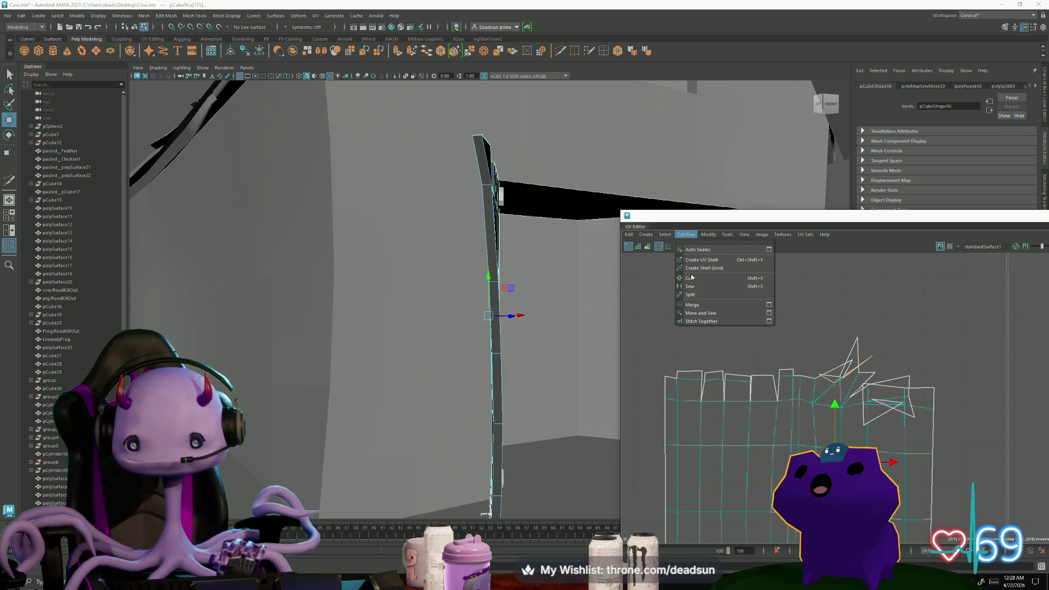
pyautogui.click(738, 320)
pyautogui.click(680, 237)
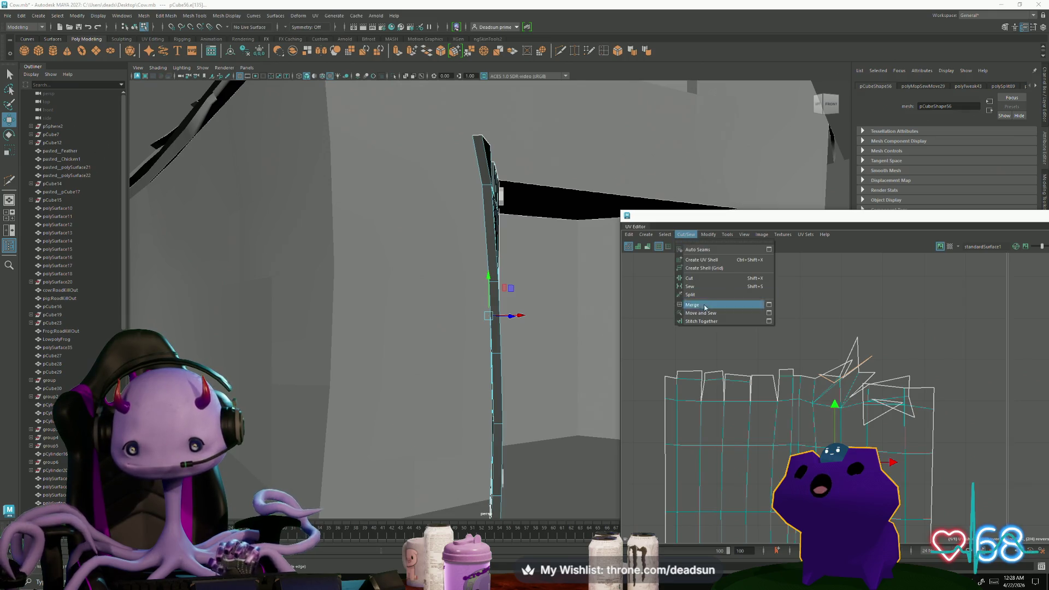
pyautogui.click(706, 319)
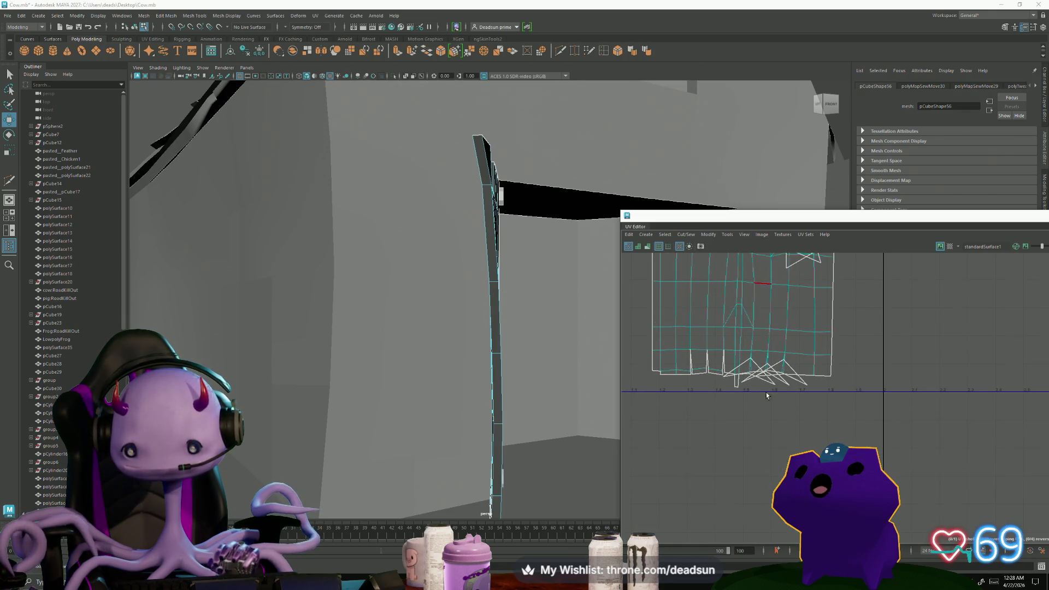
pyautogui.scroll(1, 771, 366)
# Sew the red cut edge at the shell bottom, undo that sew, and clear the selection.
pyautogui.click(736, 351)
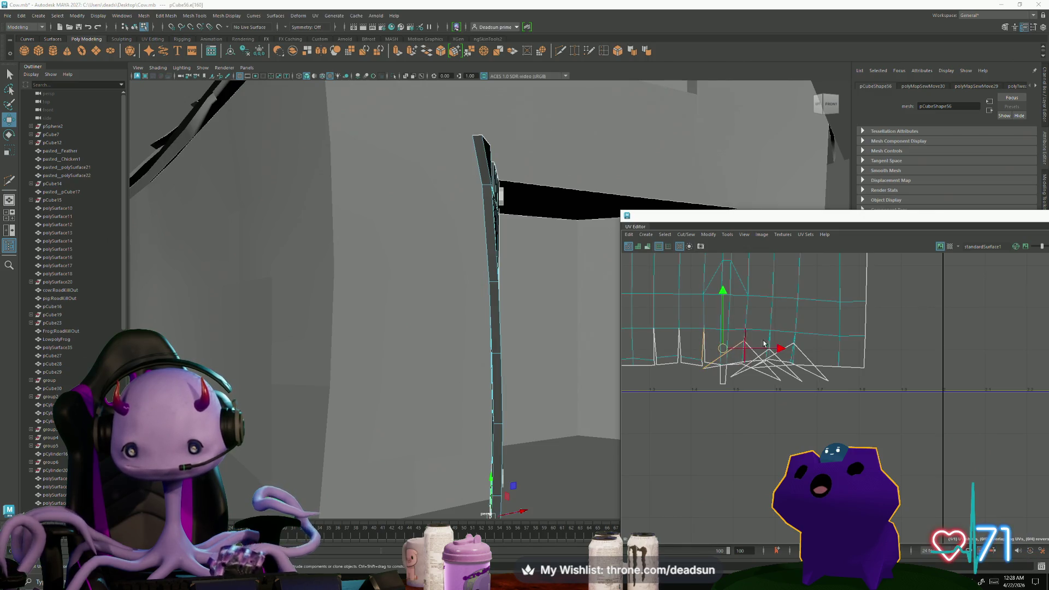
pyautogui.keyDown('shift'); pyautogui.moveTo(794, 394); pyautogui.dragTo(802, 379, button='right'); pyautogui.keyUp('shift')
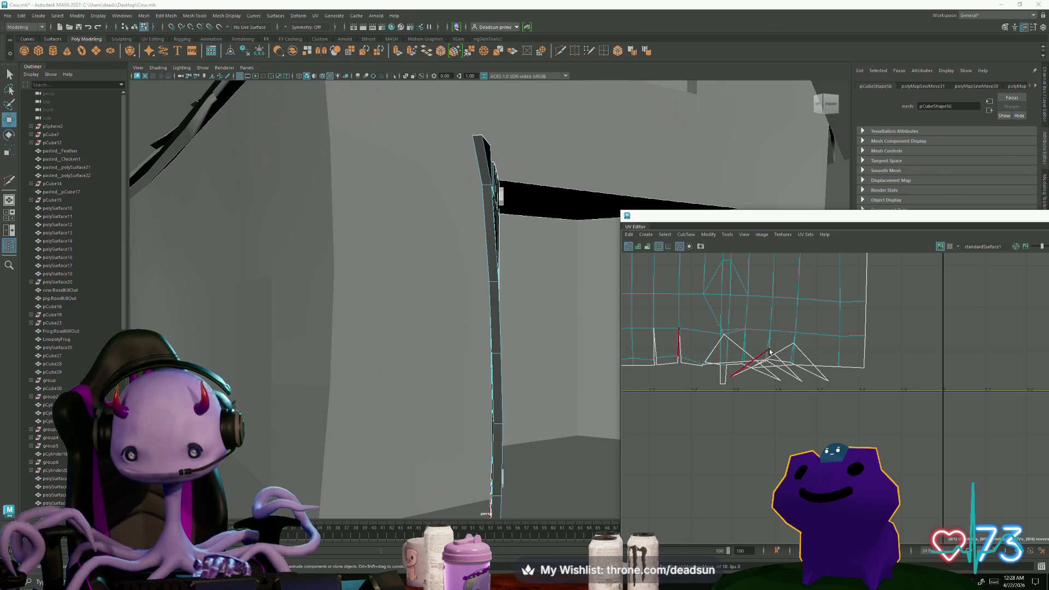
pyautogui.hotkey('ctrl', 'z')
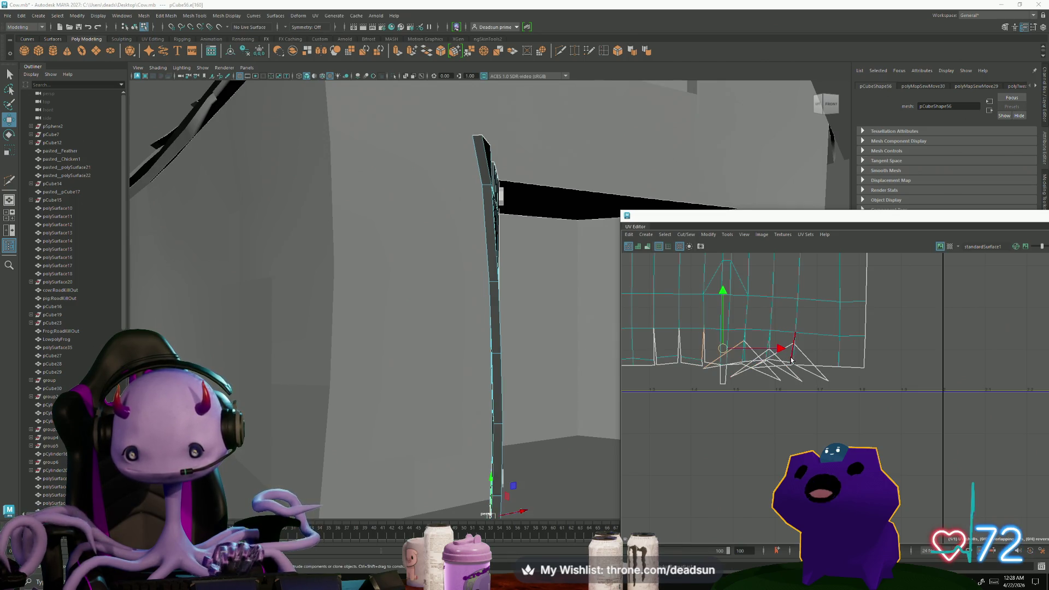
pyautogui.click(705, 356)
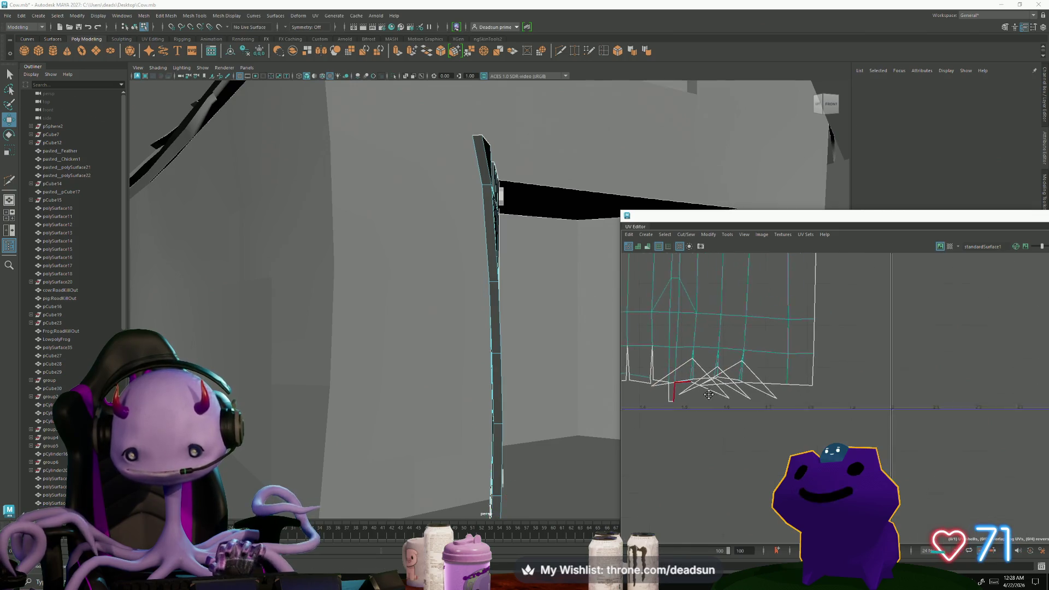
pyautogui.keyDown('alt'); pyautogui.moveTo(758, 369); pyautogui.dragTo(700, 389, button='middle'); pyautogui.keyUp('alt')
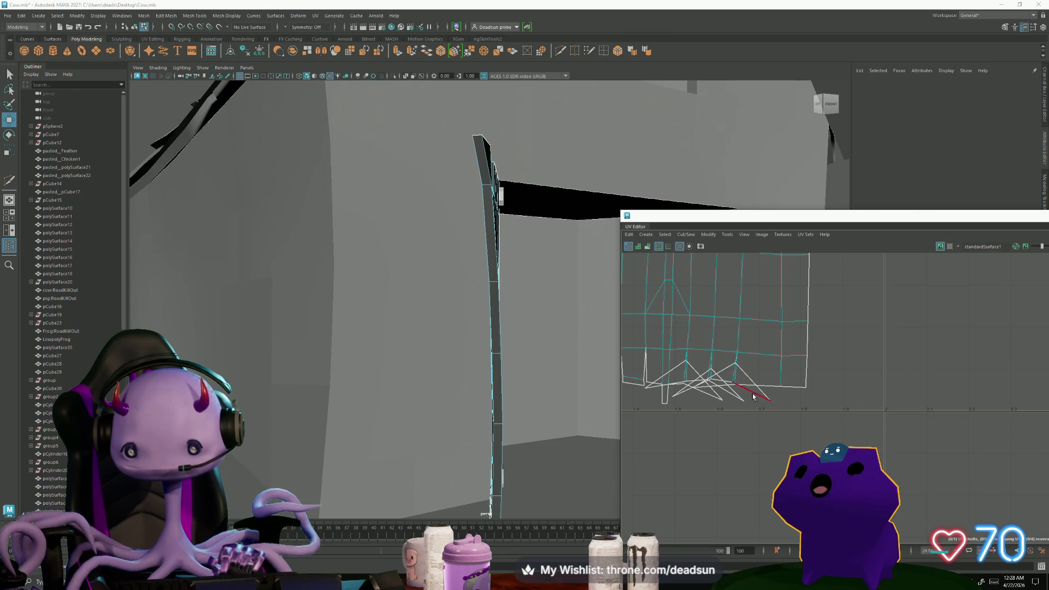
# Select the whole door UV shell and unfold it into a curved strip.
pyautogui.scroll(-3, 778, 383)
pyautogui.keyDown('alt'); pyautogui.moveTo(778, 383); pyautogui.dragTo(842, 403, button='middle'); pyautogui.keyUp('alt')
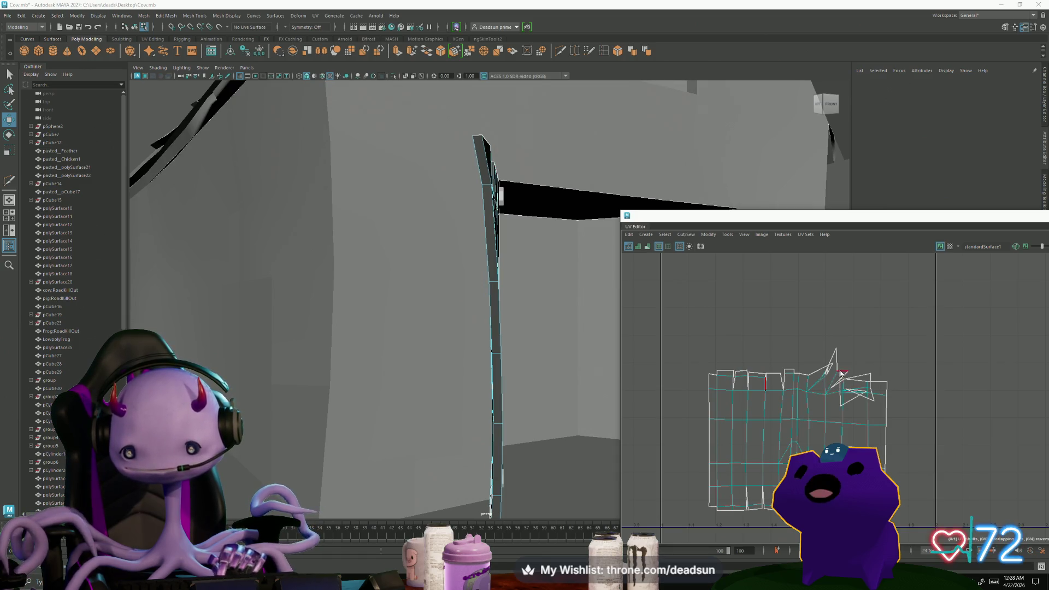
pyautogui.scroll(3, 831, 374)
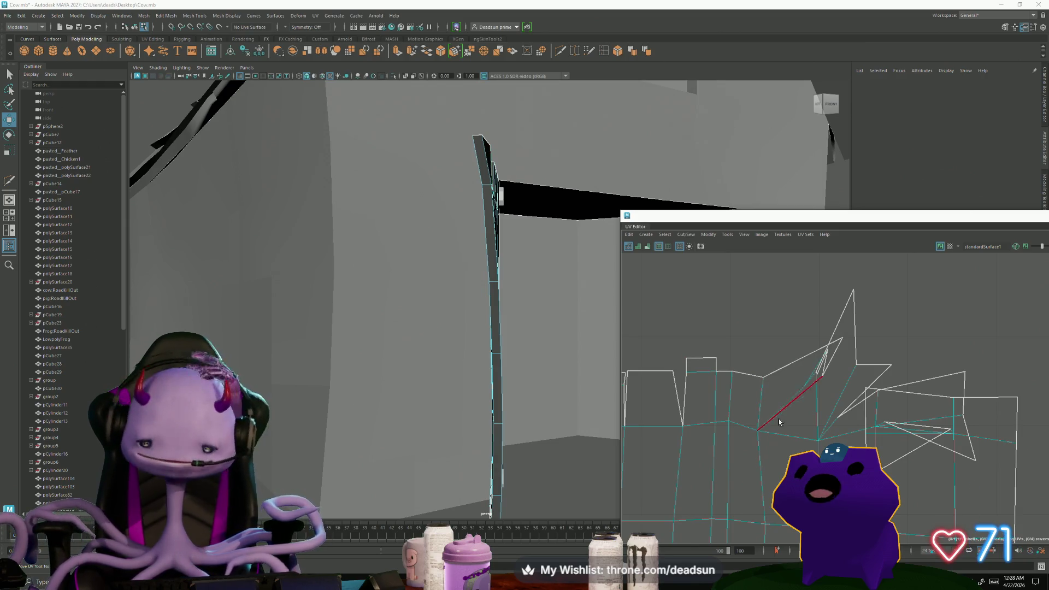
pyautogui.scroll(-5, 754, 492)
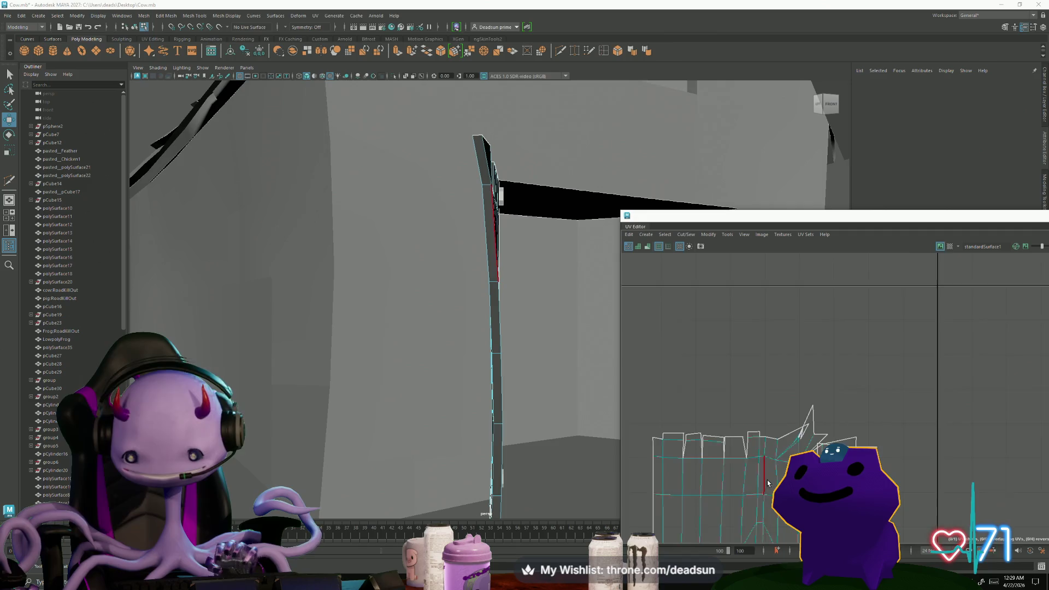
pyautogui.keyDown('alt'); pyautogui.moveTo(754, 508); pyautogui.dragTo(751, 397, button='middle'); pyautogui.keyUp('alt')
pyautogui.click(750, 397)
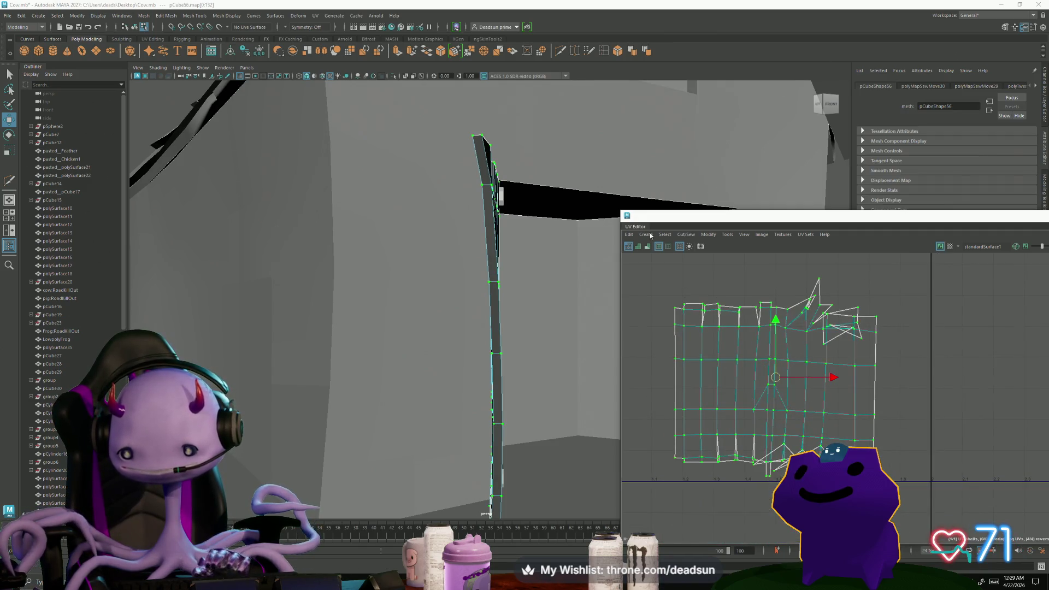
pyautogui.click(706, 235)
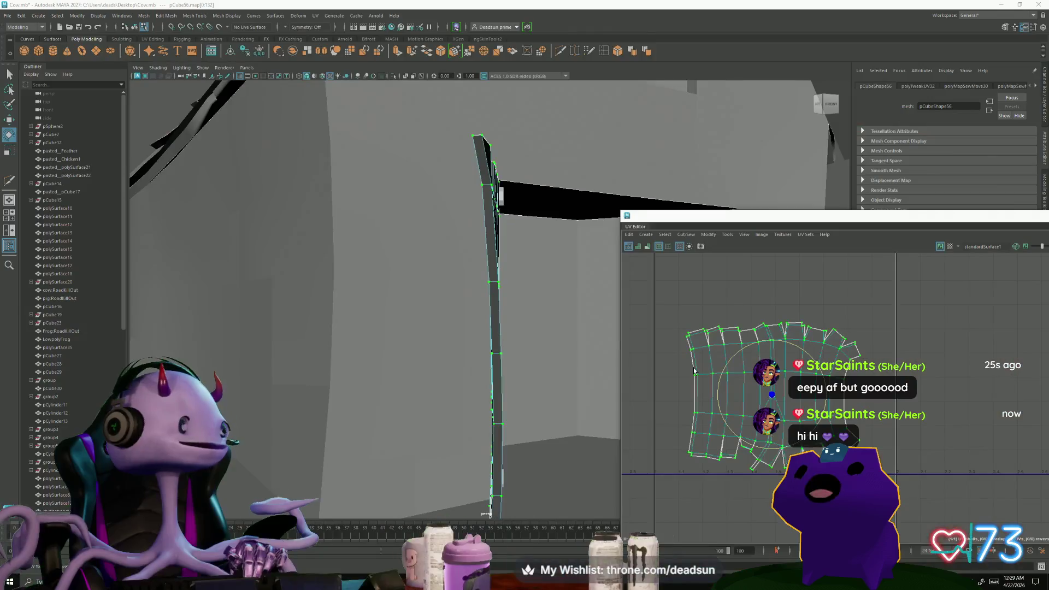
pyautogui.moveTo(870, 383)
pyautogui.keyDown('alt'); pyautogui.mouseDown(button='middle')
pyautogui.moveTo(769, 387)
pyautogui.moveTo(738, 400)
pyautogui.moveTo(666, 369)
pyautogui.mouseUp(button='middle'); pyautogui.keyUp('alt')
# Select the shell's horizontal edge loops with the Scale tool, then view the open windows.
pyautogui.doubleClick(683, 362)
pyautogui.press('r')
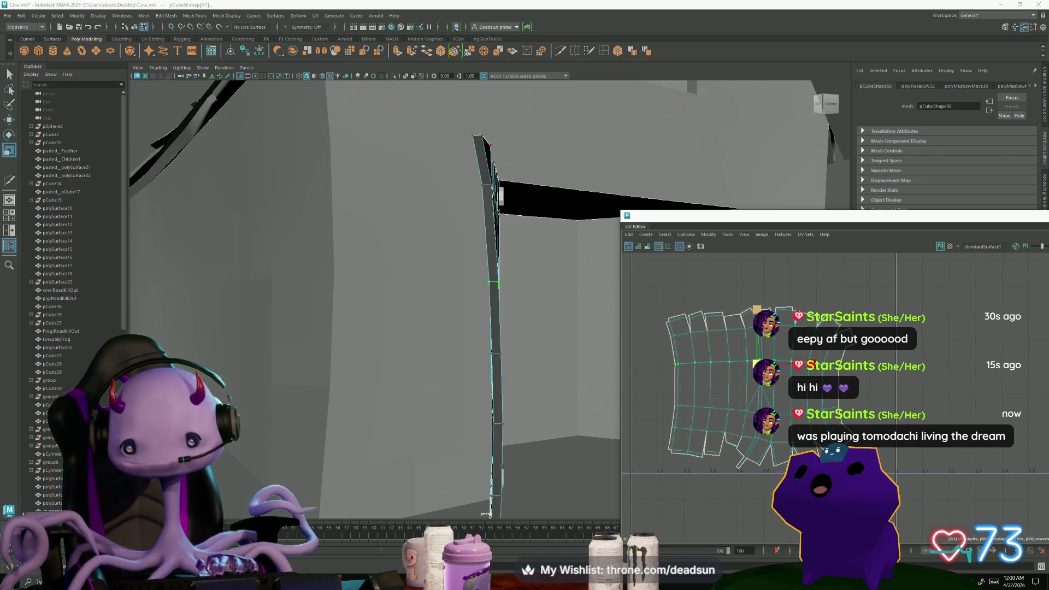
pyautogui.doubleClick(710, 408)
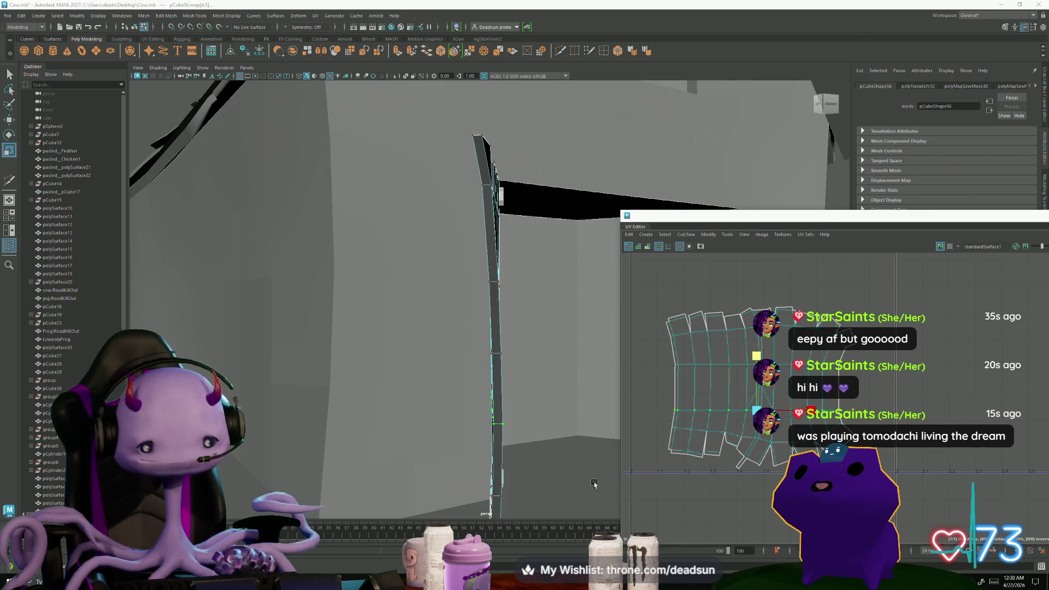
pyautogui.press('super+Tab')
pyautogui.press('Escape')
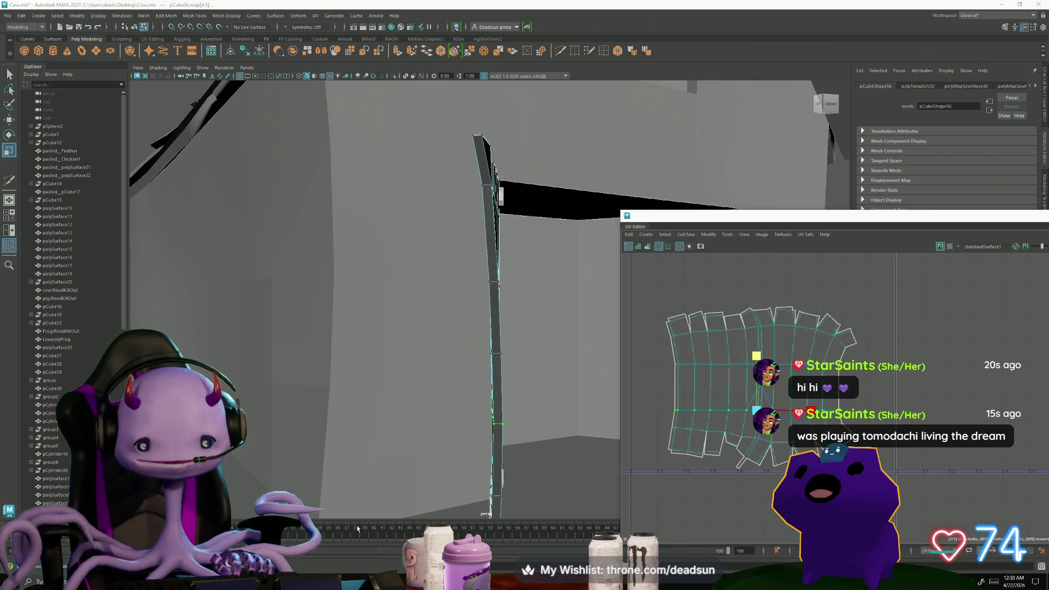
# Bring Discord forward, maximize it and go to the #general channel.
pyautogui.hotkey('alt', 'Tab')
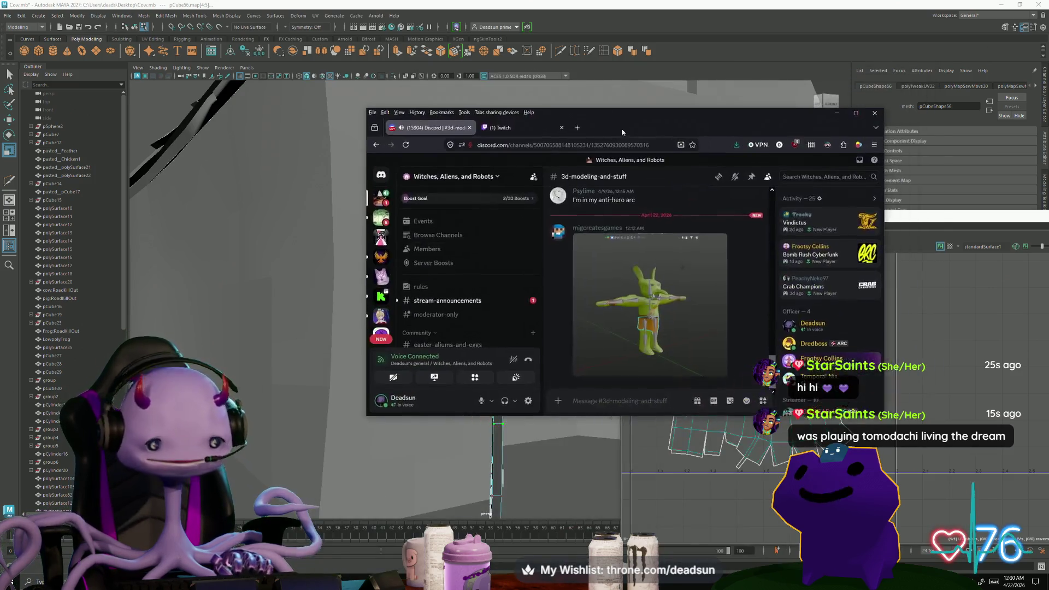
pyautogui.click(854, 106)
pyautogui.scroll(8, 359, 296)
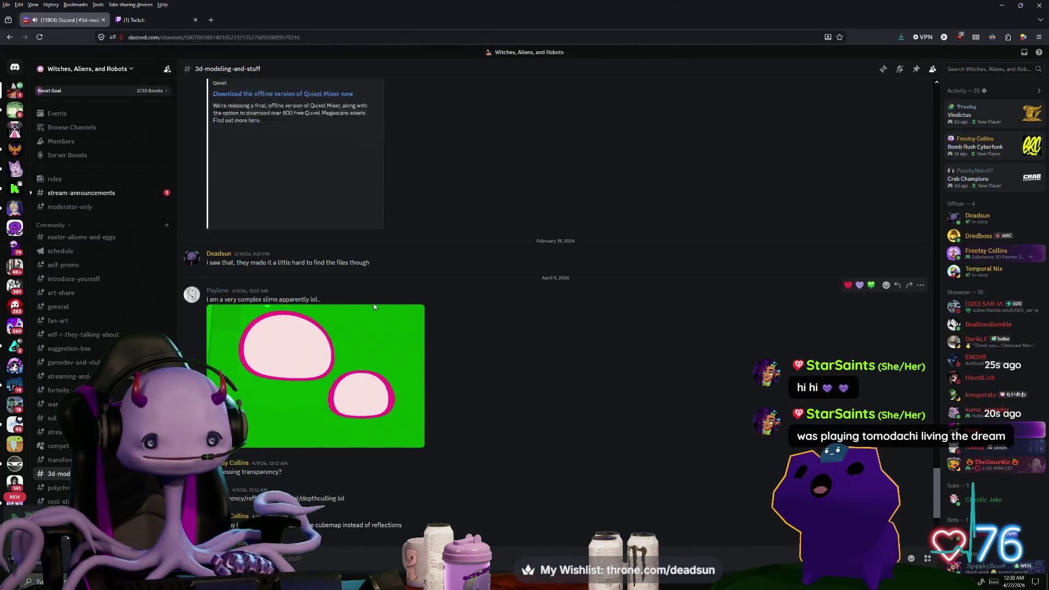
pyautogui.scroll(-7, 243, 310)
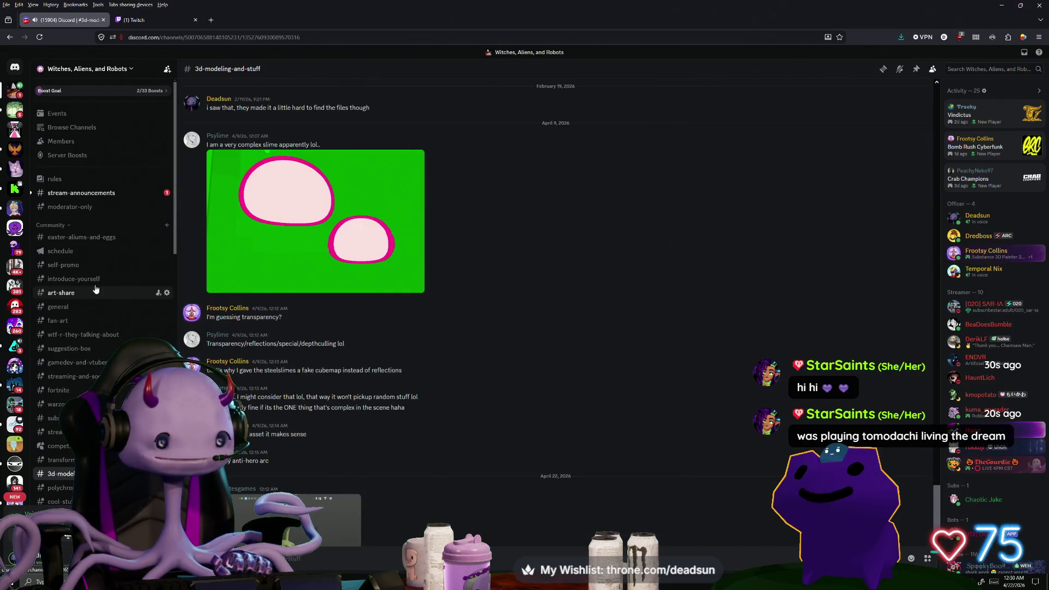
pyautogui.click(78, 308)
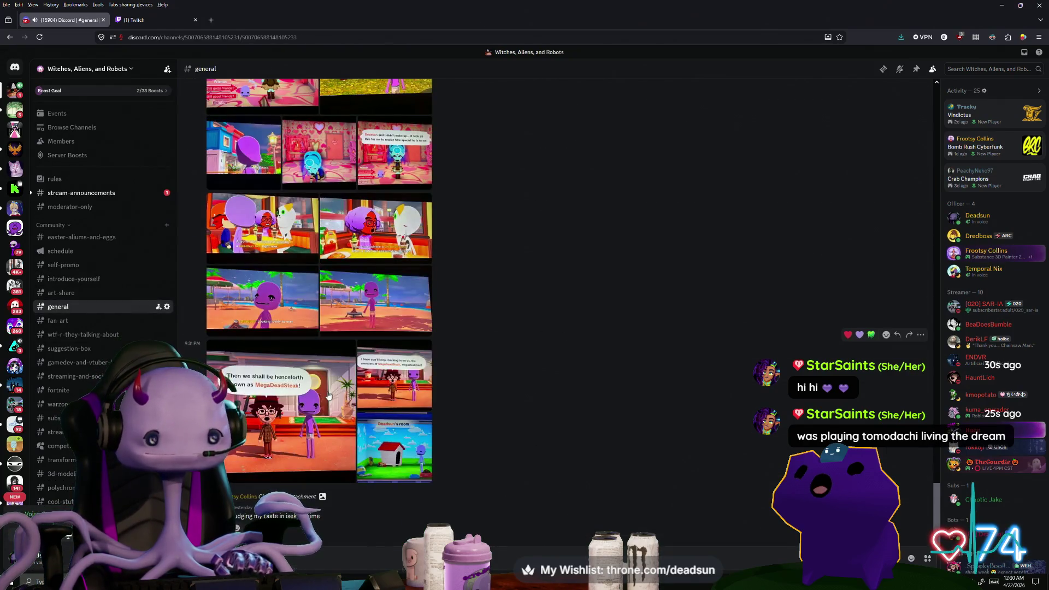
pyautogui.scroll(10, 330, 387)
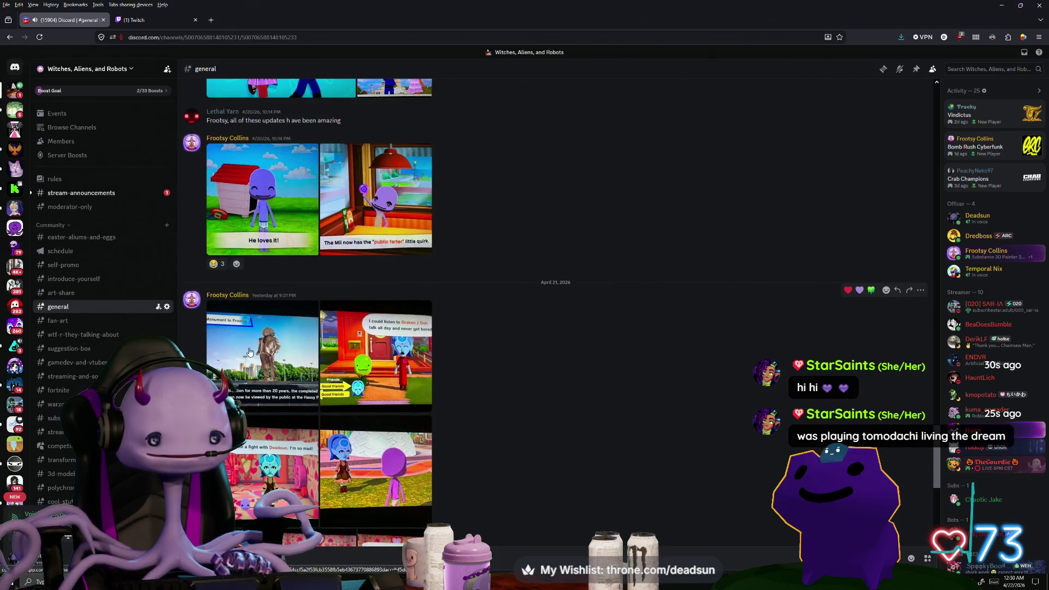
# View the statue image zoomed in, then the USA Tour image.
pyautogui.click(228, 350)
pyautogui.click(545, 224)
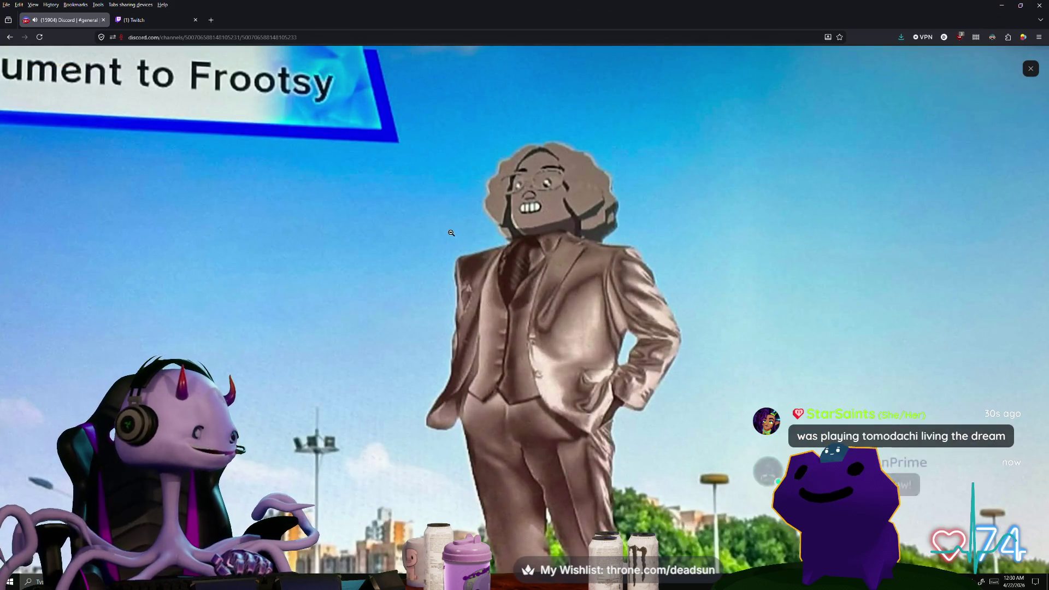
pyautogui.click(226, 175)
pyautogui.click(174, 189)
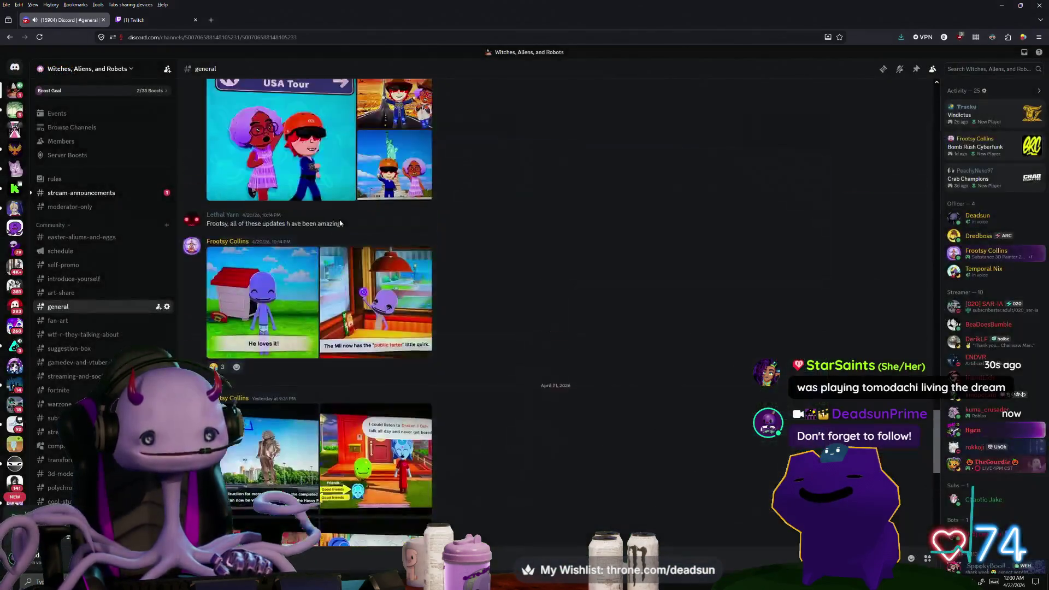
pyautogui.scroll(3, 325, 239)
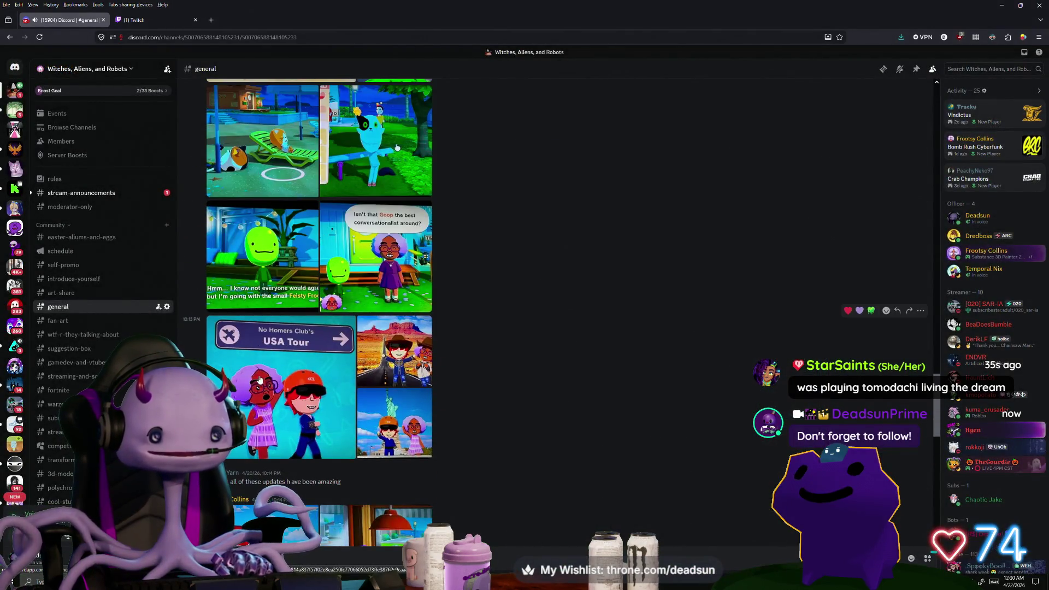
pyautogui.click(306, 393)
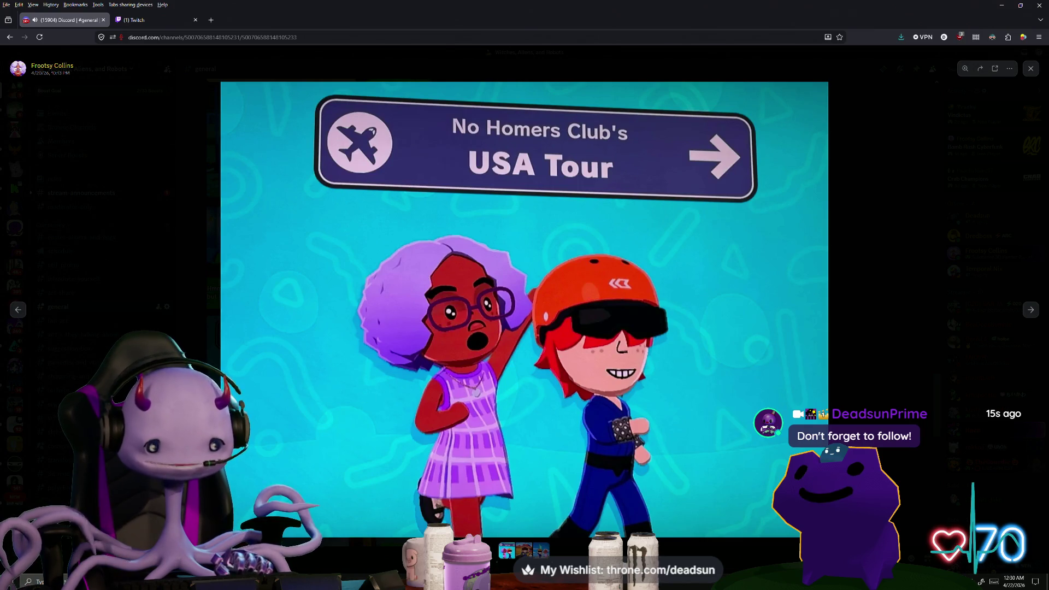
pyautogui.press('Escape')
pyautogui.scroll(-3, 293, 320)
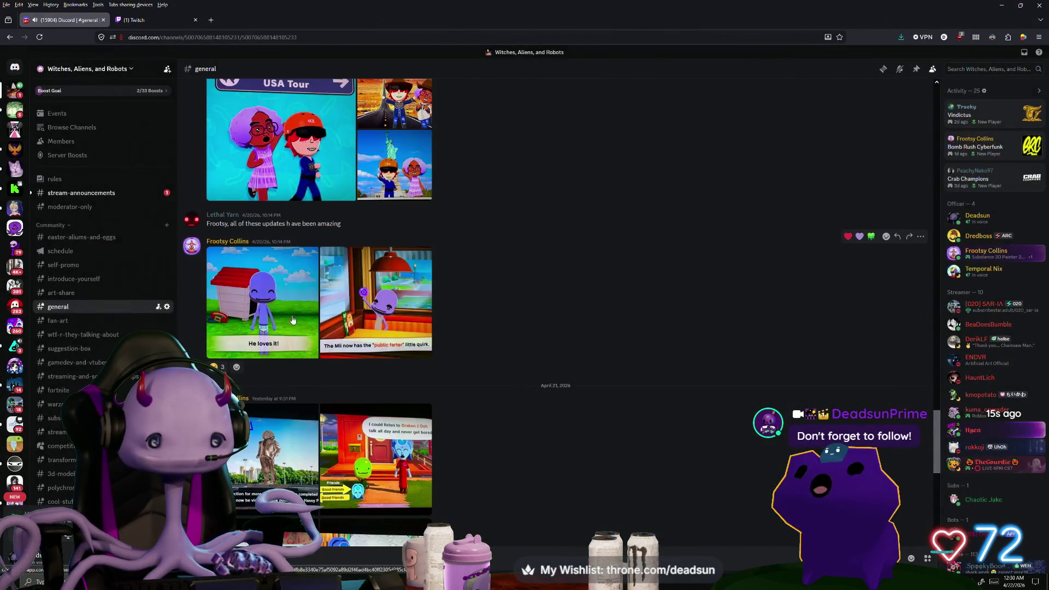
# Zoom into the diner image with the quirk caption, then view the Sweethearts for 1 day image.
pyautogui.click(372, 306)
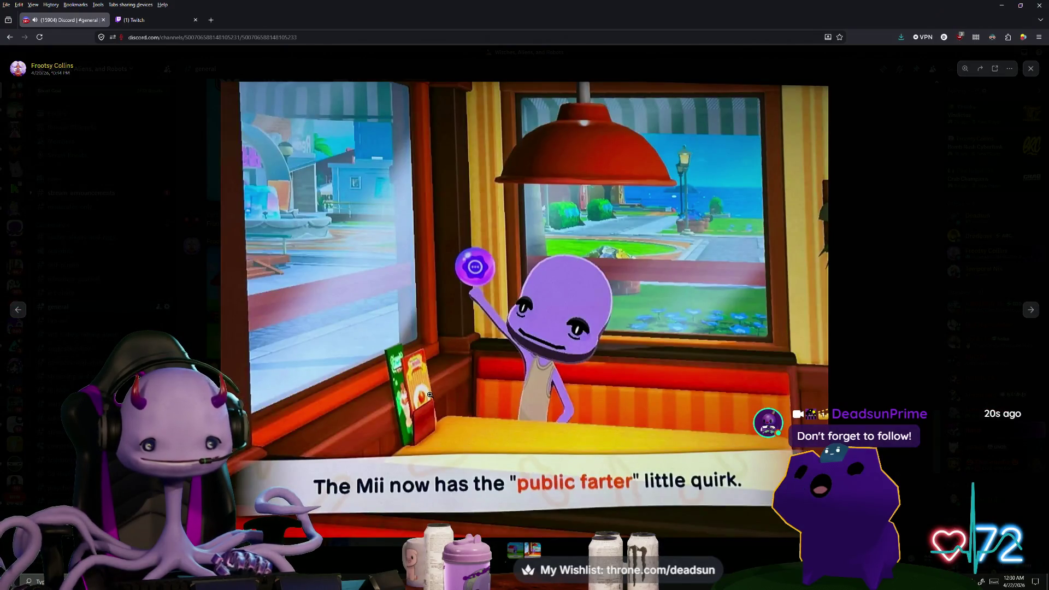
pyautogui.click(430, 395)
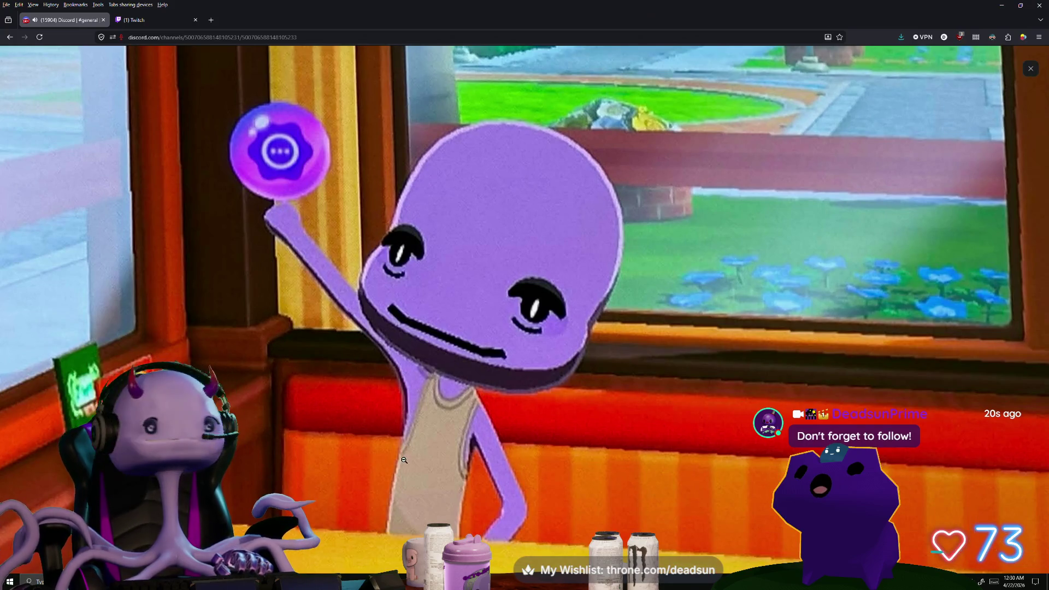
pyautogui.click(404, 461)
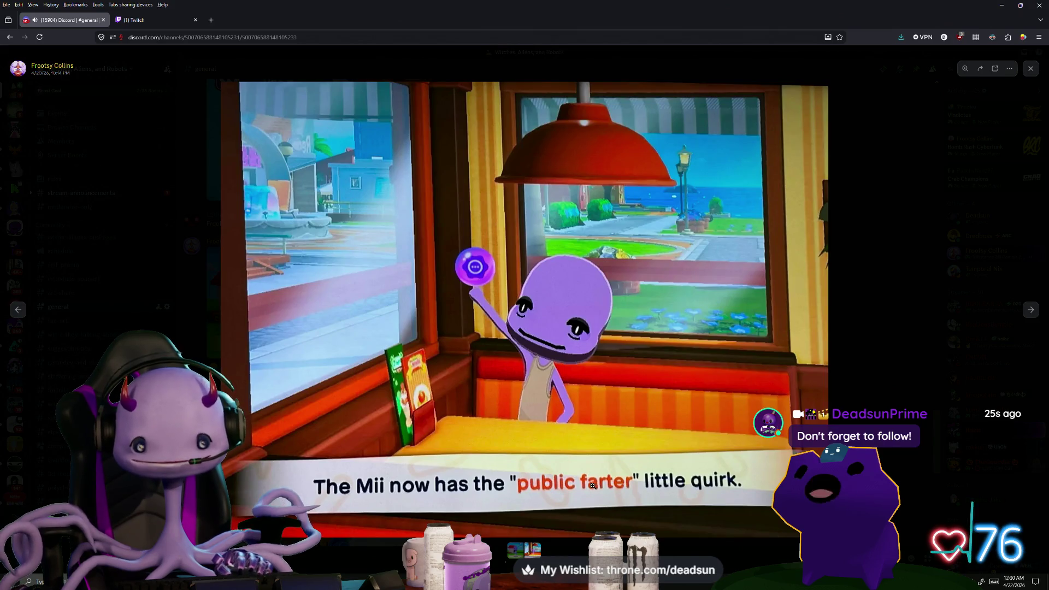
pyautogui.click(169, 309)
pyautogui.scroll(10, 344, 391)
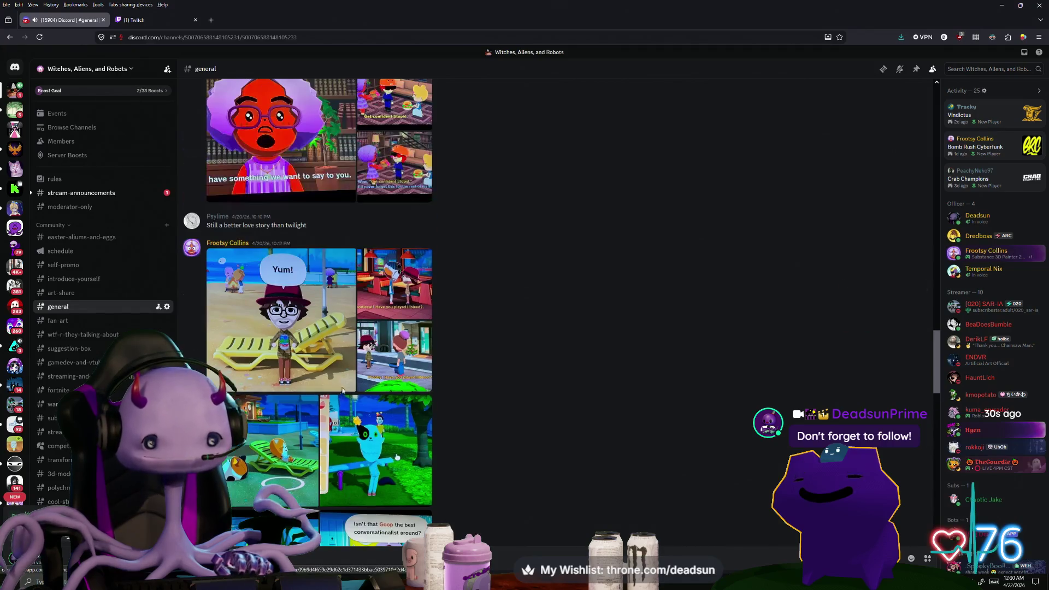
pyautogui.scroll(7, 342, 390)
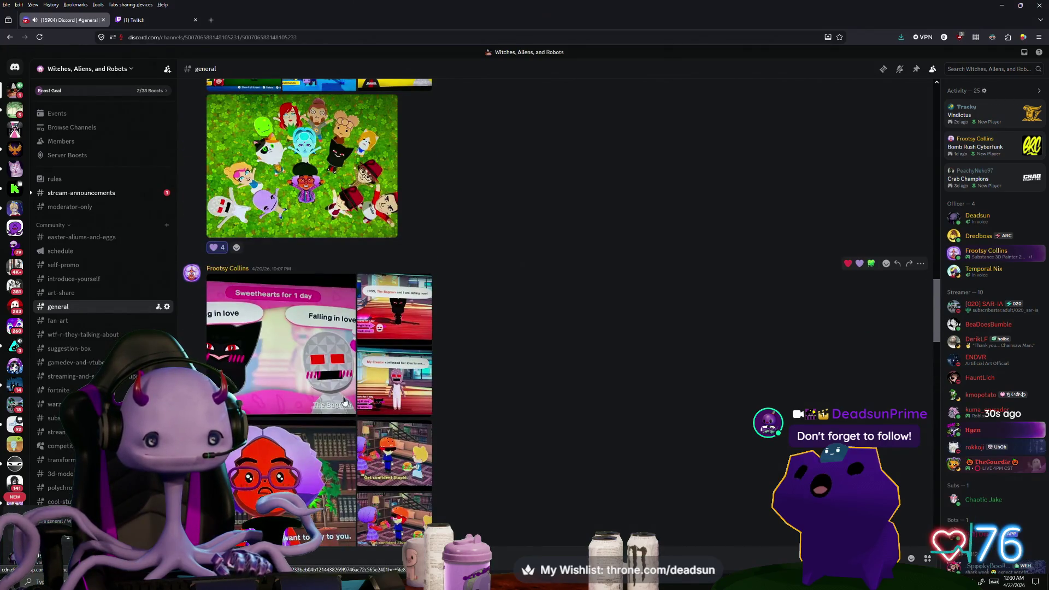
pyautogui.click(279, 357)
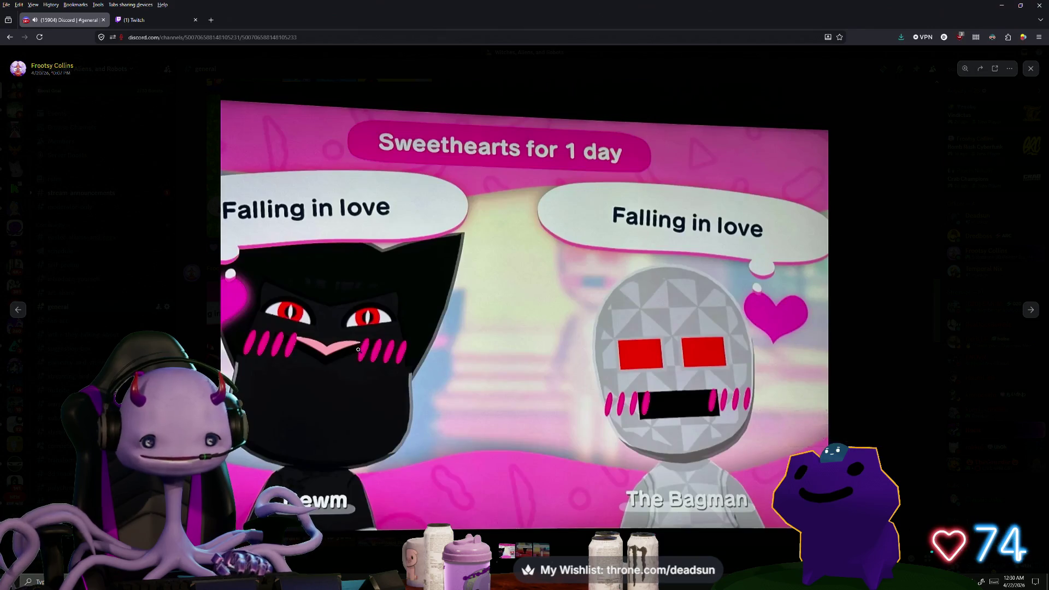
pyautogui.press('Escape')
# Scroll up to the reptile-tank image and view it zoomed in.
pyautogui.scroll(5, 410, 405)
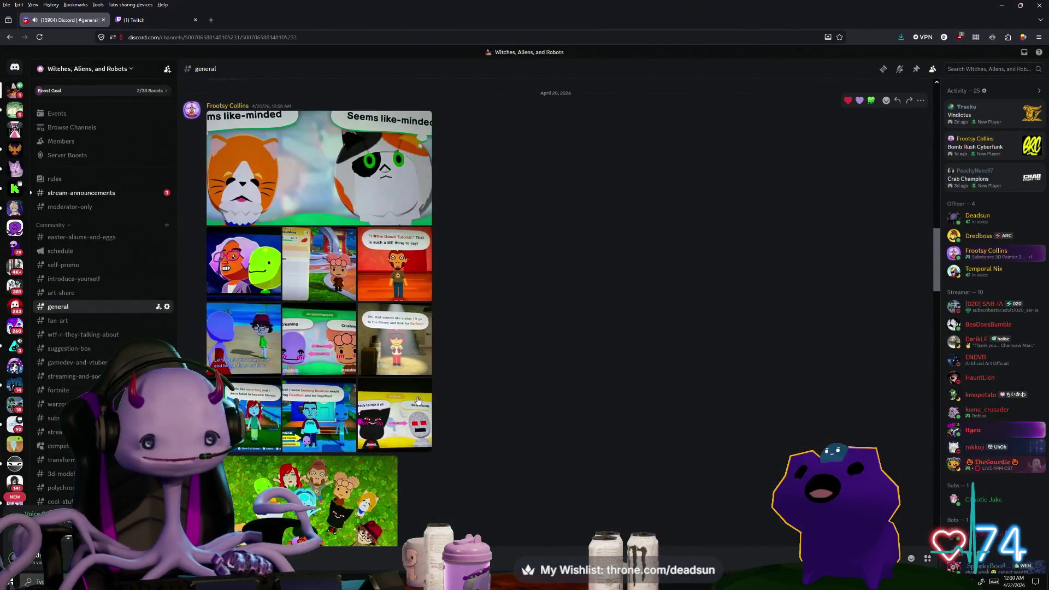
pyautogui.scroll(2, 411, 404)
pyautogui.scroll(3, 348, 367)
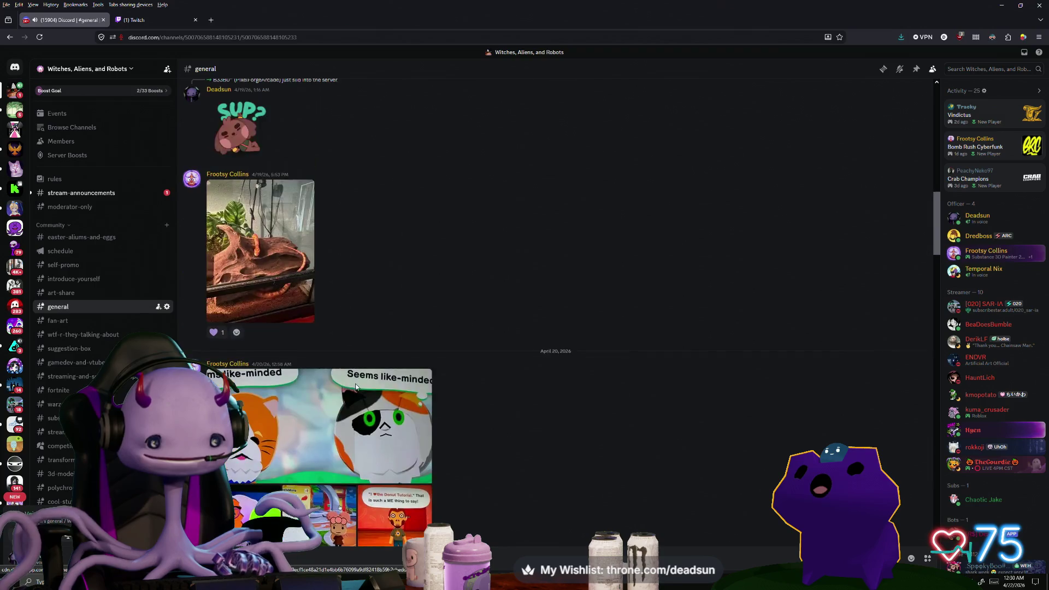
pyautogui.click(261, 251)
pyautogui.click(522, 359)
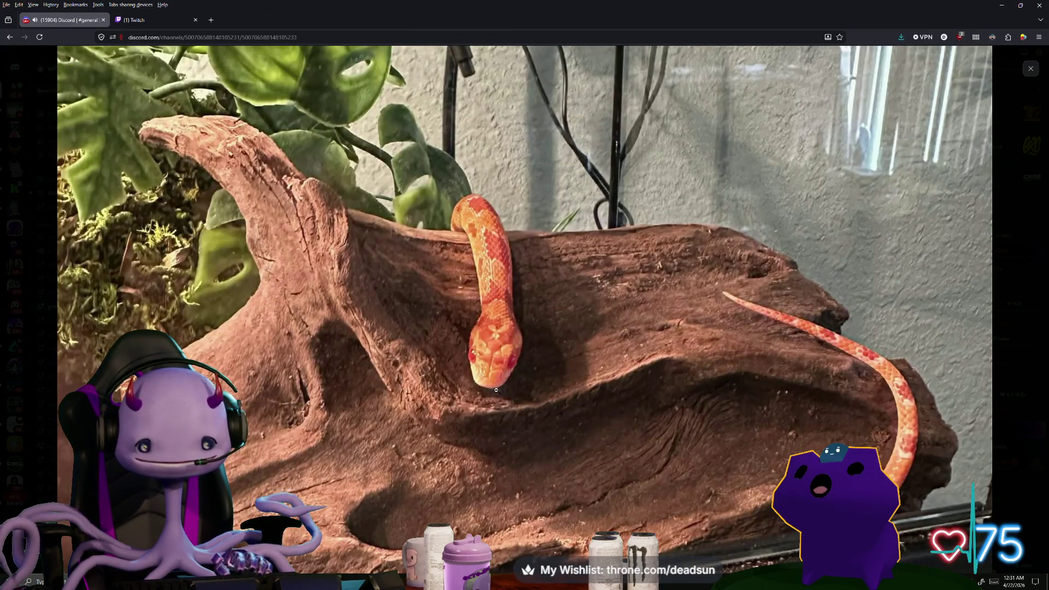
pyautogui.scroll(-1, 495, 390)
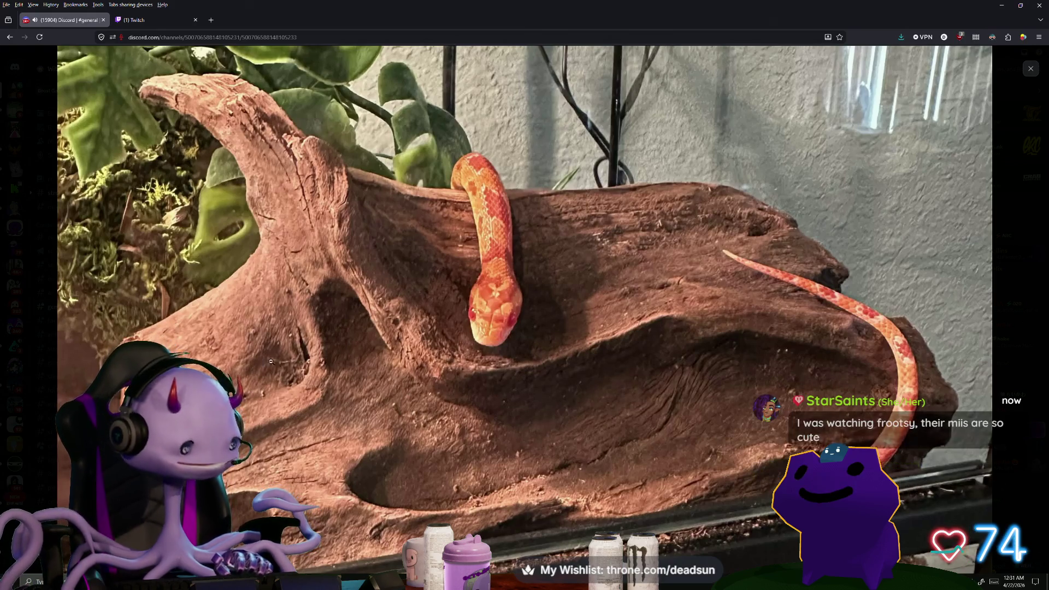
pyautogui.click(47, 476)
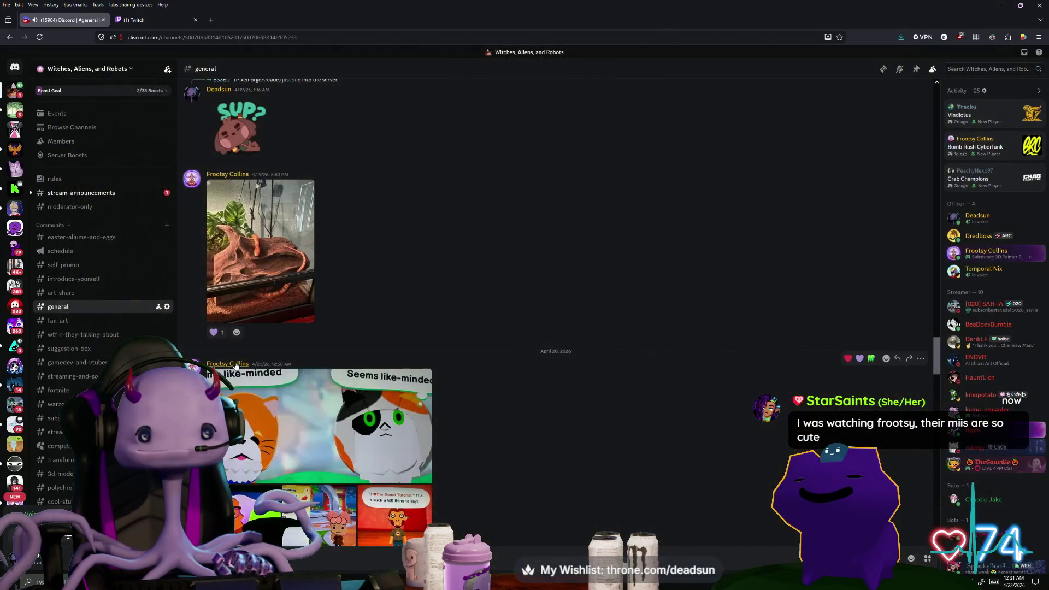
# View the Mii group image full size and return to the channel feed.
pyautogui.scroll(-5, 283, 379)
pyautogui.scroll(-1, 282, 378)
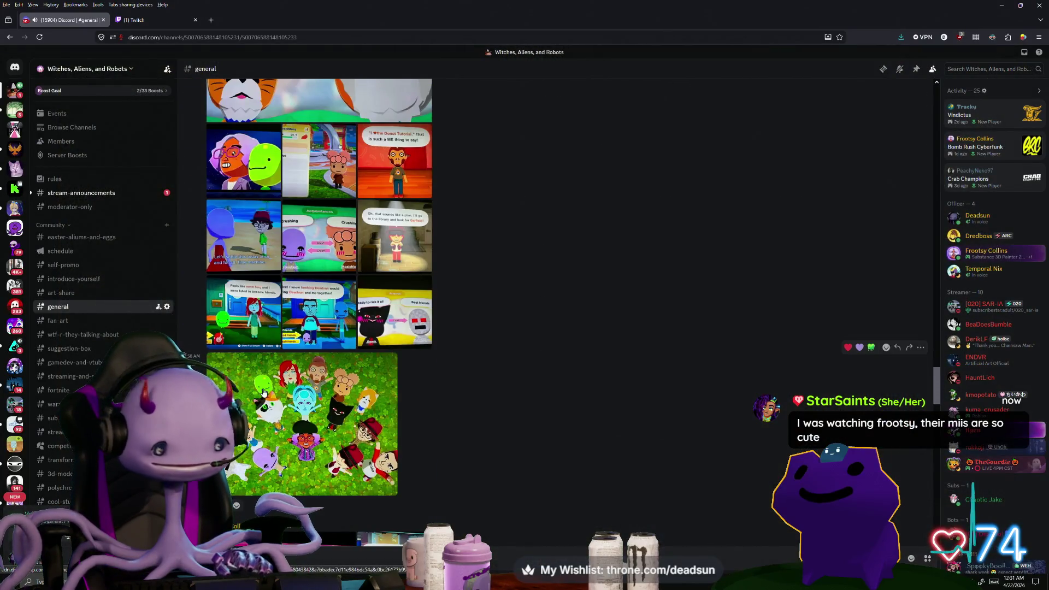
pyautogui.click(264, 392)
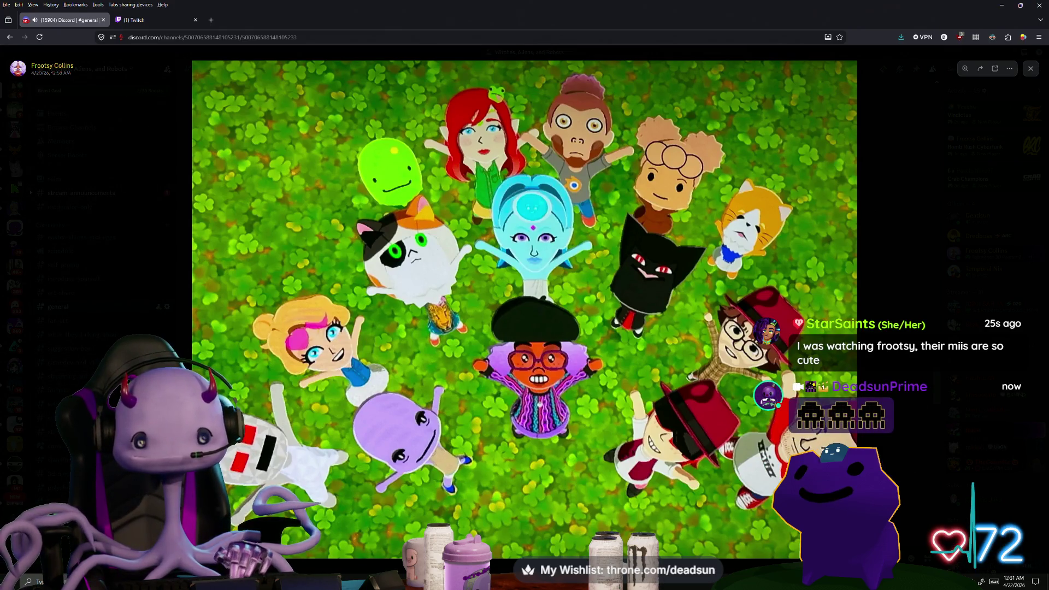
pyautogui.click(91, 90)
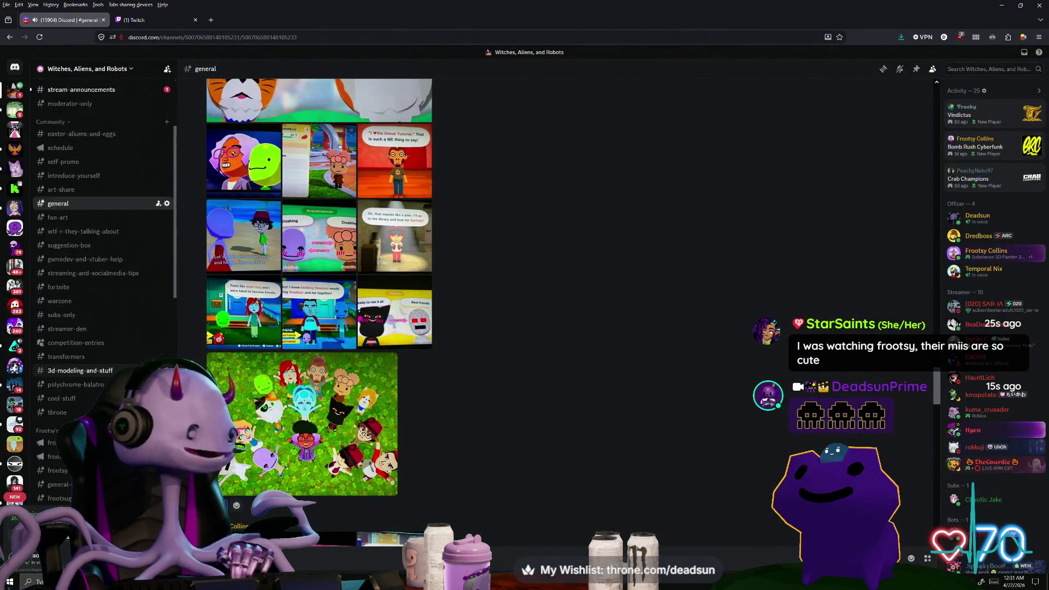
pyautogui.scroll(-10, 104, 246)
# Back in Maya, select the top edge and a vertical edge of the door's UV shell.
pyautogui.click(1001, 5)
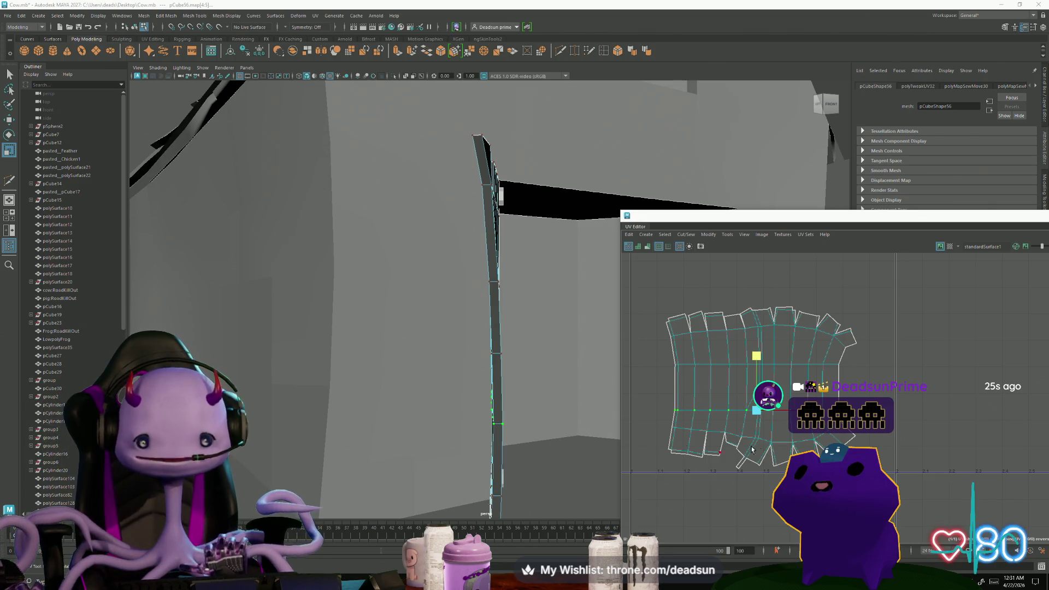
pyautogui.scroll(3, 772, 444)
pyautogui.scroll(-1, 772, 444)
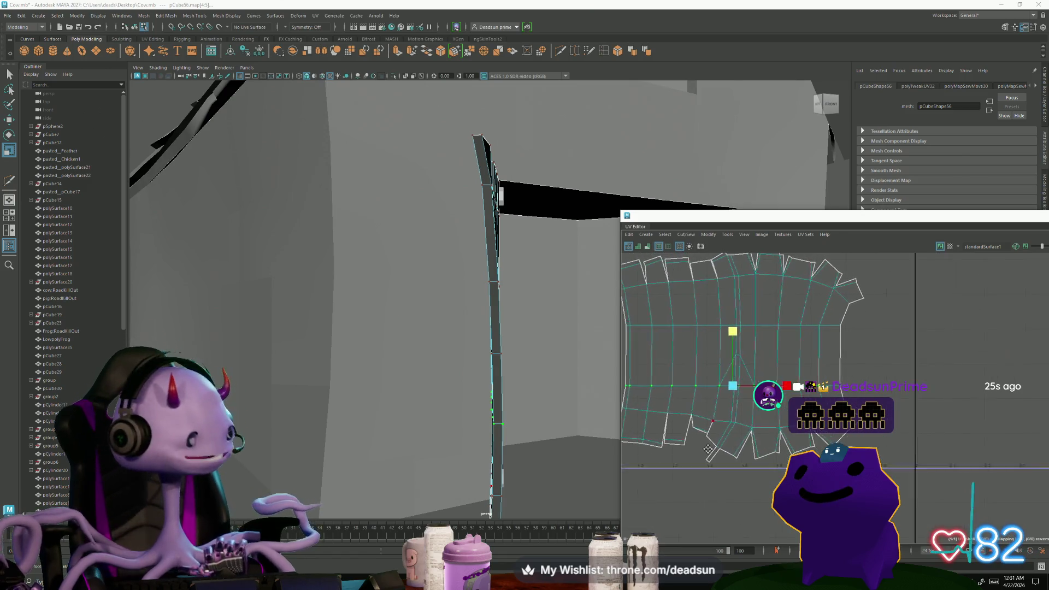
pyautogui.click(735, 268)
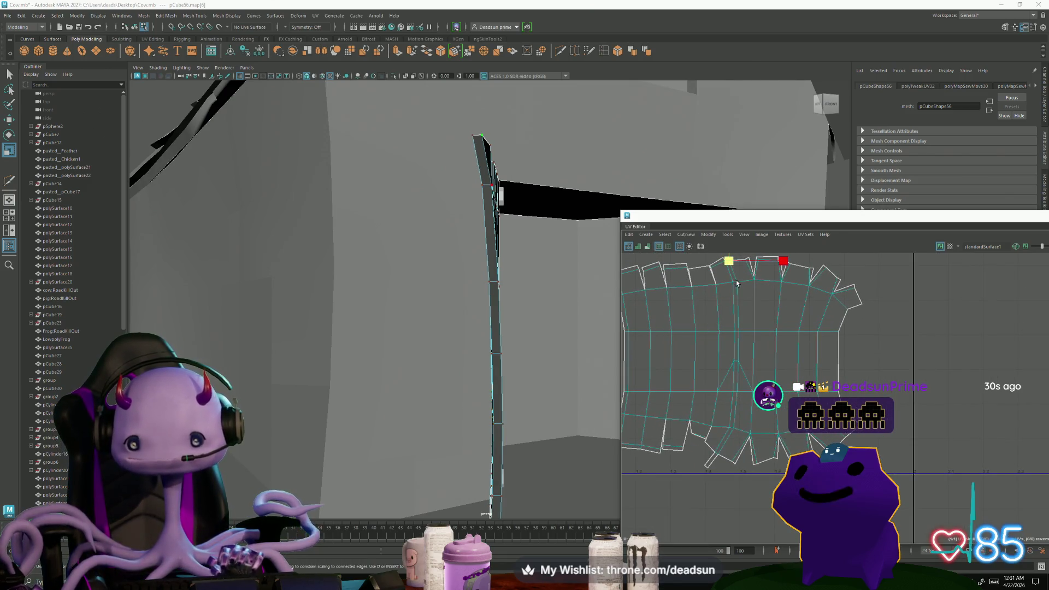
pyautogui.click(738, 363)
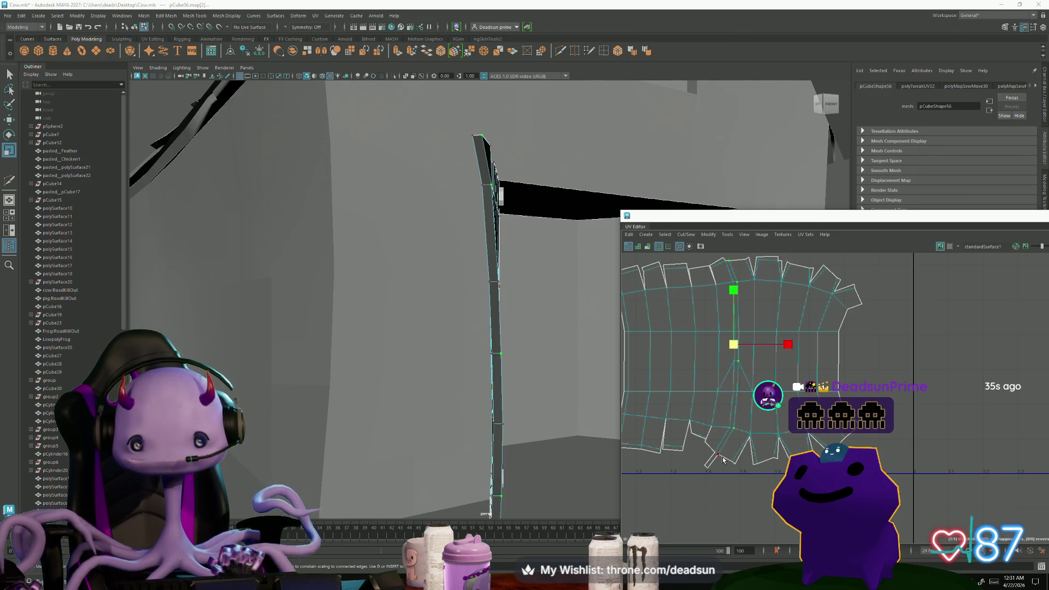
# Marquee-select the shell's bottom UV row, then pick a single UV on the bottom edge.
pyautogui.moveTo(780, 424)
pyautogui.keyDown('alt'); pyautogui.mouseDown(button='middle')
pyautogui.moveTo(753, 454)
pyautogui.moveTo(766, 443)
pyautogui.mouseUp(button='middle'); pyautogui.keyUp('alt')
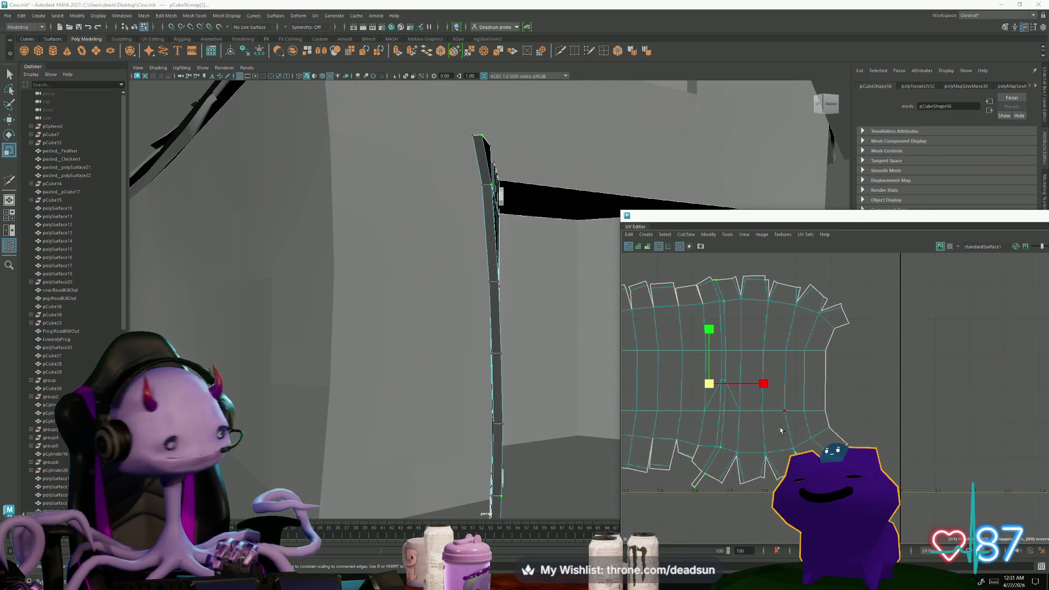
pyautogui.scroll(2, 780, 430)
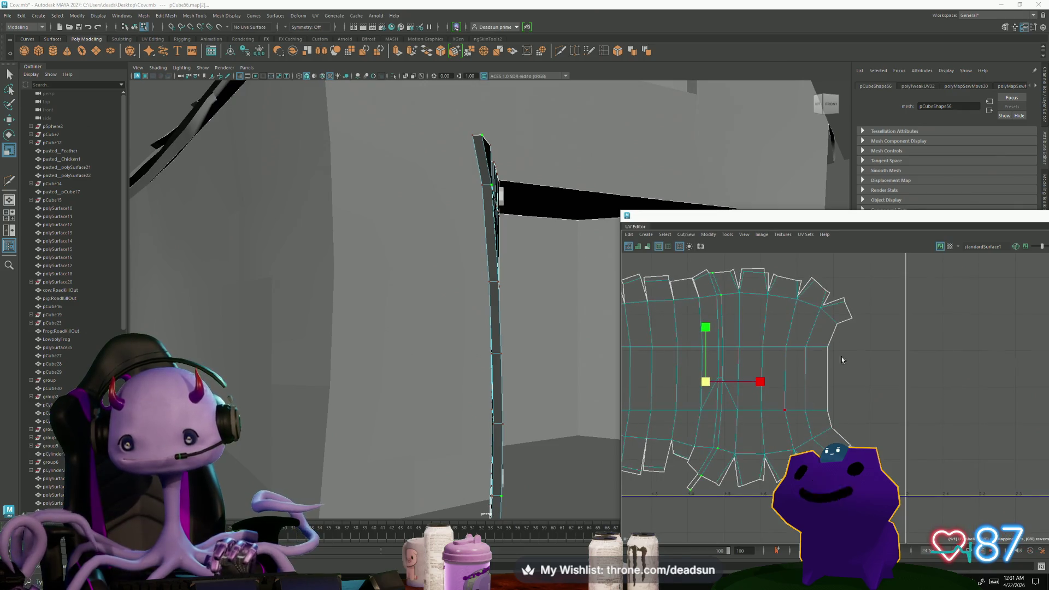
pyautogui.scroll(-2, 820, 437)
pyautogui.keyDown('alt'); pyautogui.moveTo(715, 437); pyautogui.dragTo(730, 412, button='middle'); pyautogui.keyUp('alt')
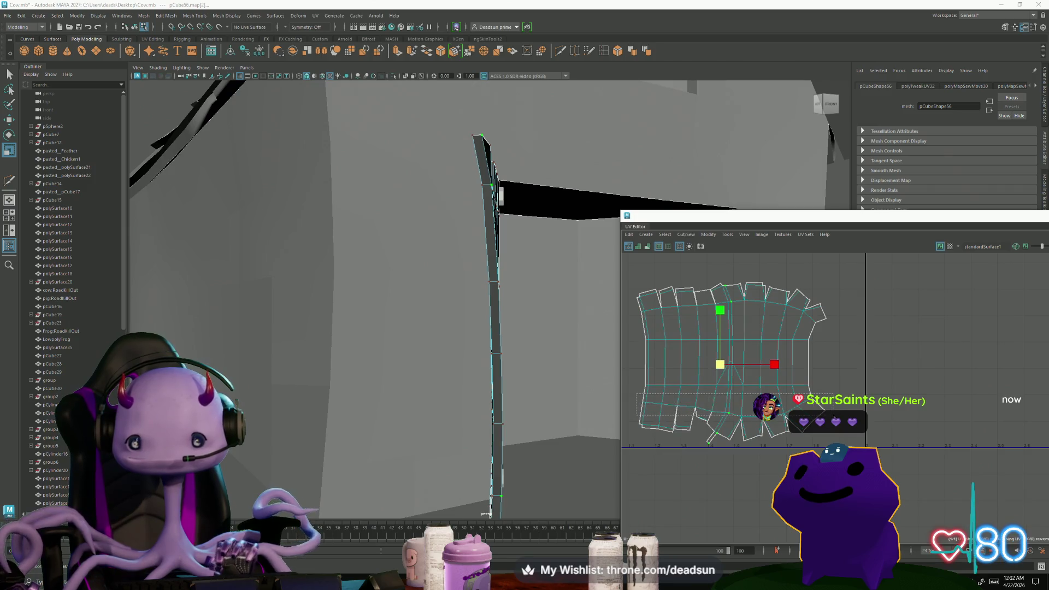
pyautogui.moveTo(790, 431); pyautogui.dragTo(789, 421)
pyautogui.scroll(3, 736, 435)
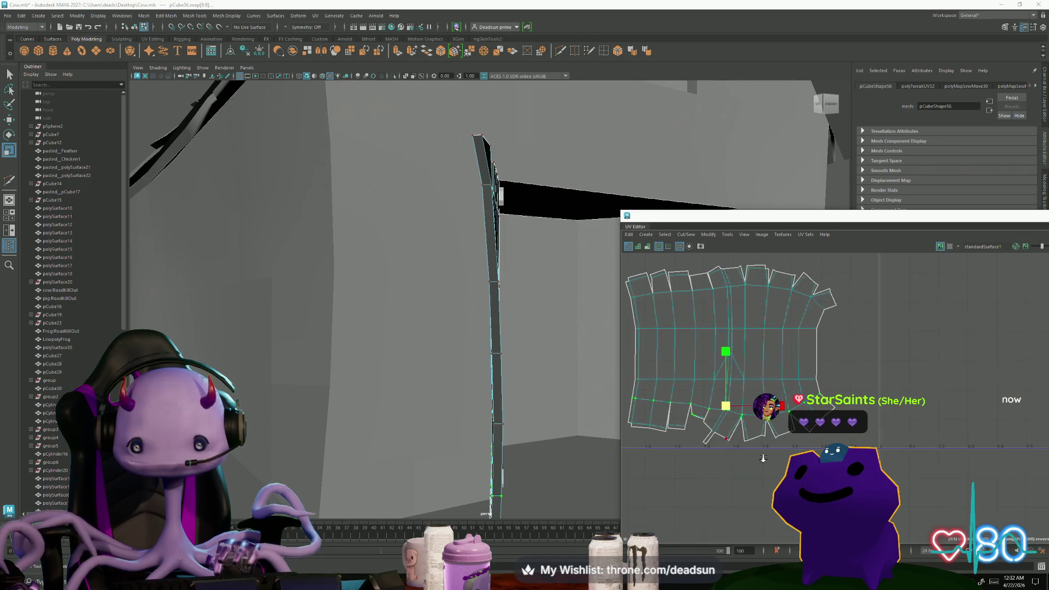
pyautogui.moveTo(682, 411)
pyautogui.keyDown('alt'); pyautogui.mouseDown(button='middle')
pyautogui.moveTo(722, 389)
pyautogui.moveTo(745, 440)
pyautogui.moveTo(718, 470)
pyautogui.mouseUp(button='middle'); pyautogui.keyUp('alt')
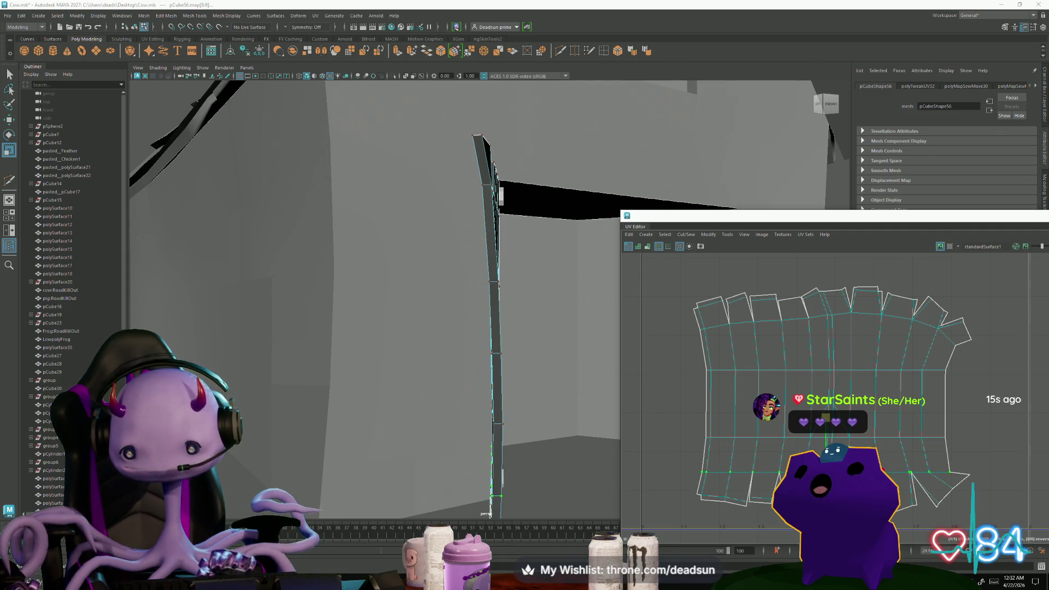
pyautogui.click(780, 472)
# With the Move tool, pull individual plank-tip UVs on the flap down and left into line.
pyautogui.press('w')
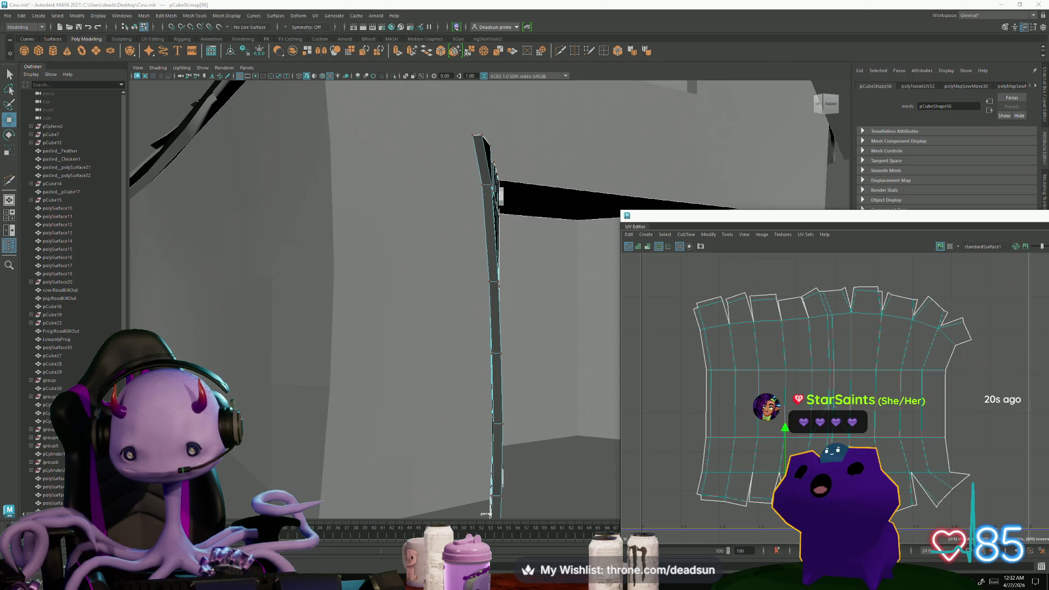
pyautogui.scroll(3, 754, 487)
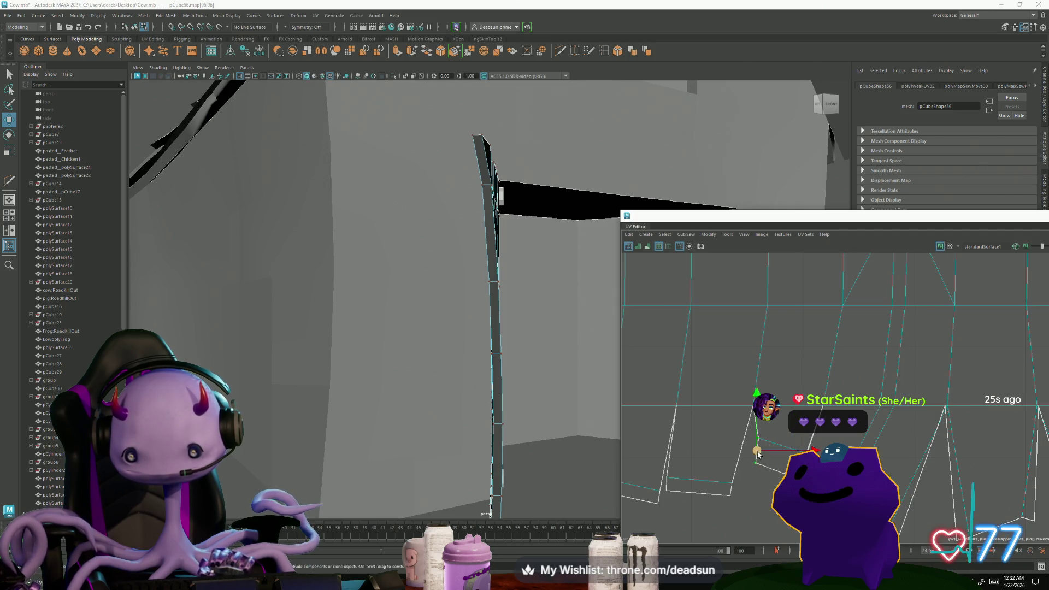
pyautogui.moveTo(758, 454); pyautogui.dragTo(741, 498)
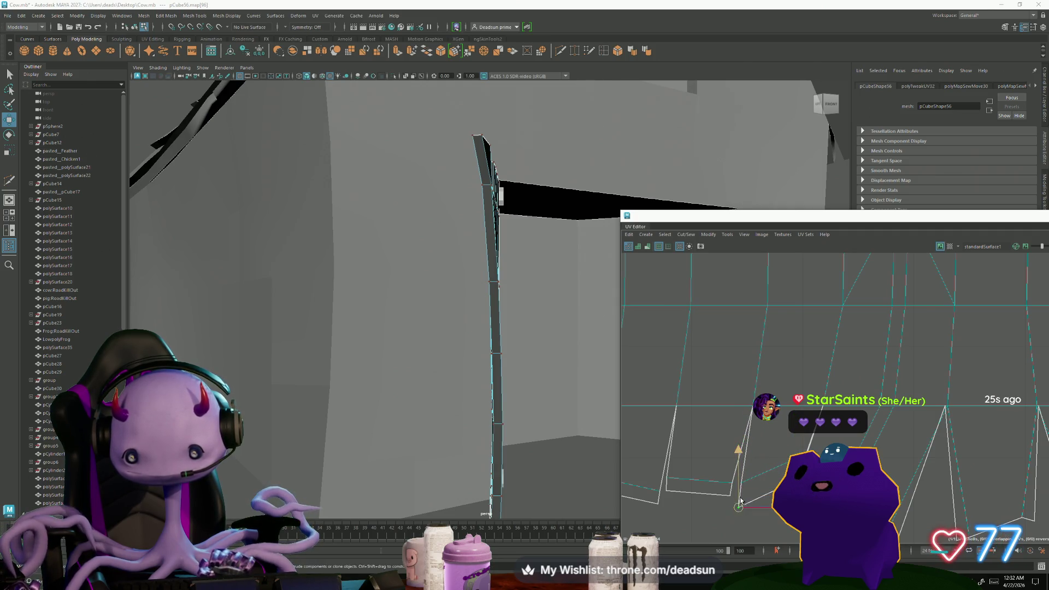
pyautogui.moveTo(740, 443); pyautogui.dragTo(738, 445)
pyautogui.click(796, 474)
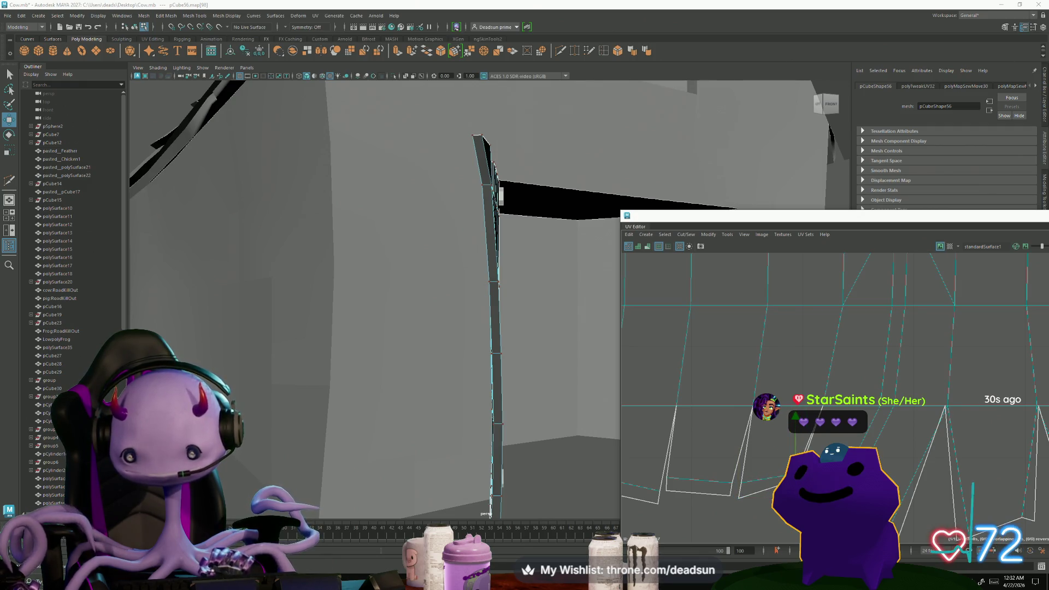
pyautogui.moveTo(796, 453); pyautogui.dragTo(792, 472)
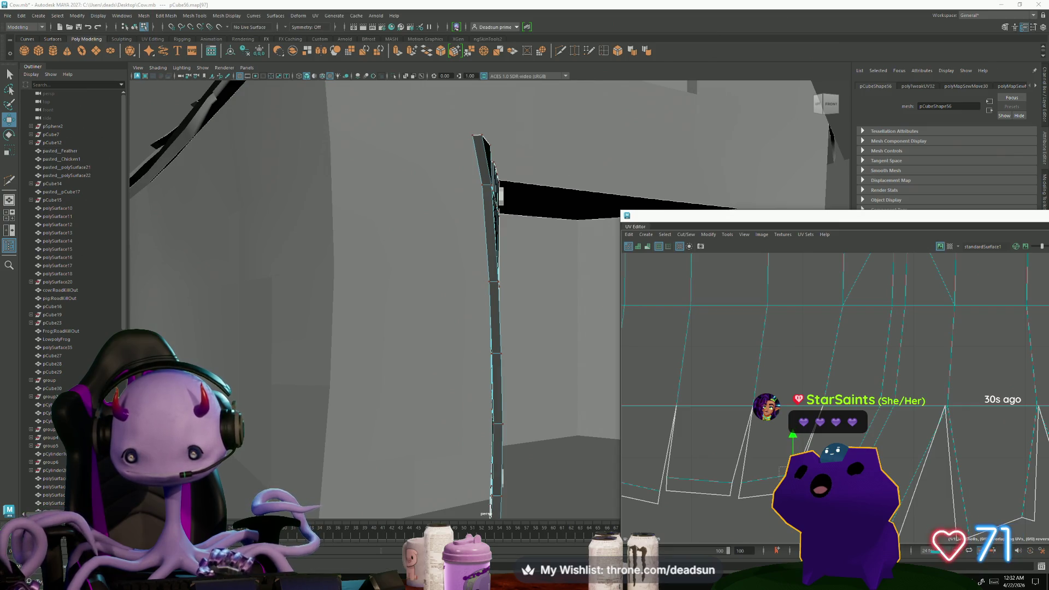
pyautogui.click(793, 473)
# Pull the lower flap's UV down, then rotate the flap's UVs into place.
pyautogui.scroll(-2, 765, 284)
pyautogui.moveTo(718, 407)
pyautogui.mouseDown()
pyautogui.moveTo(733, 423)
pyautogui.moveTo(727, 454)
pyautogui.mouseUp()
pyautogui.moveTo(710, 452); pyautogui.dragTo(751, 499, button='middle')
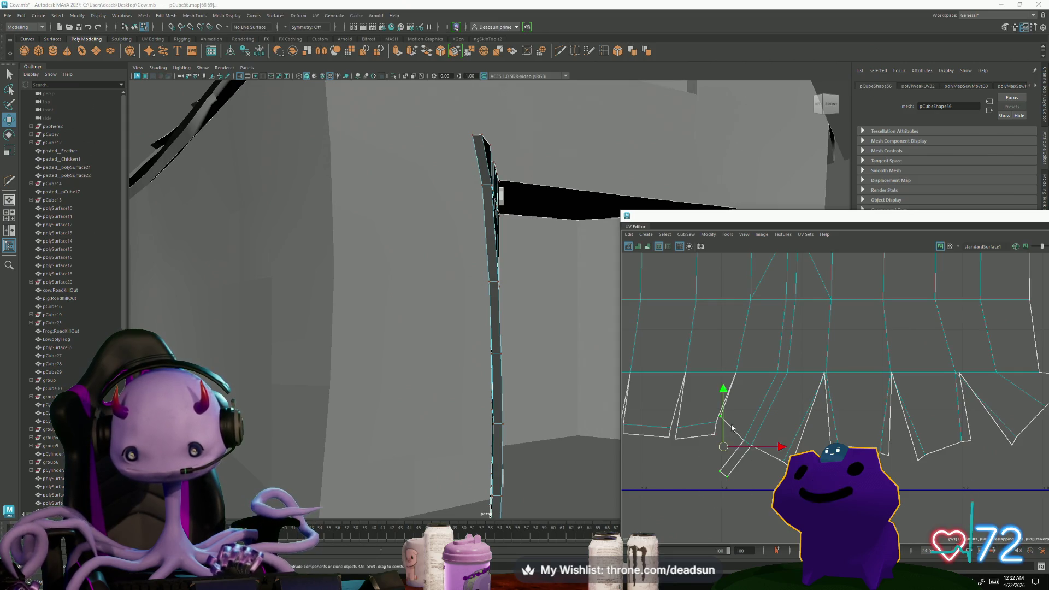
pyautogui.click(780, 466)
pyautogui.press('e')
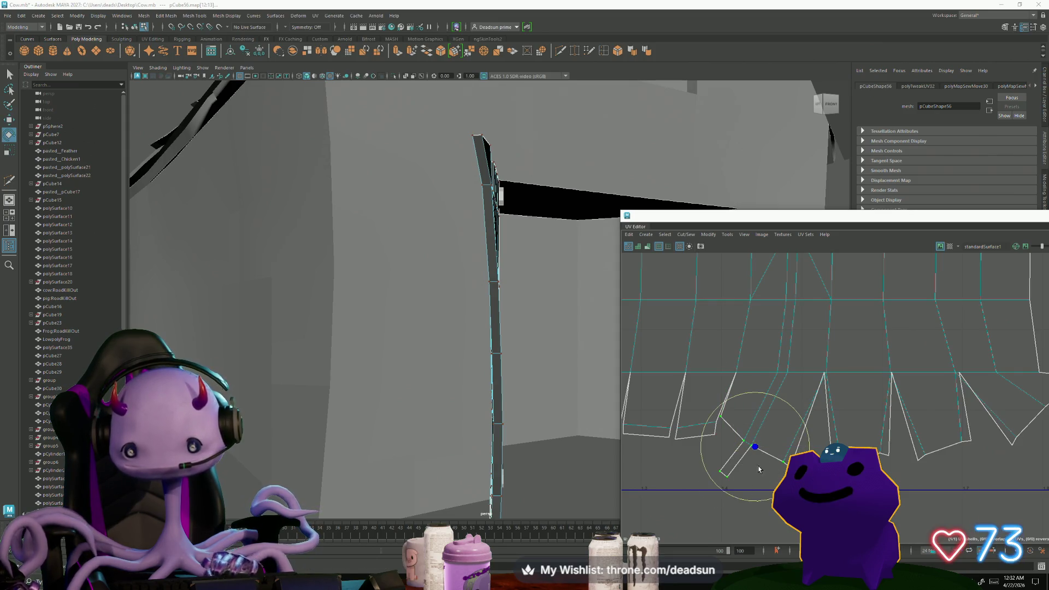
pyautogui.moveTo(753, 504)
pyautogui.mouseDown(button='middle')
pyautogui.moveTo(777, 469)
pyautogui.moveTo(785, 480)
pyautogui.mouseUp(button='middle')
pyautogui.press('w')
pyautogui.press('e')
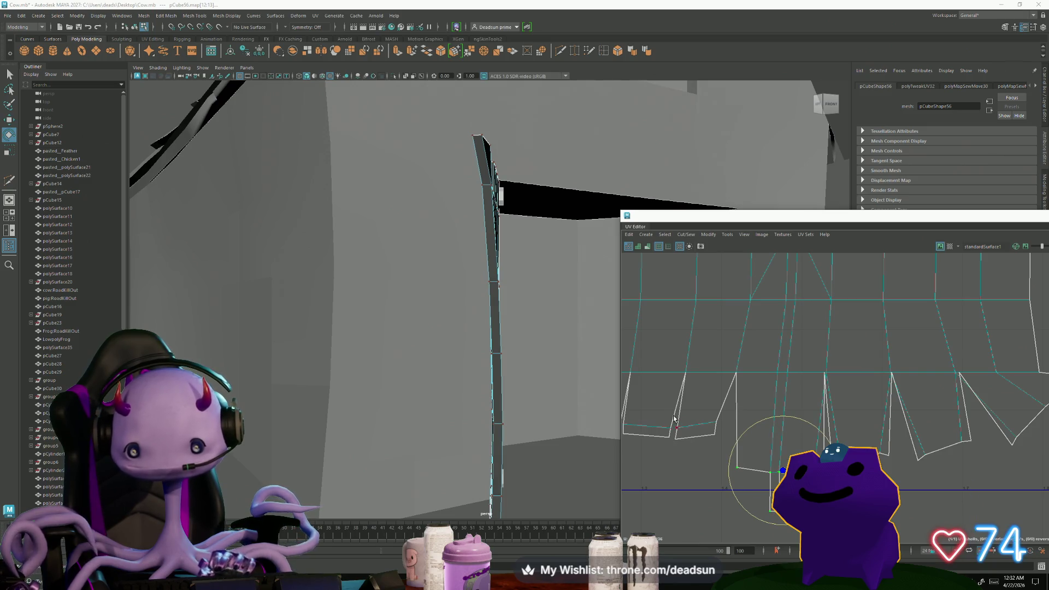
# Move the small loose UV shell down so it lines up with the others.
pyautogui.moveTo(714, 458); pyautogui.dragTo(714, 458)
pyautogui.press('w')
pyautogui.moveTo(696, 437); pyautogui.dragTo(704, 485, button='middle')
pyautogui.press('r')
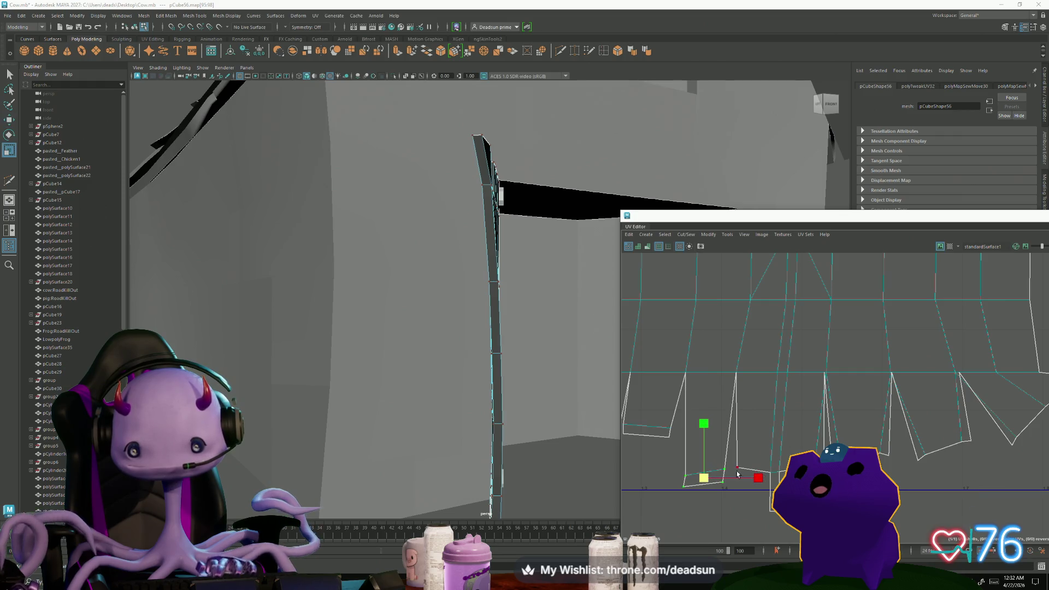
pyautogui.scroll(-2, 759, 481)
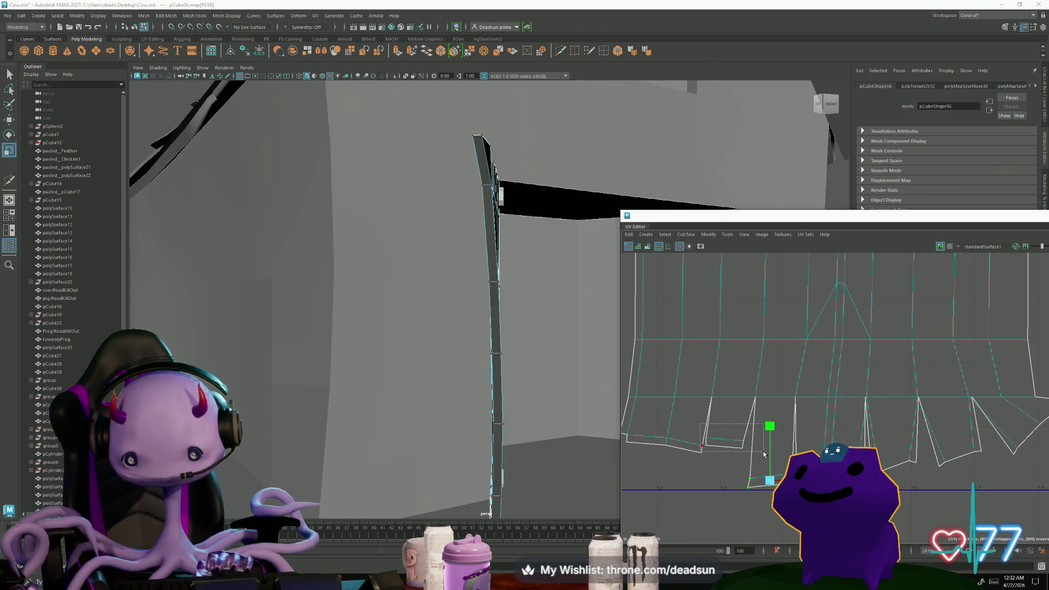
# Select the bottom-edge UVs of both shells and raise them into line.
pyautogui.click(686, 438)
pyautogui.moveTo(704, 462); pyautogui.dragTo(726, 483)
pyautogui.press('w')
pyautogui.keyDown('alt'); pyautogui.moveTo(696, 463); pyautogui.dragTo(731, 467, button='middle'); pyautogui.keyUp('alt')
pyautogui.moveTo(731, 467); pyautogui.dragTo(790, 520)
pyautogui.moveTo(901, 527); pyautogui.dragTo(901, 528)
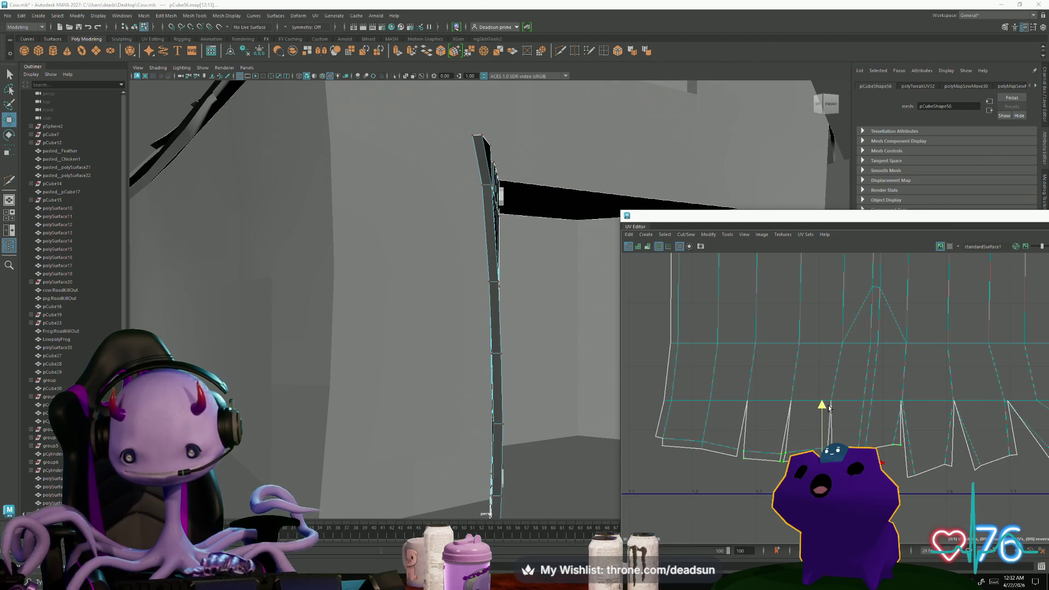
pyautogui.keyDown('alt'); pyautogui.moveTo(829, 408); pyautogui.dragTo(721, 427, button='middle'); pyautogui.keyUp('alt')
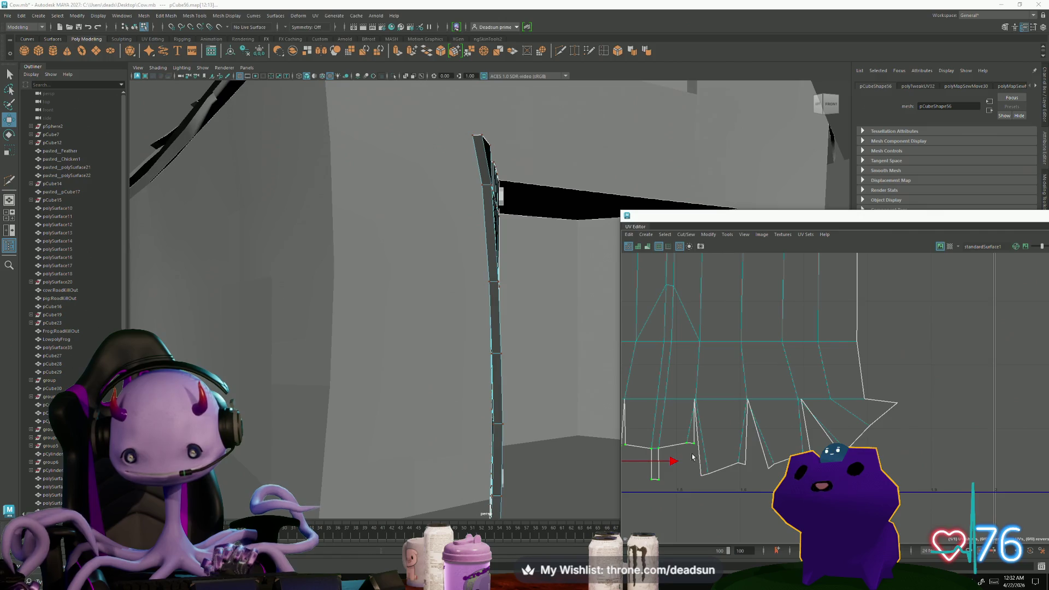
pyautogui.moveTo(761, 504); pyautogui.dragTo(760, 503)
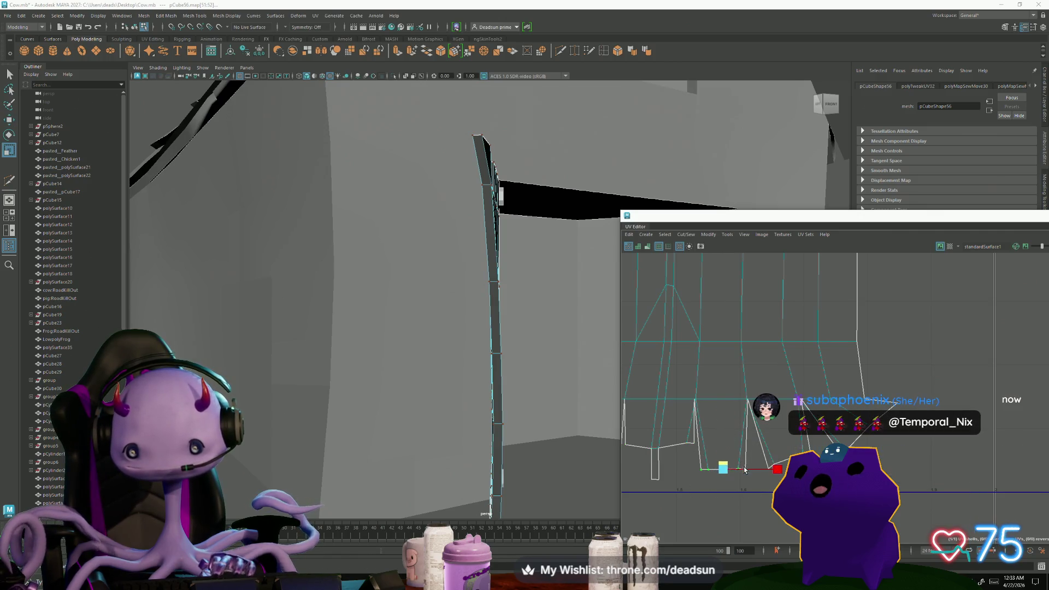
pyautogui.moveTo(722, 470); pyautogui.dragTo(720, 444)
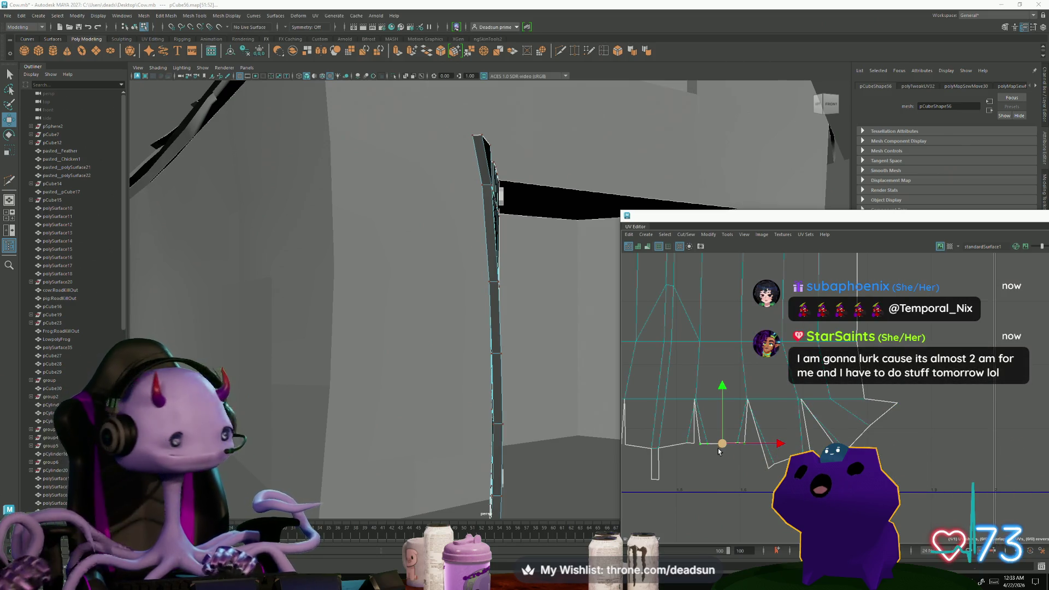
# Rotate the shell's bottom edges flat, then move them up and left.
pyautogui.moveTo(723, 447)
pyautogui.keyDown('alt'); pyautogui.mouseDown(button='middle')
pyautogui.moveTo(686, 488)
pyautogui.moveTo(661, 467)
pyautogui.mouseUp(button='middle'); pyautogui.keyUp('alt')
pyautogui.scroll(-3, 687, 487)
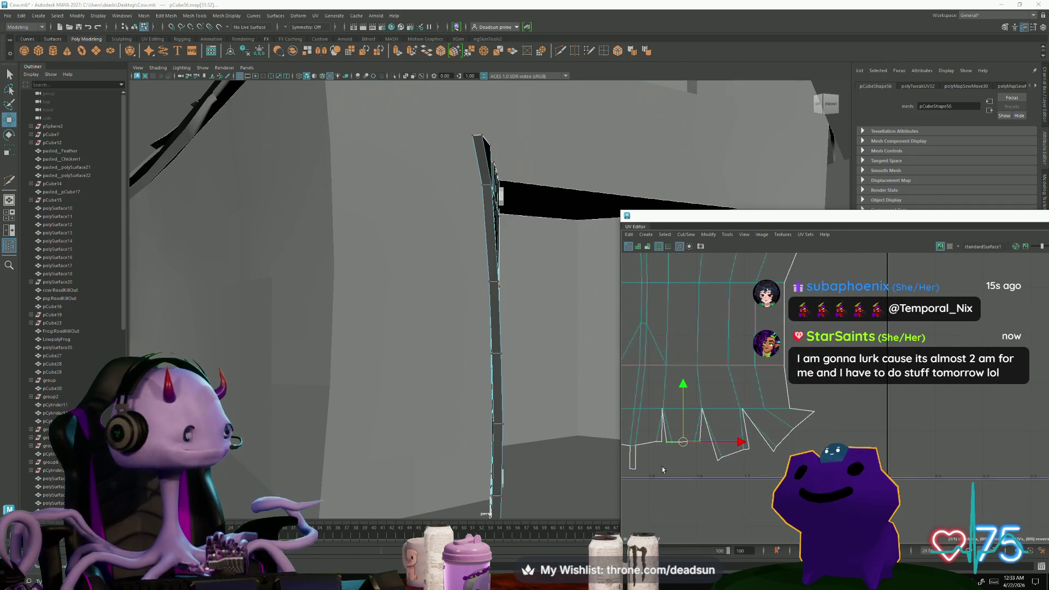
pyautogui.scroll(1, 661, 466)
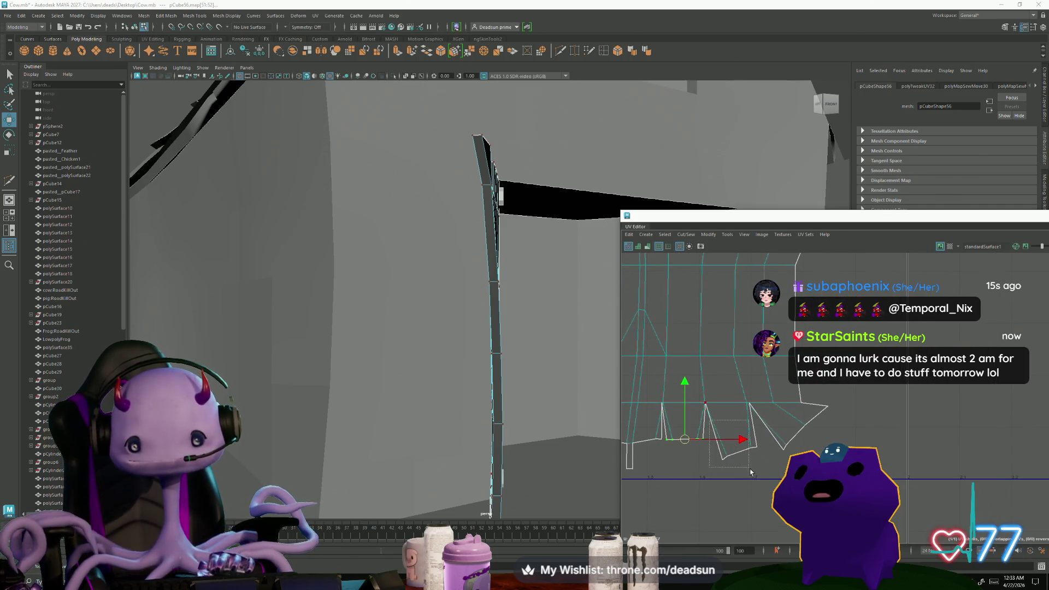
pyautogui.click(732, 456)
pyautogui.press('e')
pyautogui.moveTo(761, 506); pyautogui.dragTo(744, 511)
pyautogui.press('w')
pyautogui.moveTo(742, 457); pyautogui.dragTo(729, 441)
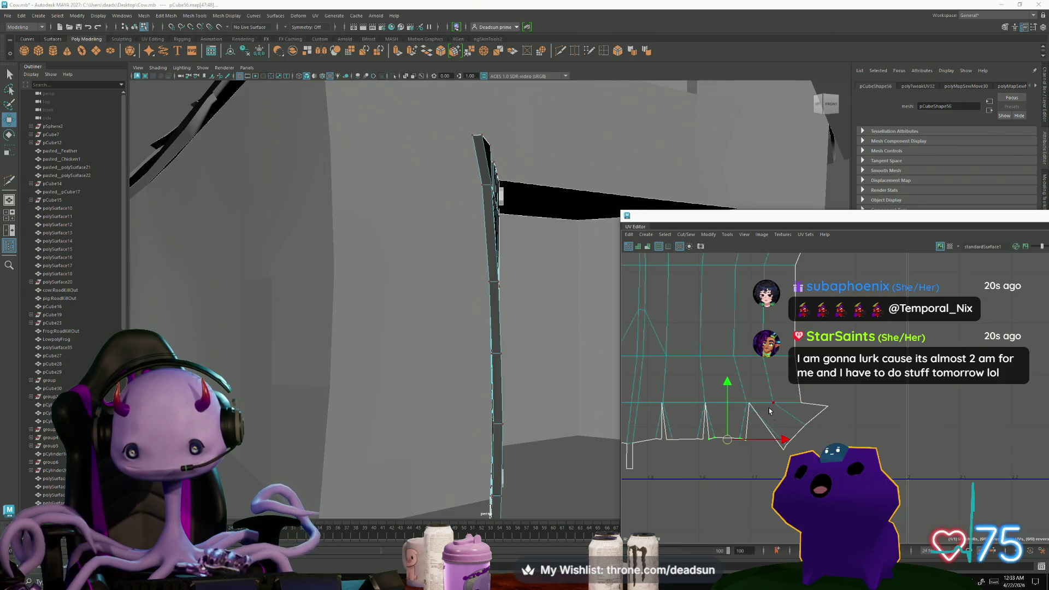
# Undo a stray single-UV move and select the UV at the right peak.
pyautogui.moveTo(772, 403); pyautogui.dragTo(805, 428)
pyautogui.press('e')
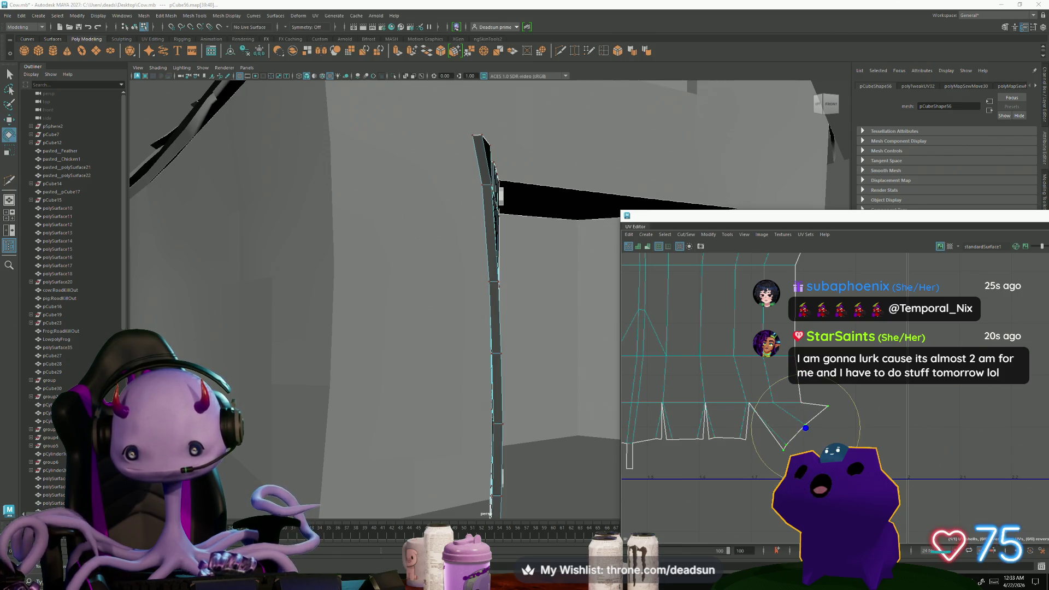
pyautogui.hotkey('ctrl', 'z')
pyautogui.press('w')
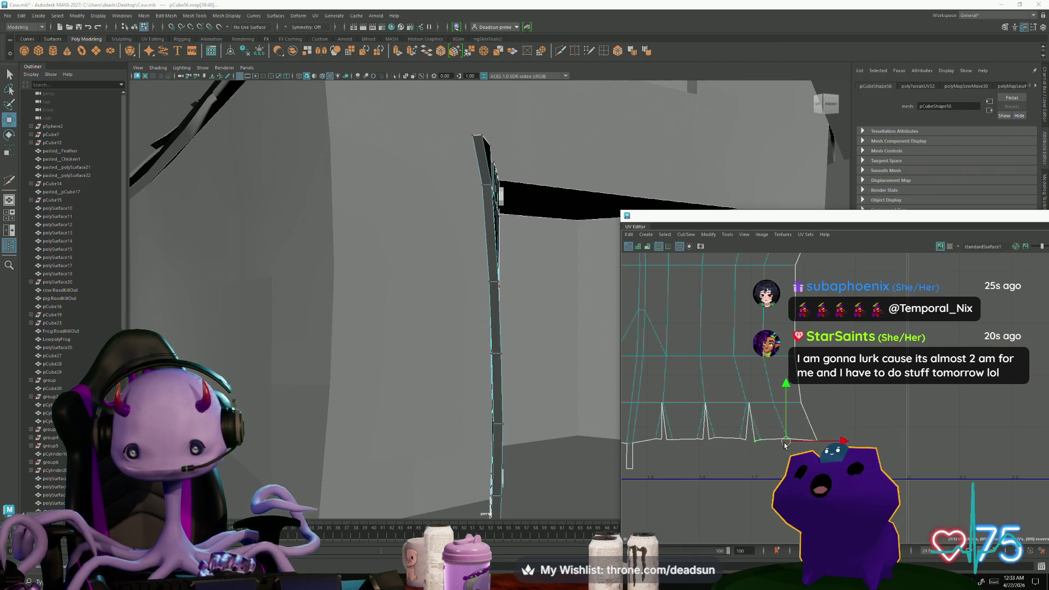
pyautogui.scroll(3, 747, 414)
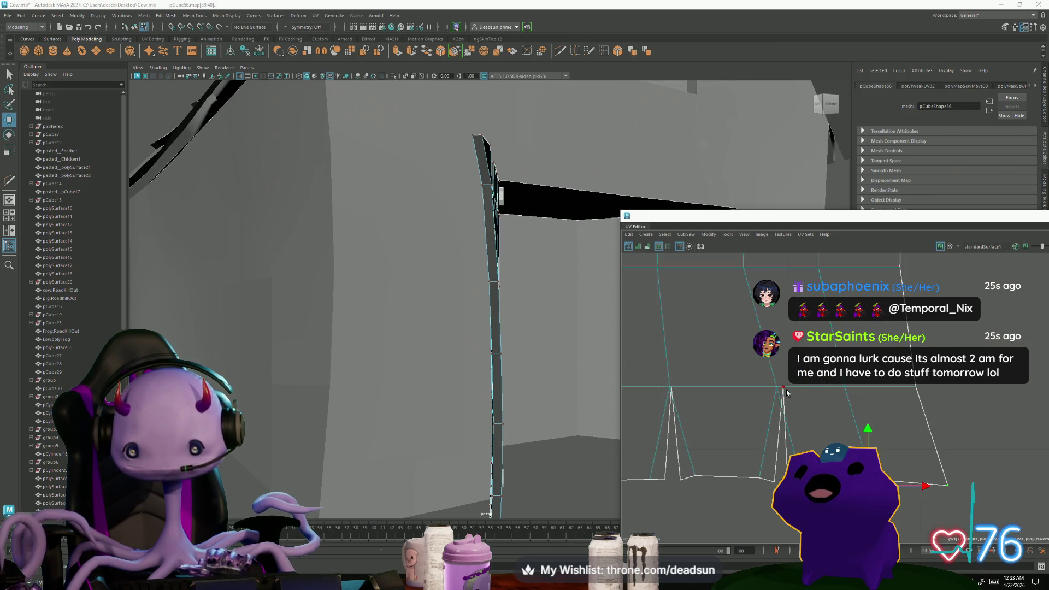
pyautogui.click(784, 388)
# Lower the right and left zigzag peak UVs toward their neighbours.
pyautogui.moveTo(784, 388); pyautogui.dragTo(779, 427)
pyautogui.moveTo(675, 389); pyautogui.dragTo(676, 419)
pyautogui.moveTo(678, 421)
pyautogui.keyDown('alt'); pyautogui.mouseDown(button='middle')
pyautogui.moveTo(799, 422)
pyautogui.moveTo(798, 447)
pyautogui.mouseUp(button='middle'); pyautogui.keyUp('alt')
pyautogui.moveTo(799, 448)
pyautogui.keyDown('alt'); pyautogui.mouseDown(button='right')
pyautogui.moveTo(767, 459)
pyautogui.moveTo(802, 454)
pyautogui.moveTo(757, 432)
pyautogui.moveTo(714, 440)
pyautogui.moveTo(716, 517)
pyautogui.moveTo(713, 370)
pyautogui.moveTo(769, 429)
pyautogui.moveTo(759, 391)
pyautogui.mouseUp(button='right'); pyautogui.keyUp('alt')
# Rotate the two curled end faces flatter and move them up and left into place.
pyautogui.moveTo(799, 412); pyautogui.dragTo(799, 414)
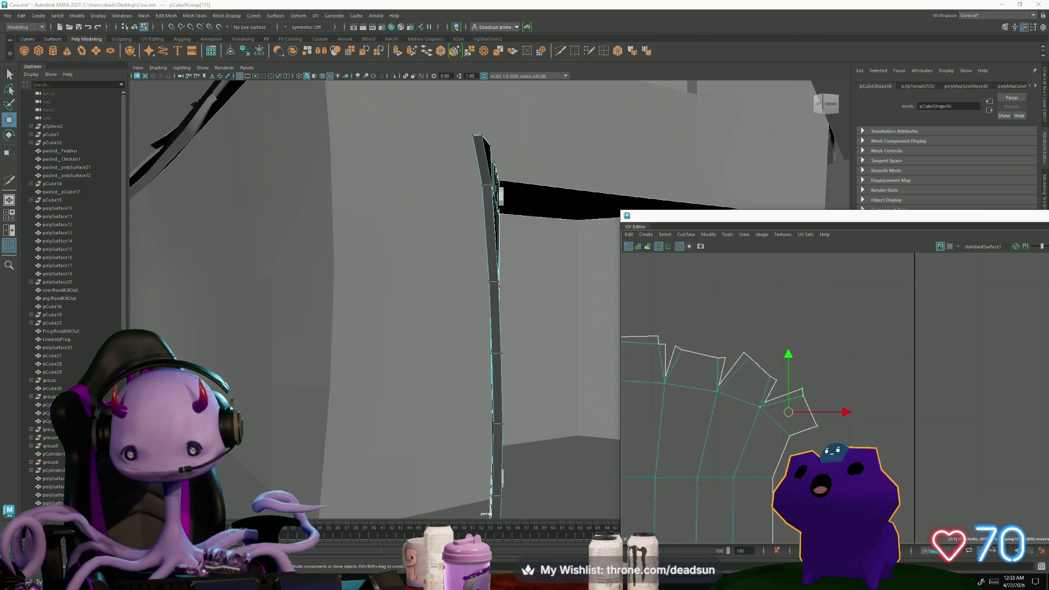
pyautogui.press('e')
pyautogui.moveTo(768, 465); pyautogui.dragTo(756, 434)
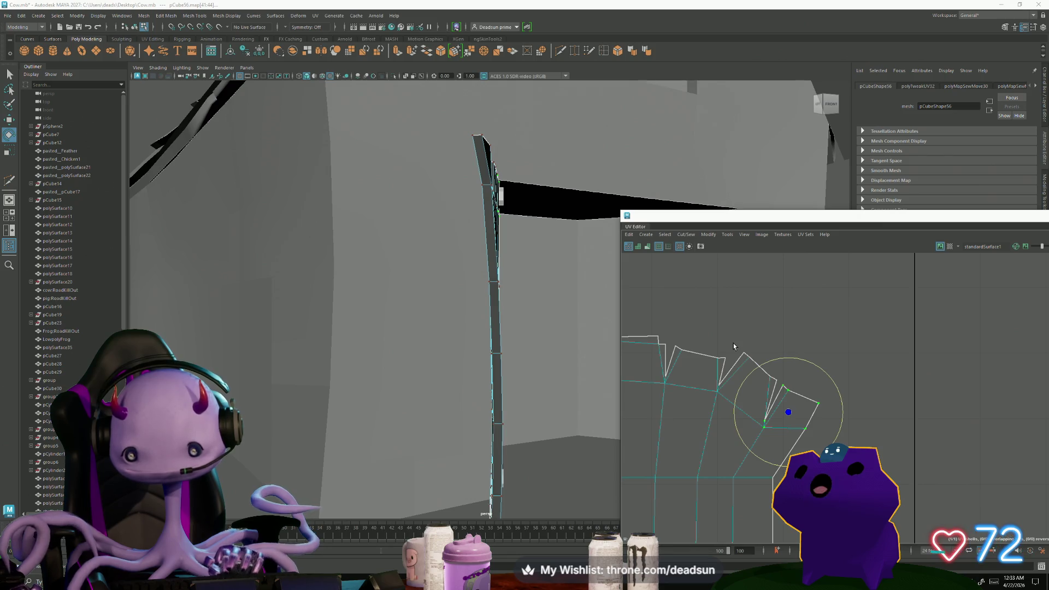
pyautogui.keyDown('shift'); pyautogui.click(779, 391); pyautogui.keyUp('shift')
pyautogui.moveTo(768, 447); pyautogui.dragTo(745, 426)
pyautogui.press('w')
pyautogui.moveTo(781, 390)
pyautogui.mouseDown()
pyautogui.moveTo(780, 351)
pyautogui.moveTo(749, 346)
pyautogui.moveTo(759, 346)
pyautogui.mouseUp()
pyautogui.moveTo(750, 374)
pyautogui.keyDown('alt'); pyautogui.mouseDown(button='middle')
pyautogui.moveTo(850, 412)
pyautogui.moveTo(950, 377)
pyautogui.moveTo(967, 421)
pyautogui.moveTo(905, 421)
pyautogui.mouseUp(button='middle'); pyautogui.keyUp('alt')
# Shift the end face's top edge slightly left, then select the edge to split along.
pyautogui.moveTo(804, 363)
pyautogui.mouseDown()
pyautogui.moveTo(869, 386)
pyautogui.moveTo(843, 361)
pyautogui.mouseUp()
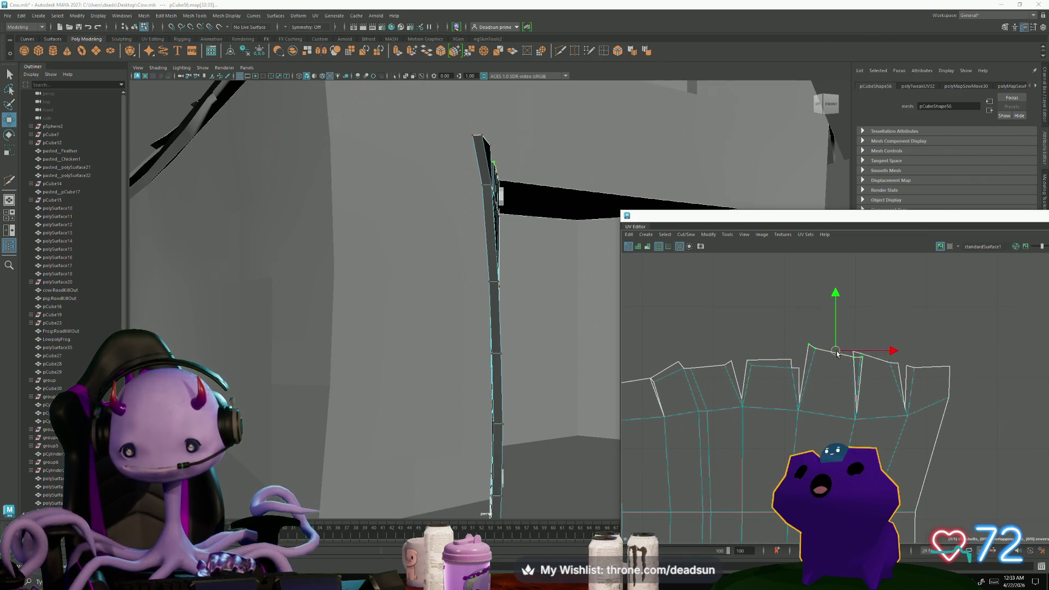
pyautogui.press('e')
pyautogui.press('r')
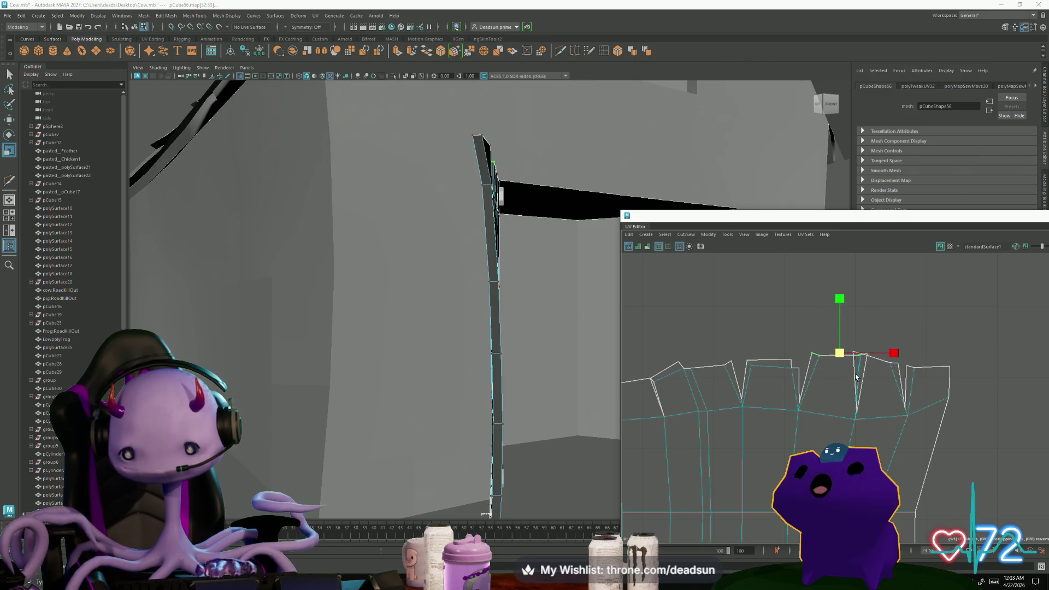
pyautogui.press('w')
pyautogui.moveTo(839, 354); pyautogui.dragTo(826, 356)
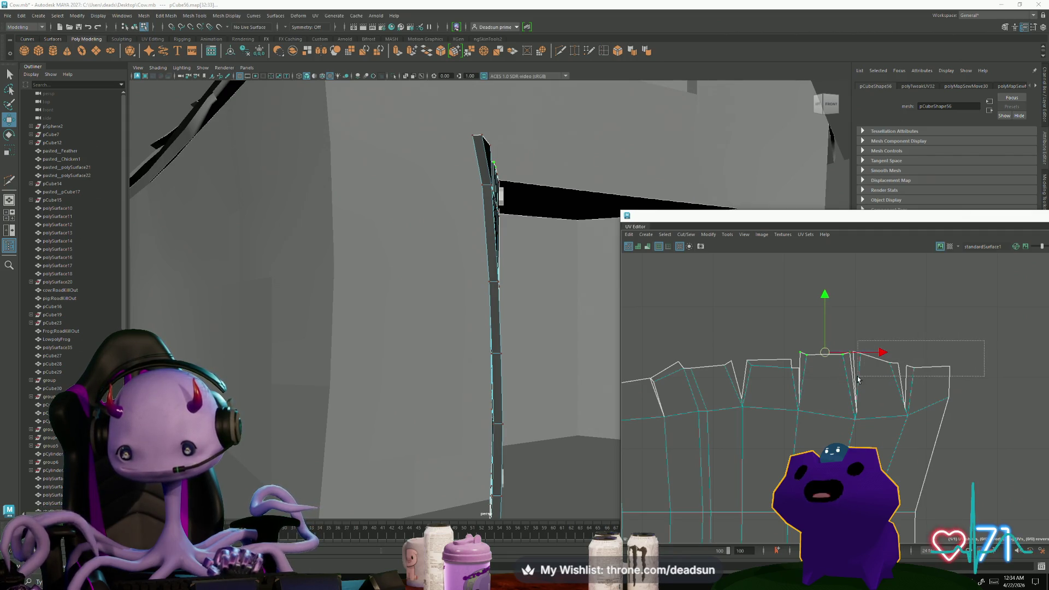
pyautogui.moveTo(858, 378)
pyautogui.mouseDown()
pyautogui.moveTo(851, 383)
pyautogui.moveTo(885, 358)
pyautogui.mouseUp()
pyautogui.scroll(3, 885, 357)
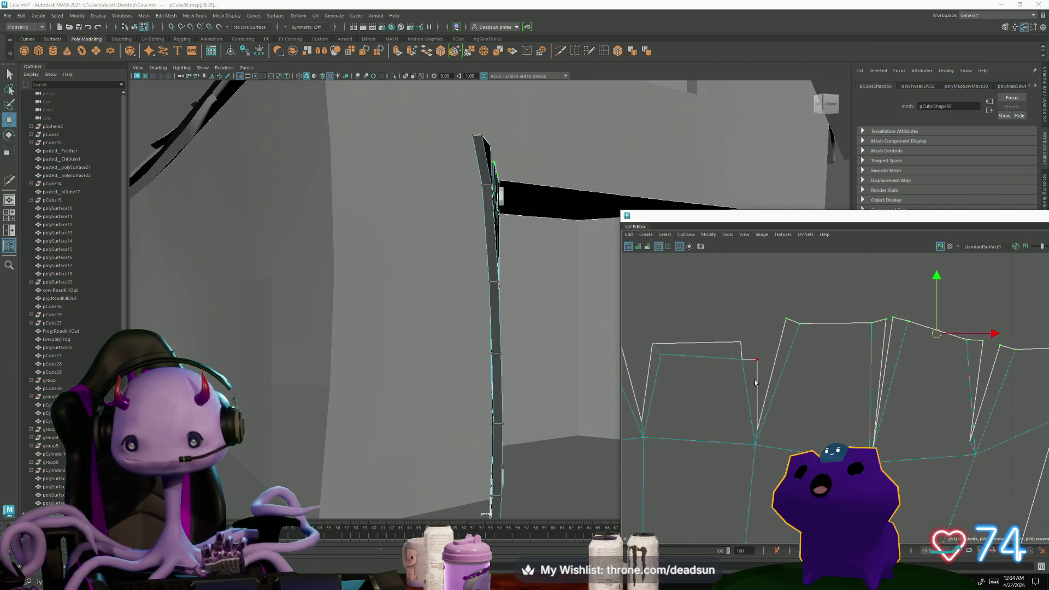
pyautogui.moveTo(750, 355); pyautogui.dragTo(751, 362, button='right')
# Cut the shell along the selected edge with Cut/Sew > Cut and raise the two freed UVs level.
pyautogui.click(684, 235)
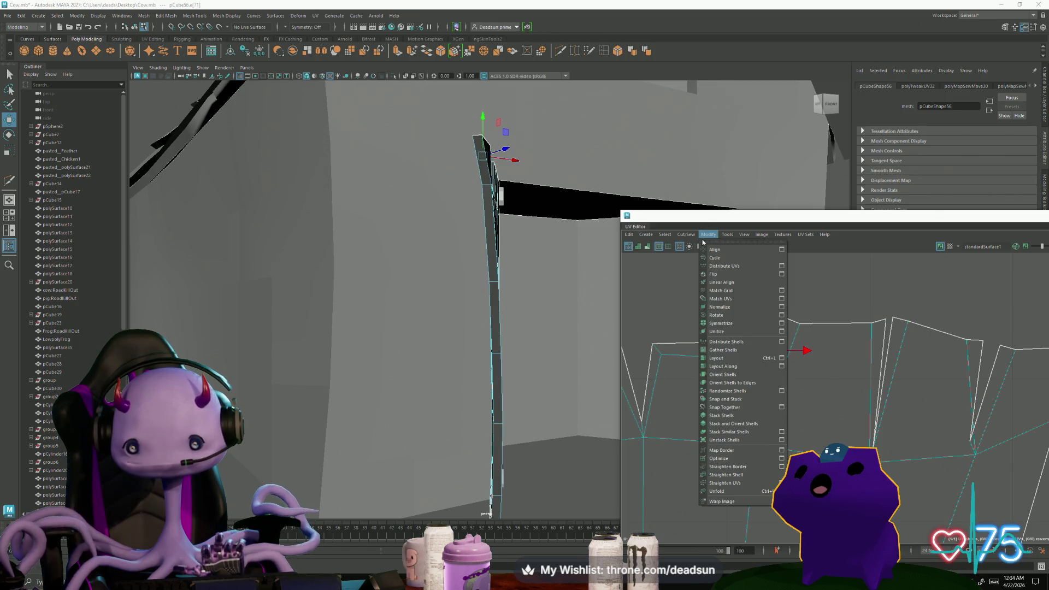
pyautogui.click(708, 305)
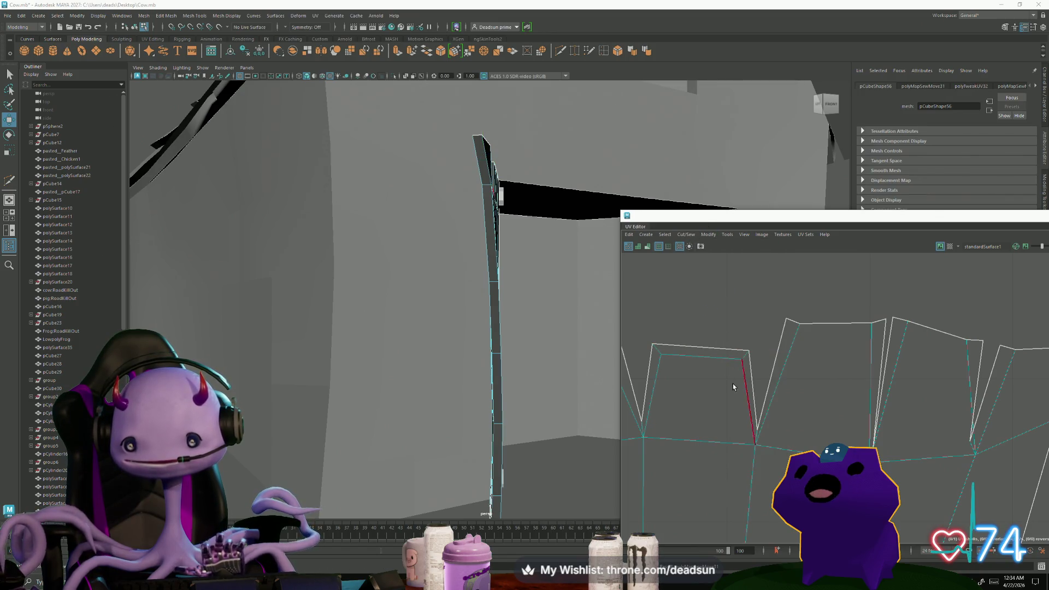
pyautogui.moveTo(676, 362); pyautogui.dragTo(721, 362, button='right')
pyautogui.moveTo(666, 339); pyautogui.dragTo(774, 379)
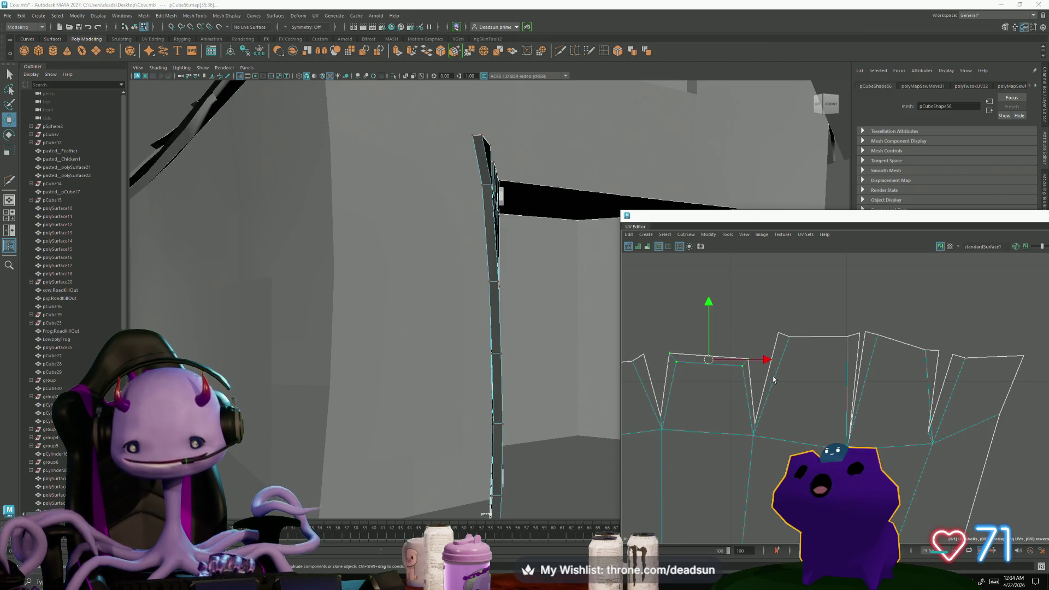
pyautogui.moveTo(721, 364); pyautogui.dragTo(714, 337, button='middle')
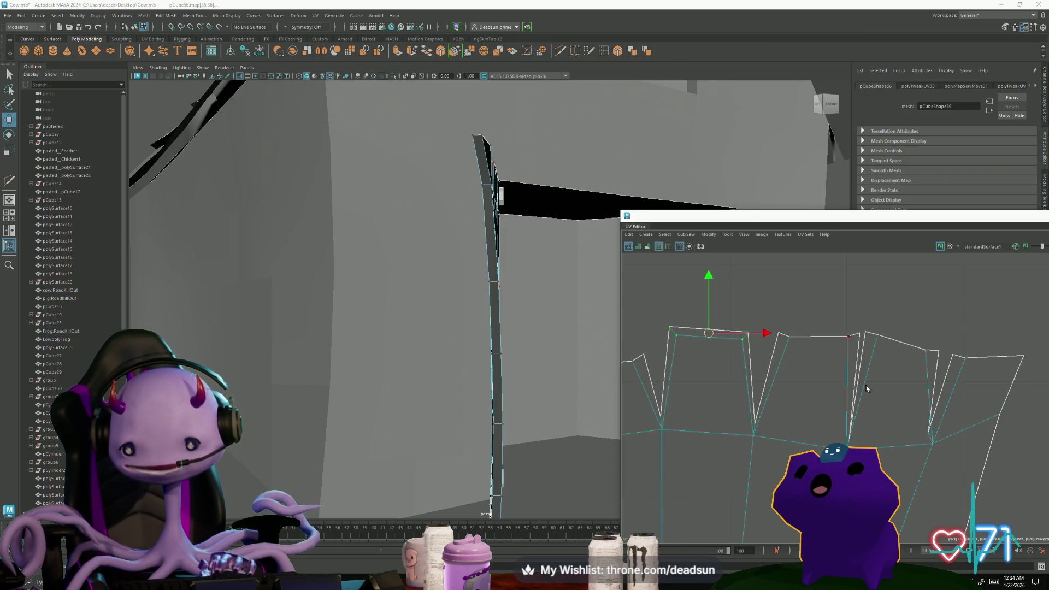
pyautogui.keyDown('alt'); pyautogui.moveTo(867, 389); pyautogui.dragTo(728, 457, button='middle'); pyautogui.keyUp('alt')
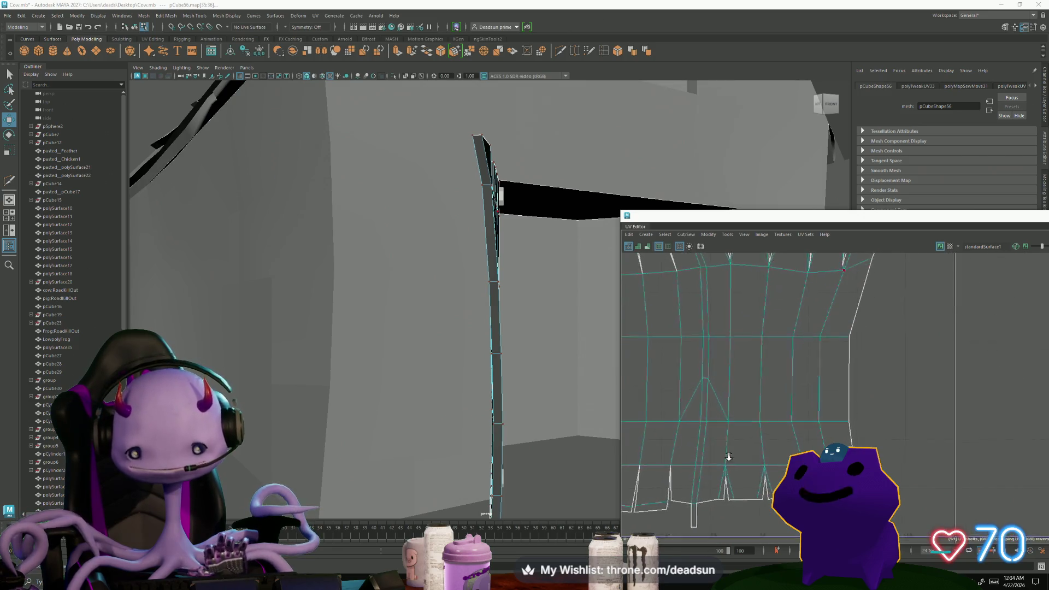
pyautogui.scroll(-3, 729, 456)
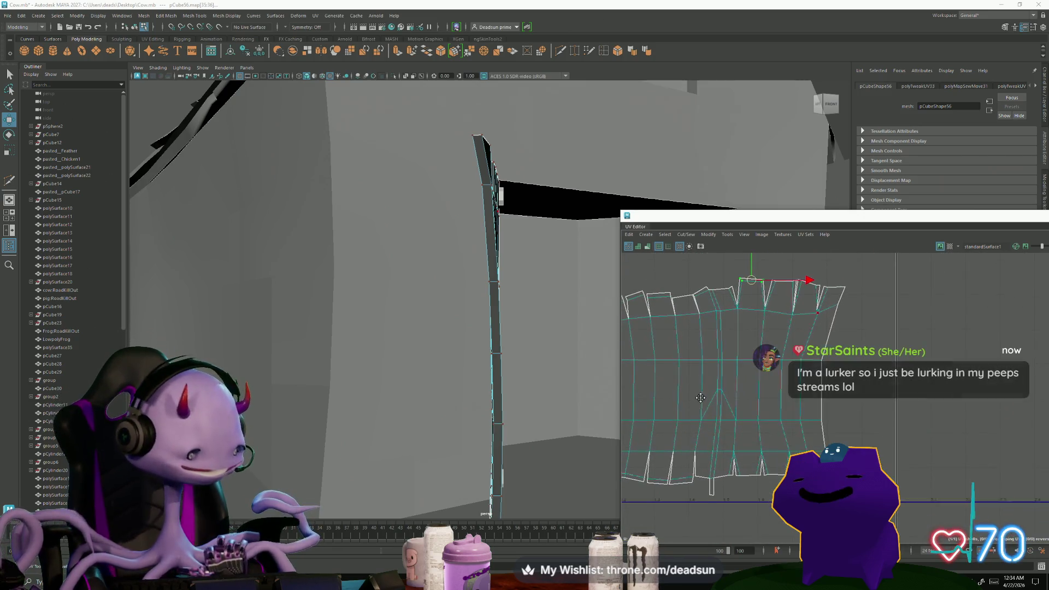
pyautogui.keyDown('alt'); pyautogui.moveTo(701, 398); pyautogui.dragTo(736, 409, button='middle'); pyautogui.keyUp('alt')
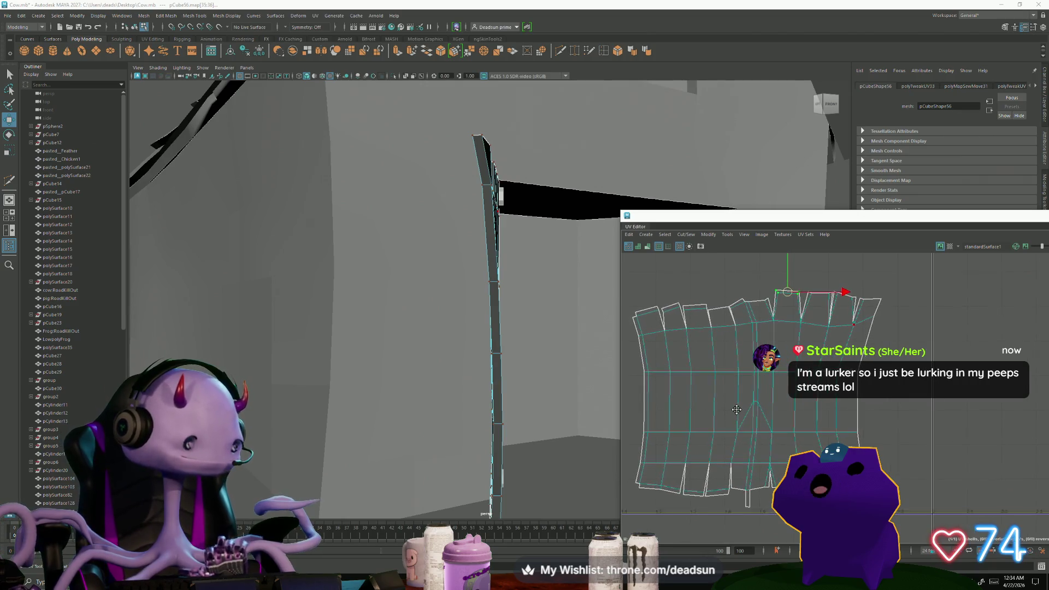
pyautogui.scroll(5, 711, 377)
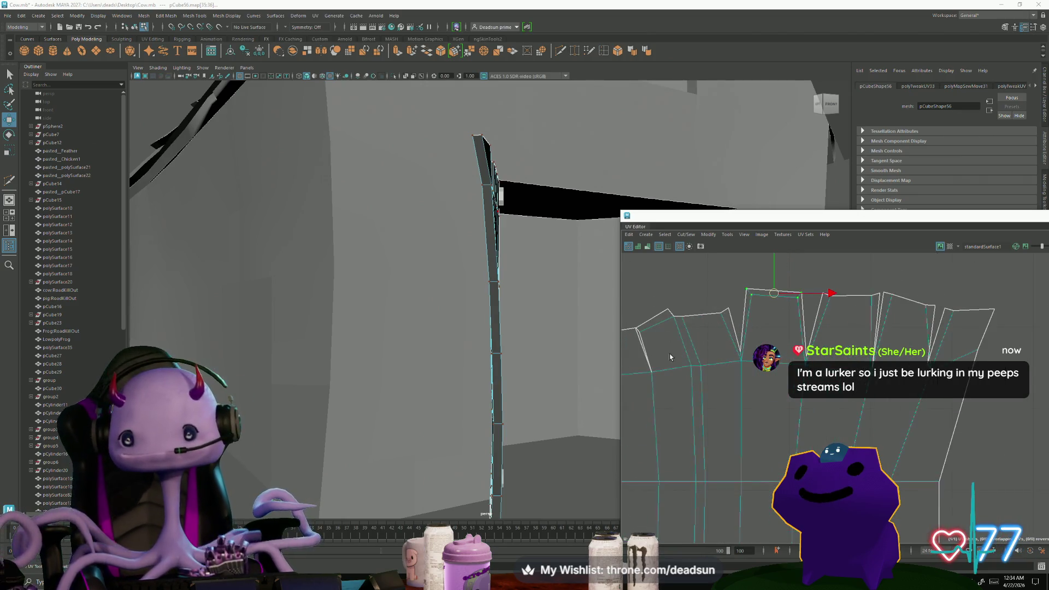
pyautogui.keyDown('alt'); pyautogui.moveTo(670, 356); pyautogui.dragTo(820, 391, button='middle'); pyautogui.keyUp('alt')
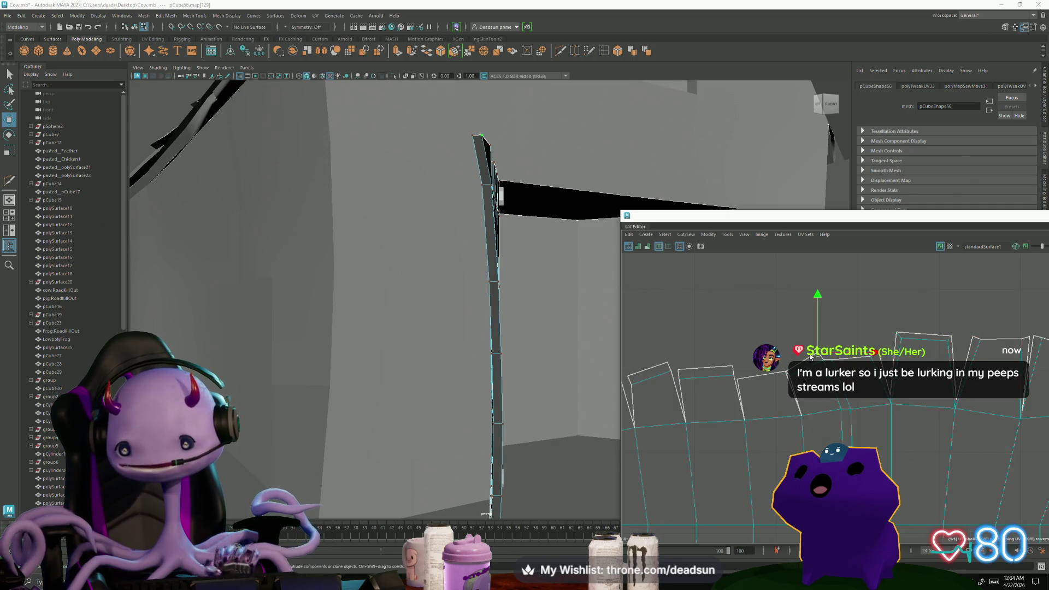
# Raise two UVs on the door shell's top border.
pyautogui.click(802, 364)
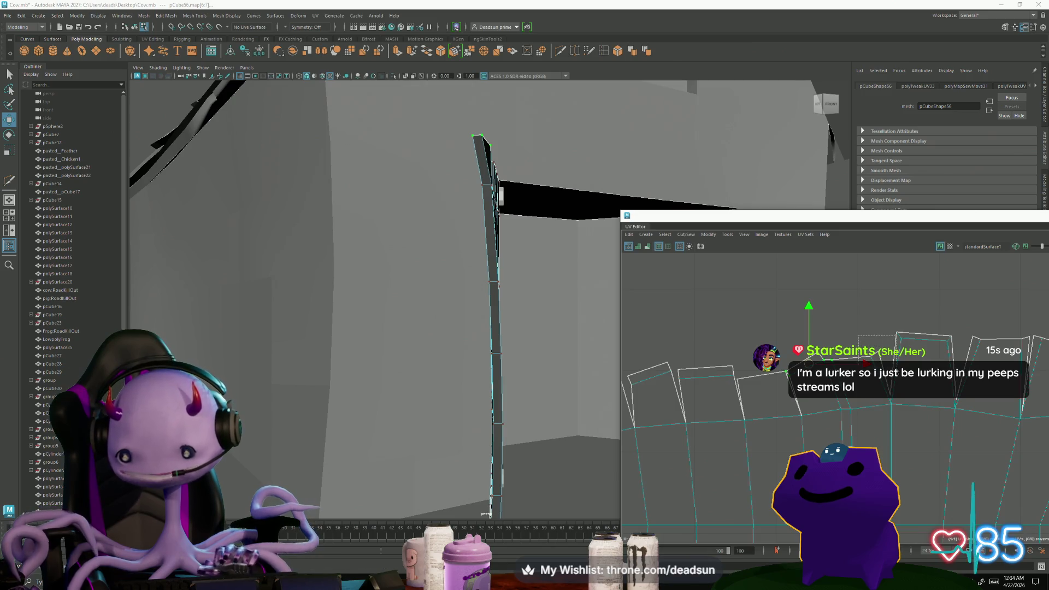
pyautogui.moveTo(839, 359); pyautogui.dragTo(844, 335)
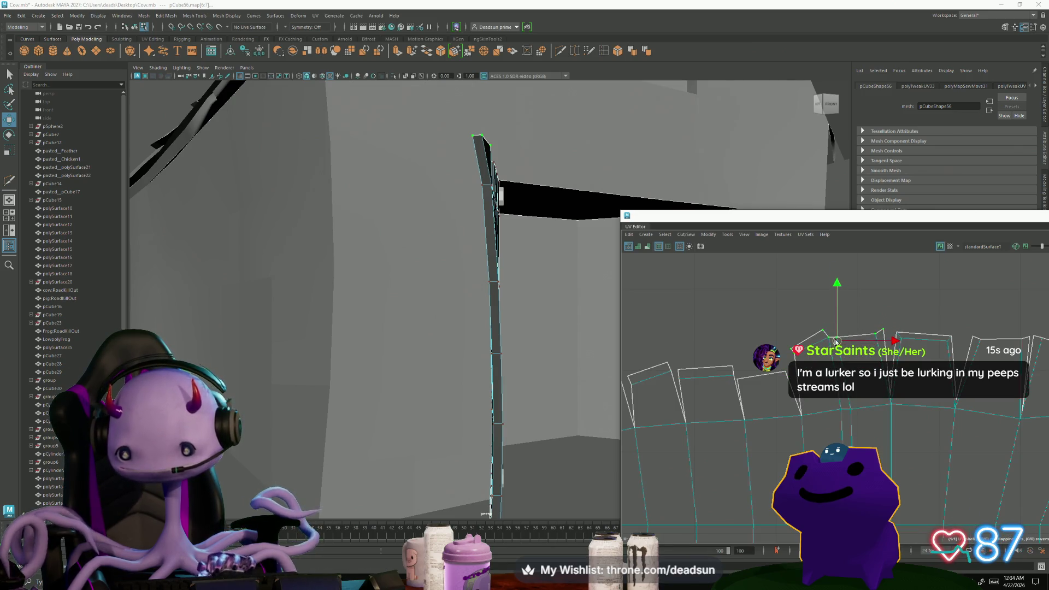
pyautogui.press('e')
pyautogui.press('w')
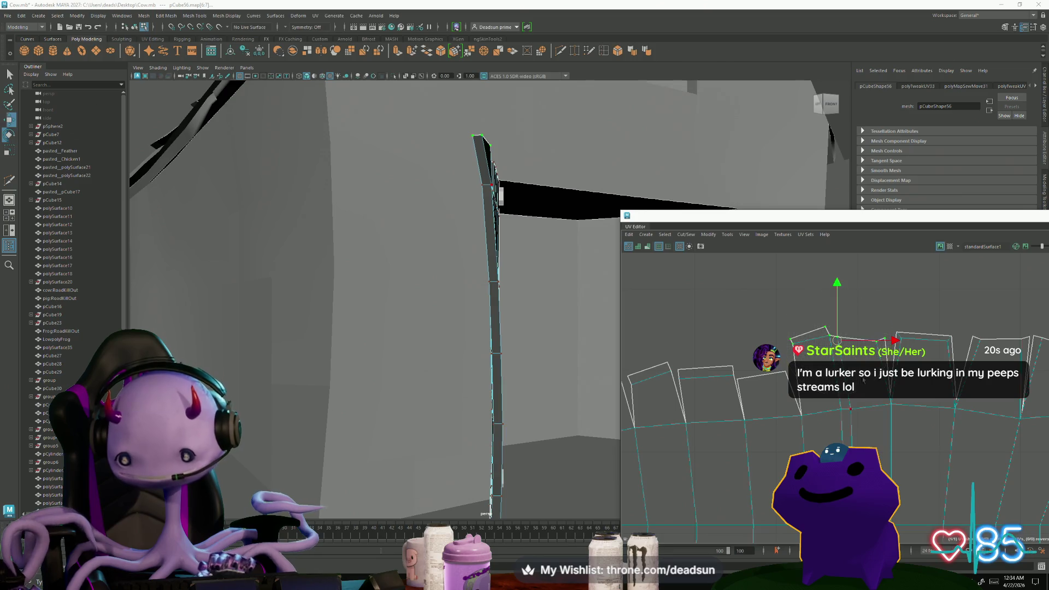
pyautogui.scroll(-2, 787, 362)
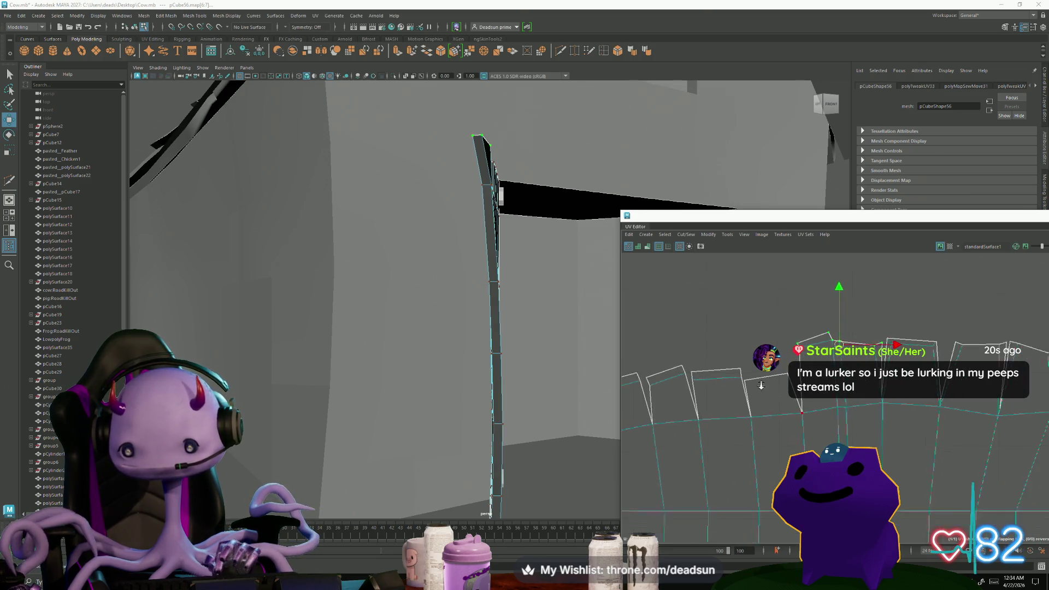
pyautogui.click(770, 386)
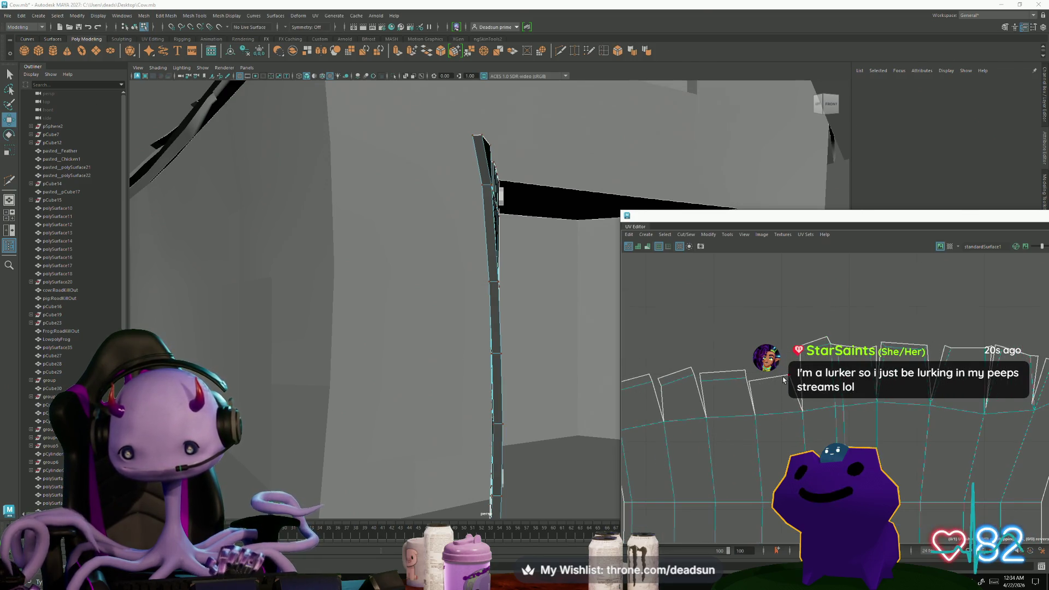
# Scale the selected door UVs, then raise a flap's top UVs slightly.
pyautogui.click(748, 393)
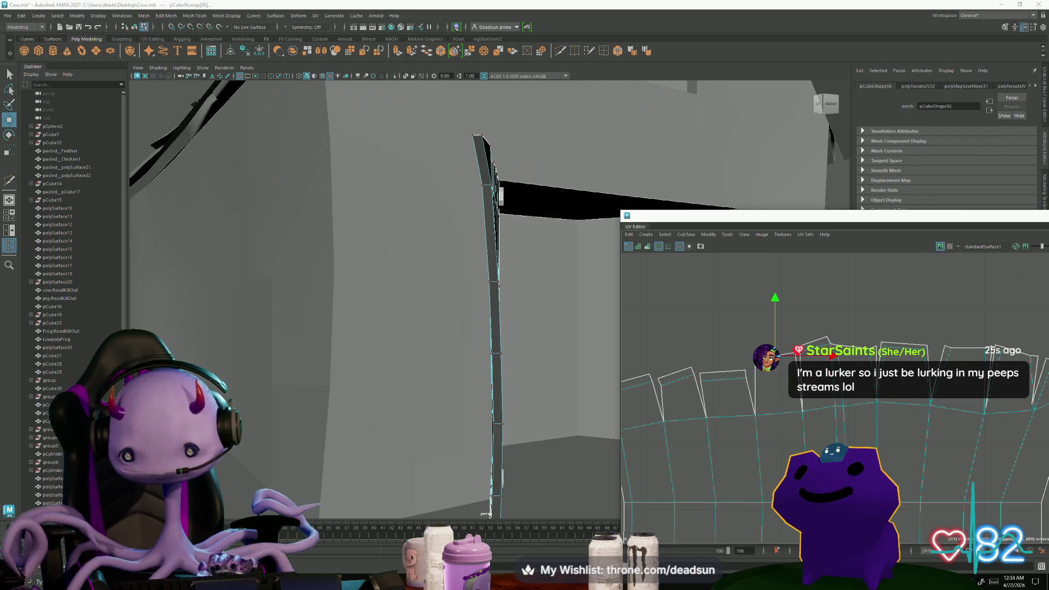
pyautogui.press('r')
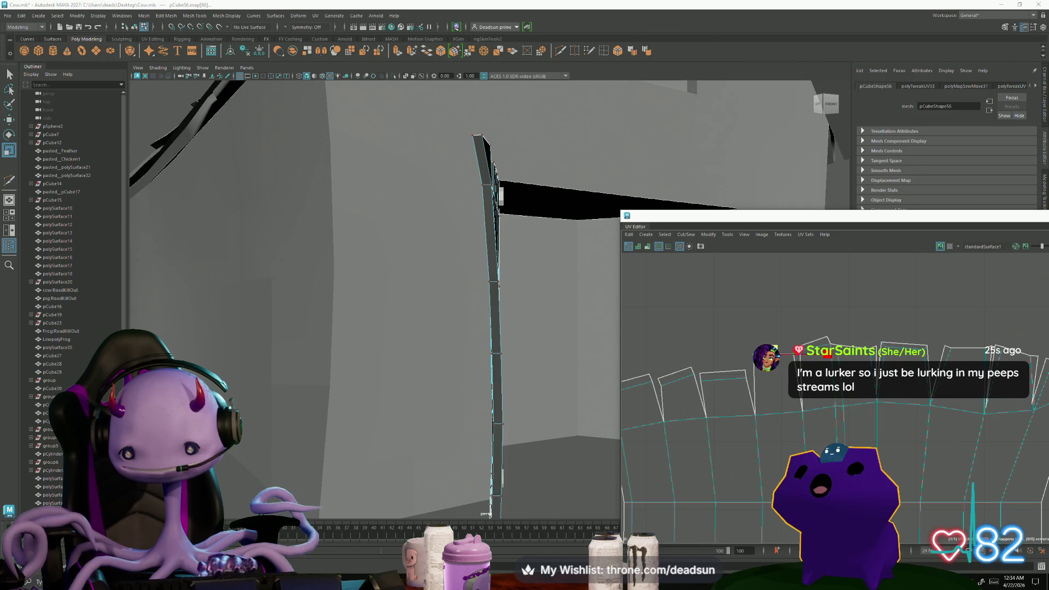
pyautogui.moveTo(694, 360); pyautogui.dragTo(705, 367, button='middle')
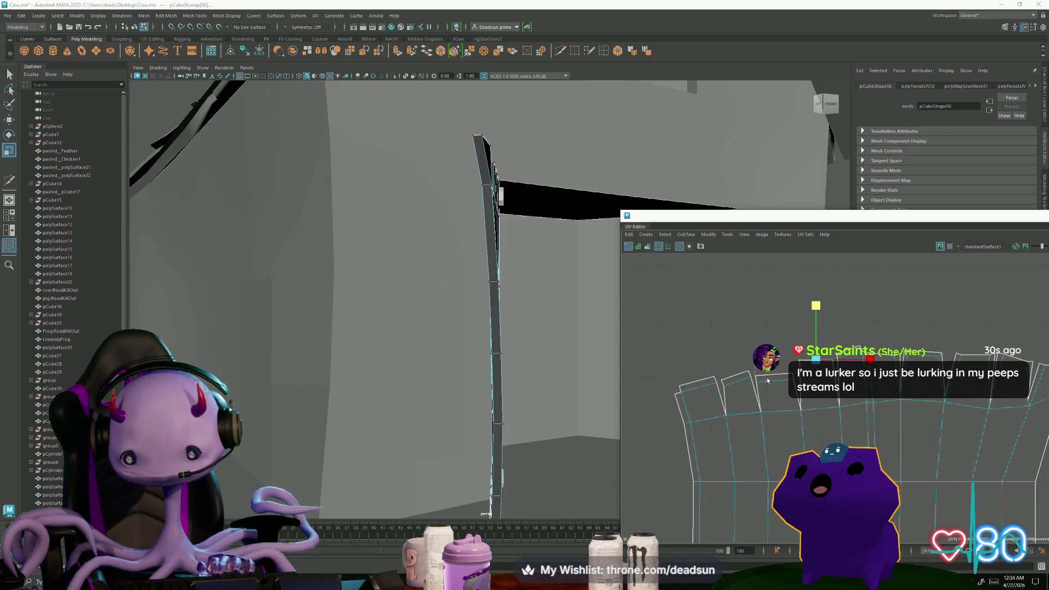
pyautogui.moveTo(756, 382); pyautogui.dragTo(797, 401)
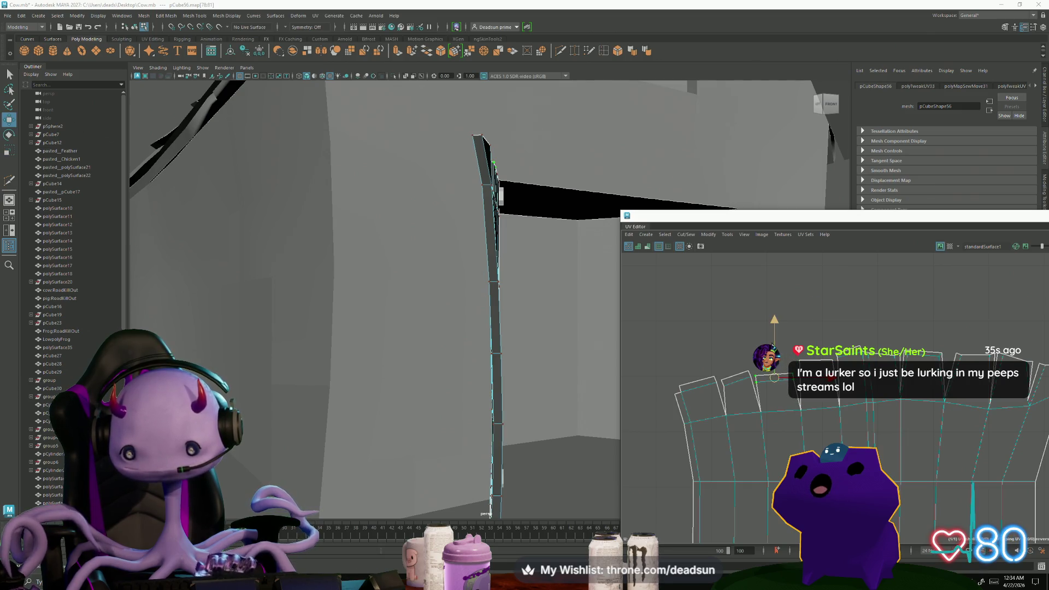
pyautogui.moveTo(775, 321); pyautogui.dragTo(775, 303)
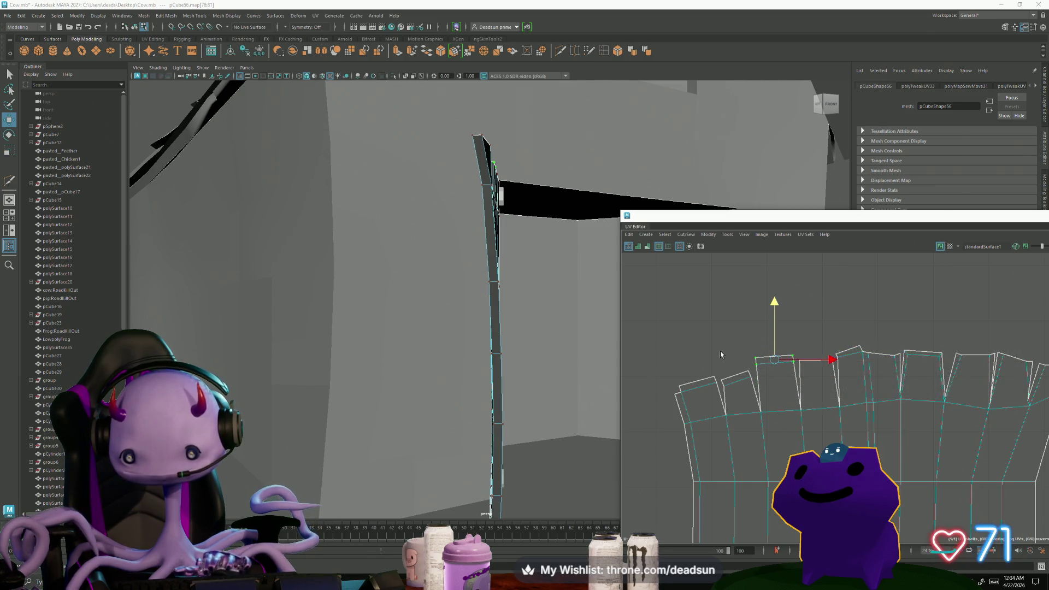
# Raise and rotate the quad's and left flap's top UVs until they sit level.
pyautogui.moveTo(753, 405); pyautogui.dragTo(753, 405)
pyautogui.press('e')
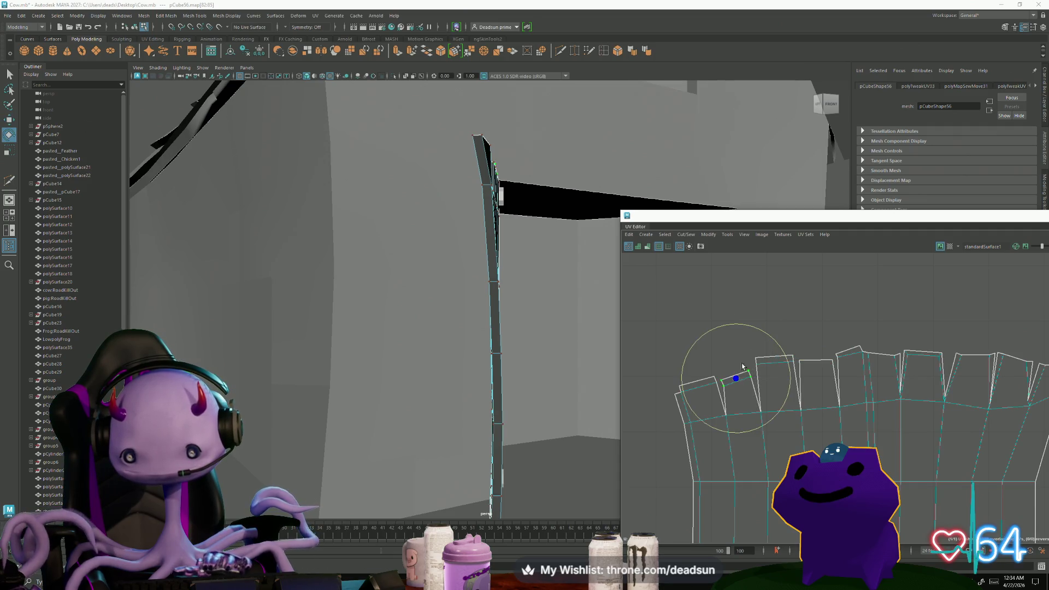
pyautogui.moveTo(757, 364); pyautogui.dragTo(741, 385)
pyautogui.press('w')
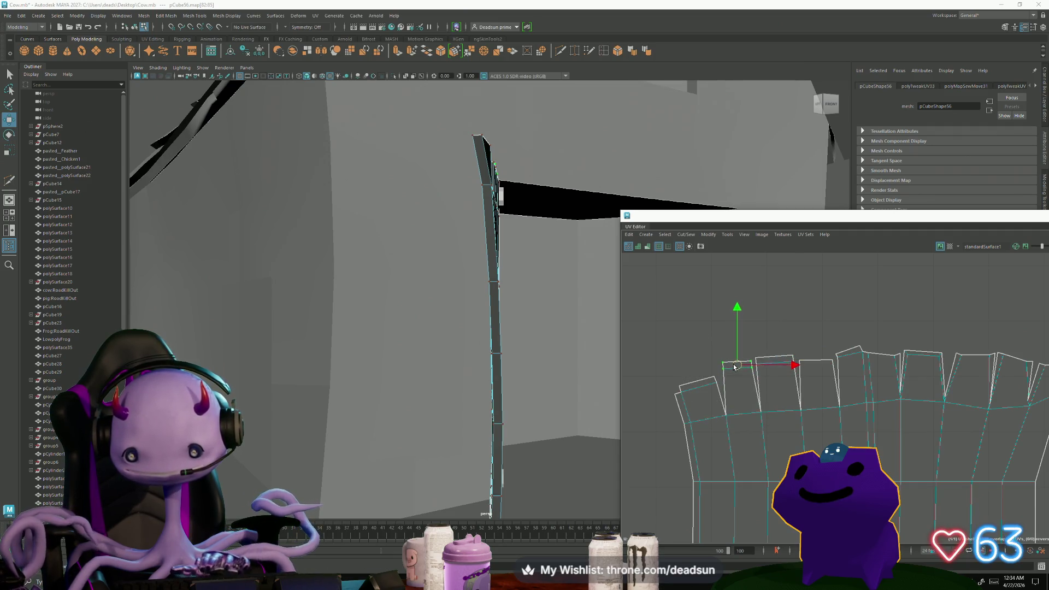
pyautogui.moveTo(717, 403); pyautogui.dragTo(692, 367)
pyautogui.press('e')
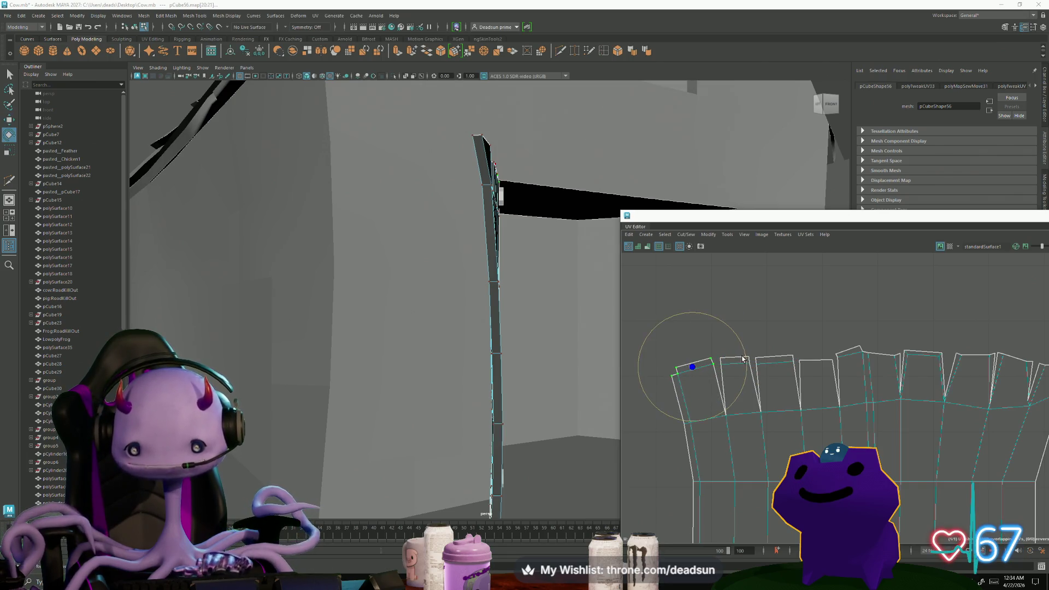
pyautogui.moveTo(738, 401); pyautogui.dragTo(732, 409)
pyautogui.press('w')
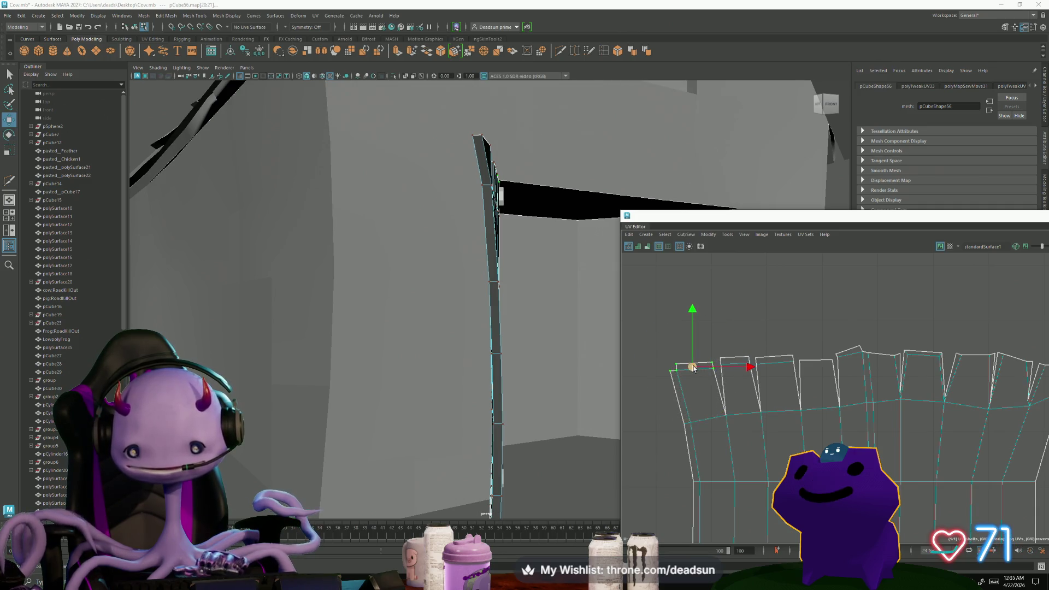
pyautogui.moveTo(693, 367); pyautogui.dragTo(697, 367)
# Pan across the shell and select another flap's top-edge UVs.
pyautogui.keyDown('alt'); pyautogui.moveTo(696, 366); pyautogui.dragTo(516, 345, button='middle'); pyautogui.keyUp('alt')
pyautogui.scroll(2, 802, 425)
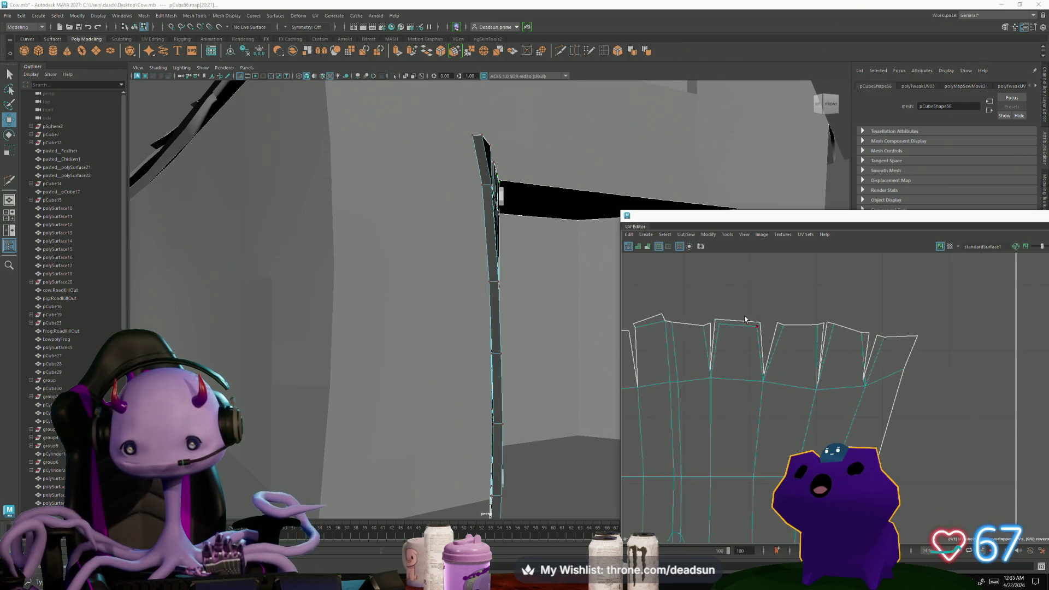
pyautogui.moveTo(716, 310)
pyautogui.mouseDown()
pyautogui.moveTo(761, 337)
pyautogui.moveTo(742, 323)
pyautogui.mouseUp()
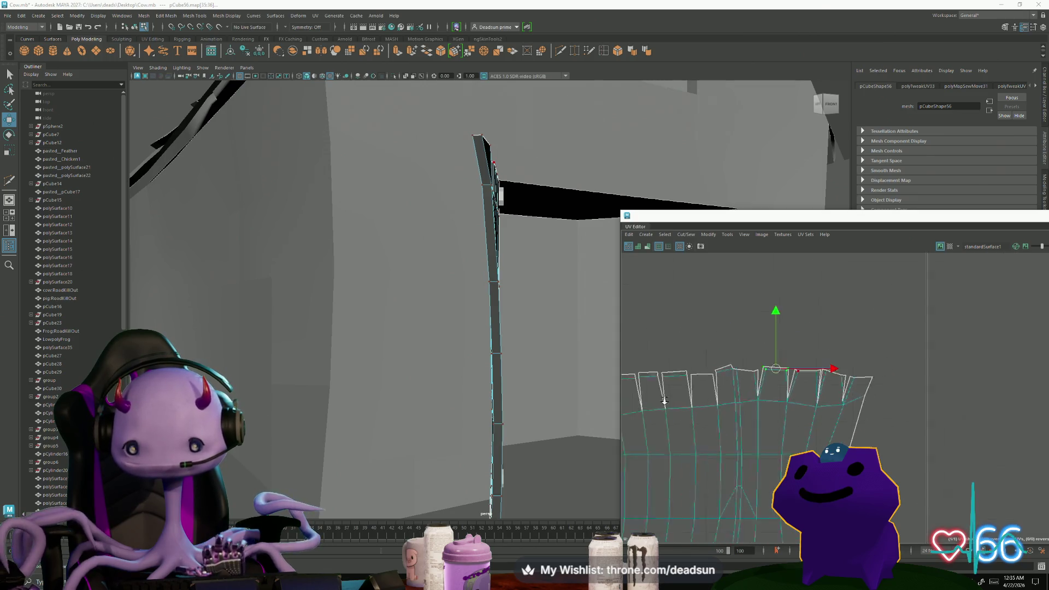
pyautogui.moveTo(747, 338)
pyautogui.keyDown('alt'); pyautogui.mouseDown(button='middle')
pyautogui.moveTo(760, 284)
pyautogui.moveTo(773, 333)
pyautogui.mouseUp(button='middle'); pyautogui.keyUp('alt')
# Select a vertical UV column and slide it slightly left along X.
pyautogui.scroll(-5, 726, 442)
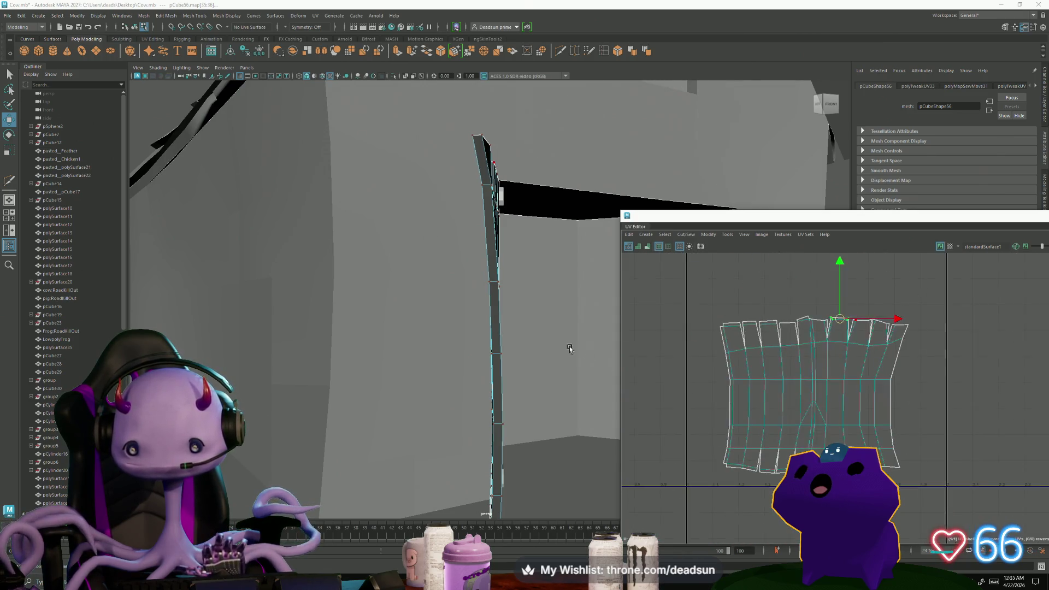
pyautogui.scroll(5, 893, 481)
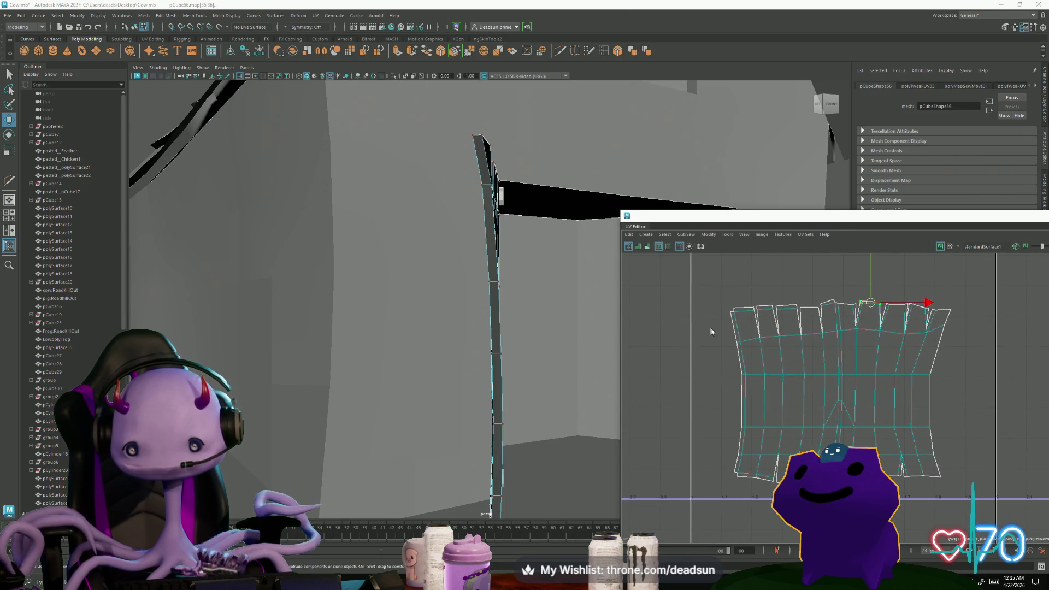
pyautogui.moveTo(712, 329); pyautogui.dragTo(759, 449)
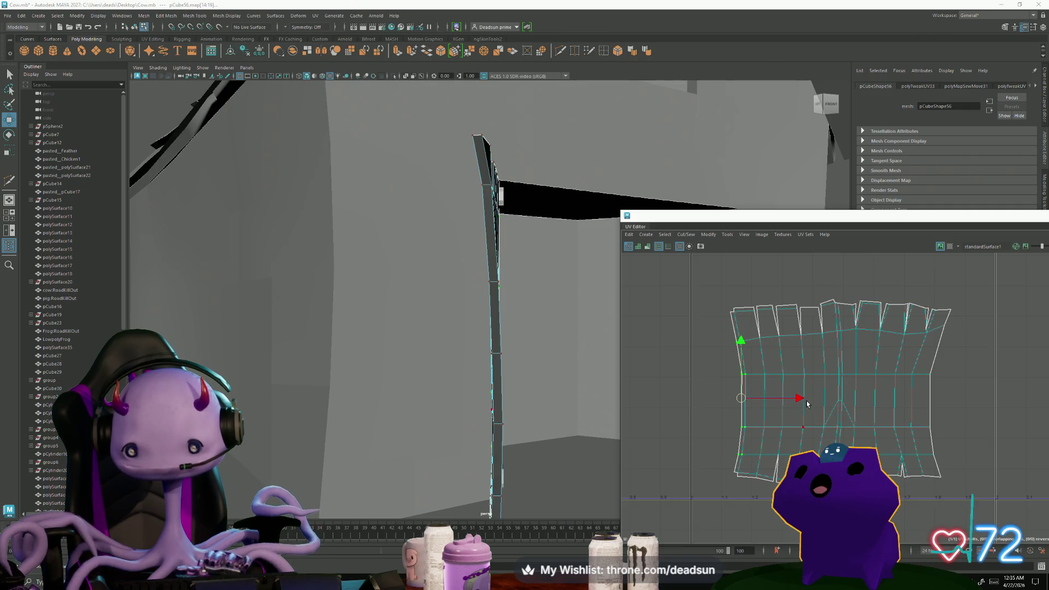
pyautogui.moveTo(806, 402); pyautogui.dragTo(794, 398)
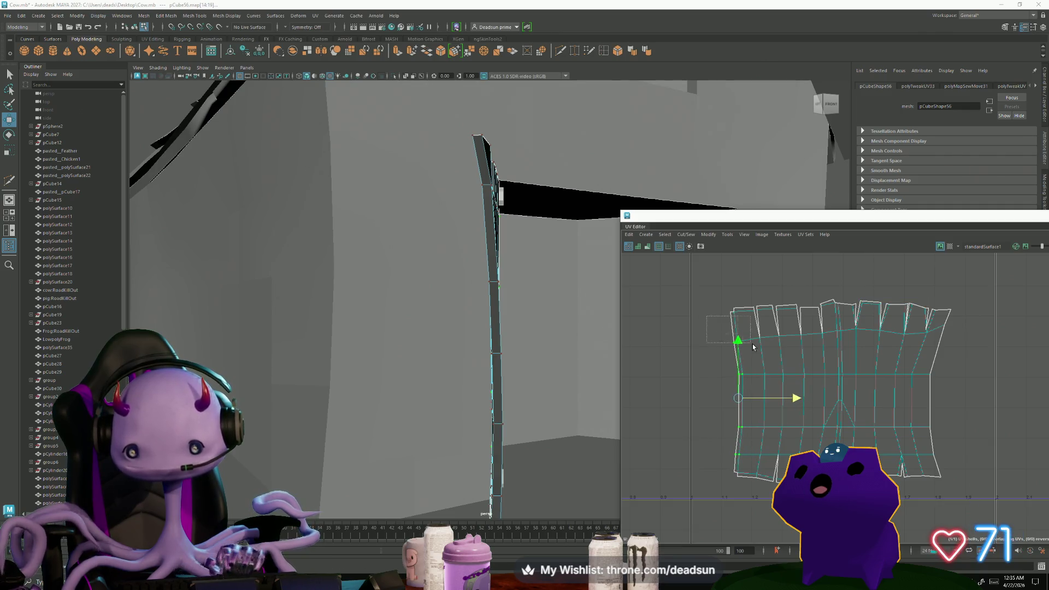
pyautogui.moveTo(713, 448); pyautogui.dragTo(756, 328)
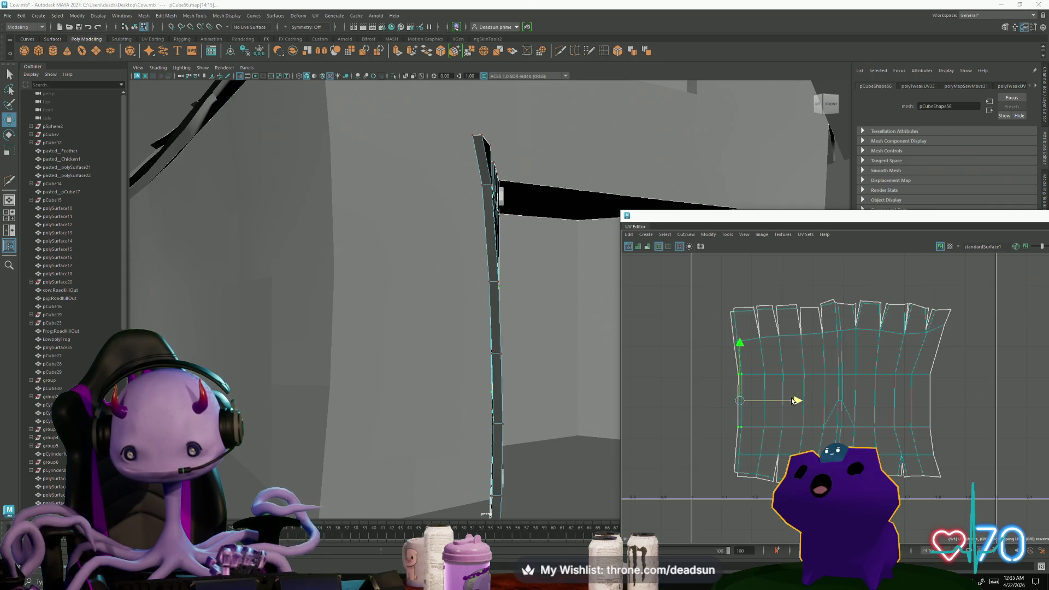
pyautogui.keyDown('alt'); pyautogui.moveTo(792, 398); pyautogui.dragTo(775, 382, button='middle'); pyautogui.keyUp('alt')
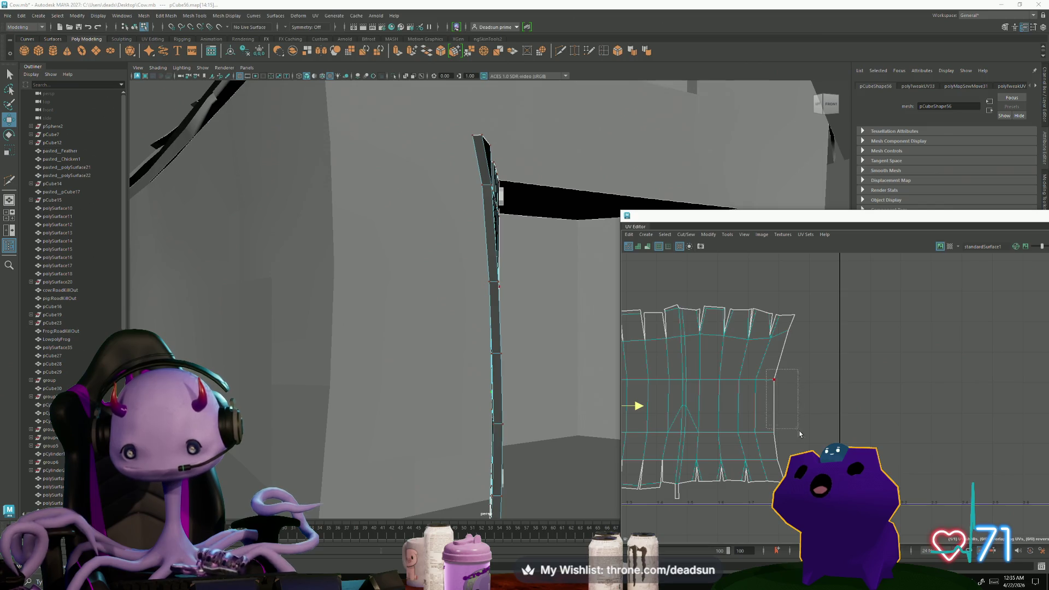
# Shift the right-side UV columns right to even out their spacing.
pyautogui.moveTo(800, 434); pyautogui.dragTo(800, 435)
pyautogui.moveTo(837, 406); pyautogui.dragTo(840, 406)
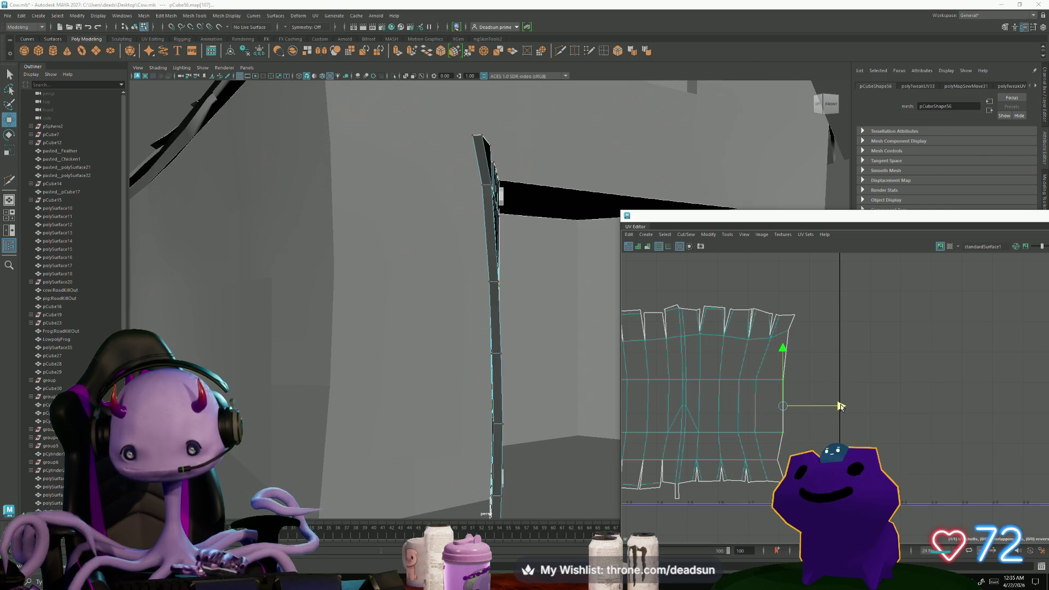
pyautogui.moveTo(789, 463); pyautogui.dragTo(789, 464)
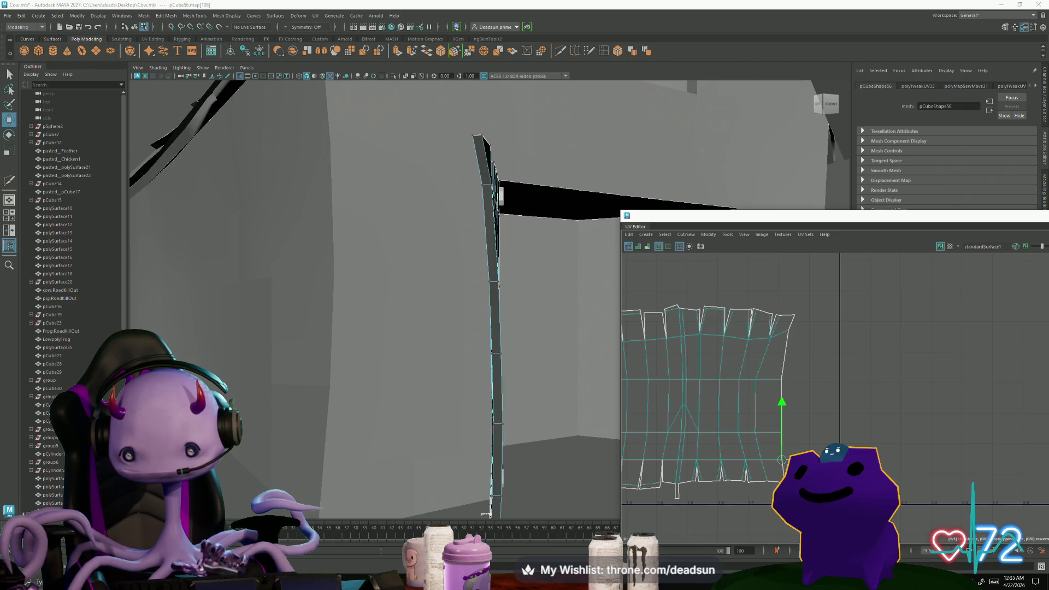
pyautogui.moveTo(745, 374); pyautogui.dragTo(772, 459)
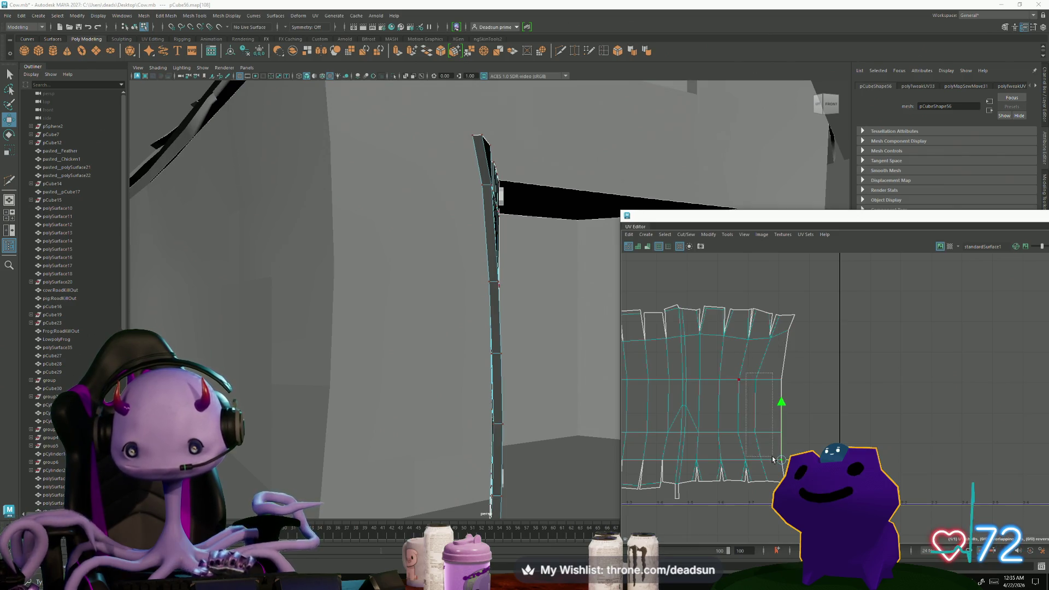
pyautogui.moveTo(818, 403); pyautogui.dragTo(825, 403)
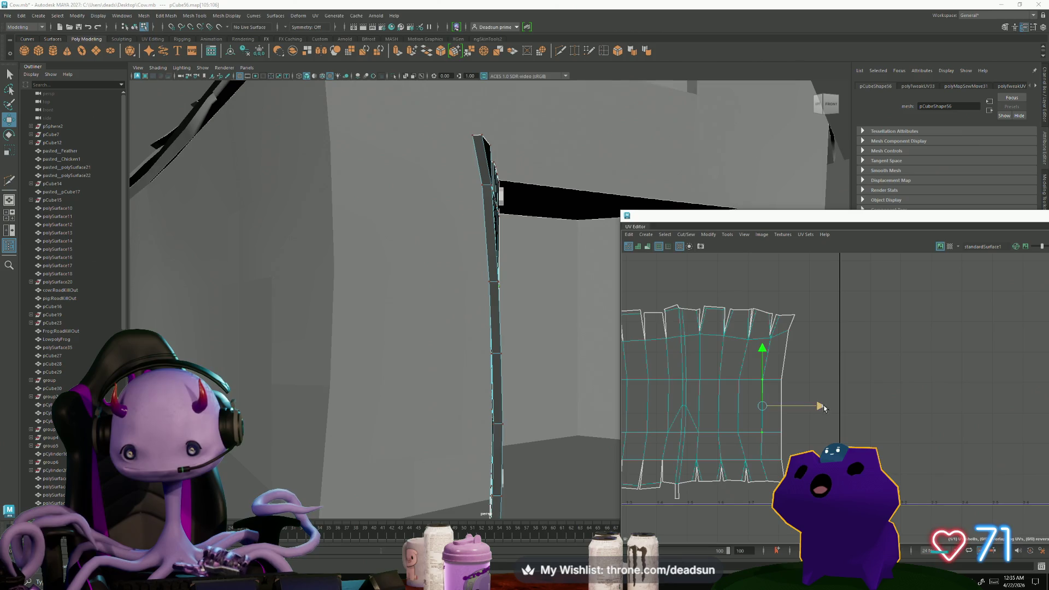
# Nudge the leftmost column slightly right, then select the whole barn door shell.
pyautogui.moveTo(730, 374); pyautogui.dragTo(751, 438)
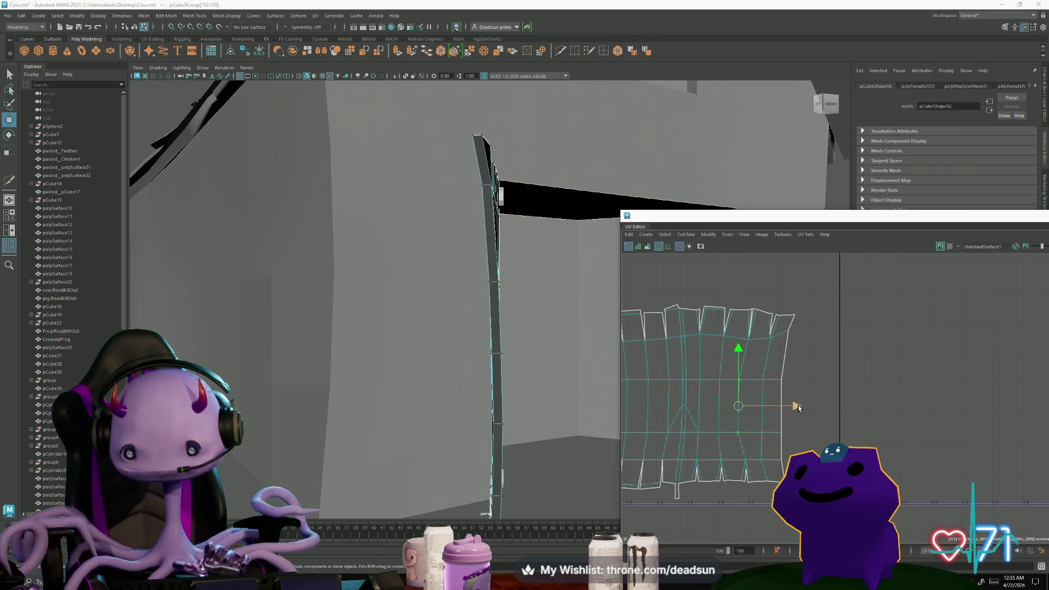
pyautogui.moveTo(710, 363); pyautogui.dragTo(733, 443)
pyautogui.moveTo(773, 406); pyautogui.dragTo(775, 409)
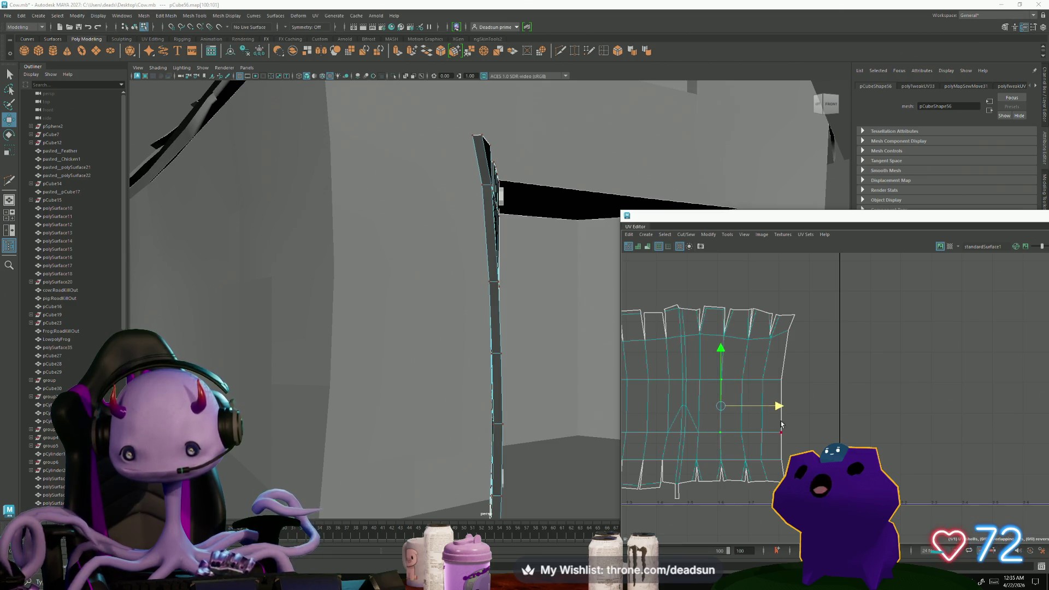
pyautogui.scroll(-2, 809, 369)
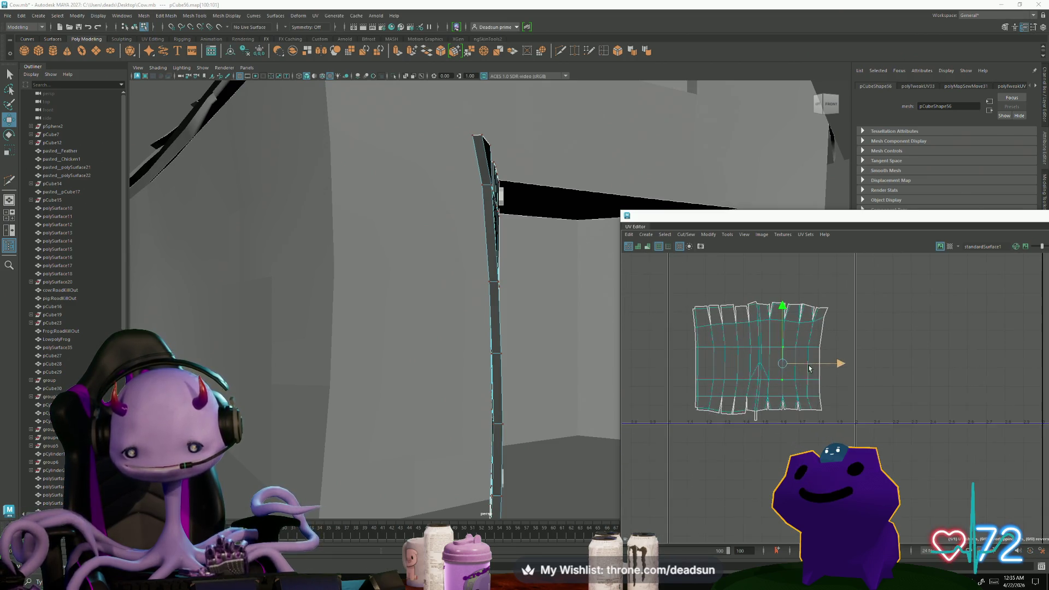
pyautogui.scroll(-3, 809, 369)
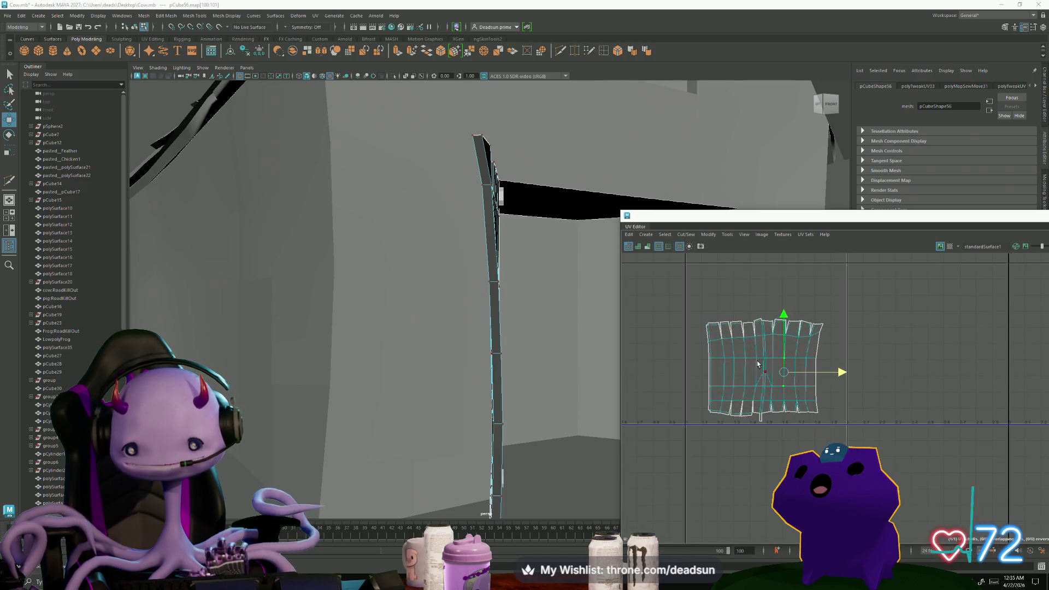
pyautogui.moveTo(757, 364)
pyautogui.mouseDown(button='right')
pyautogui.moveTo(772, 359)
pyautogui.moveTo(759, 415)
pyautogui.mouseUp(button='right')
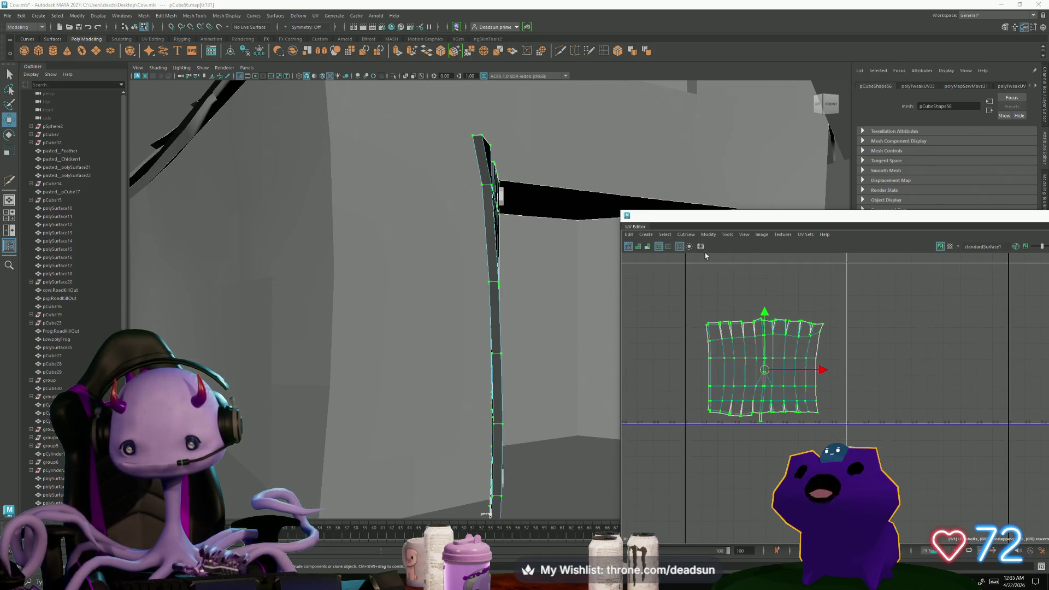
# Apply Modify > Unfold to the barn door shell, check it, then close the UV Editor.
pyautogui.click(709, 234)
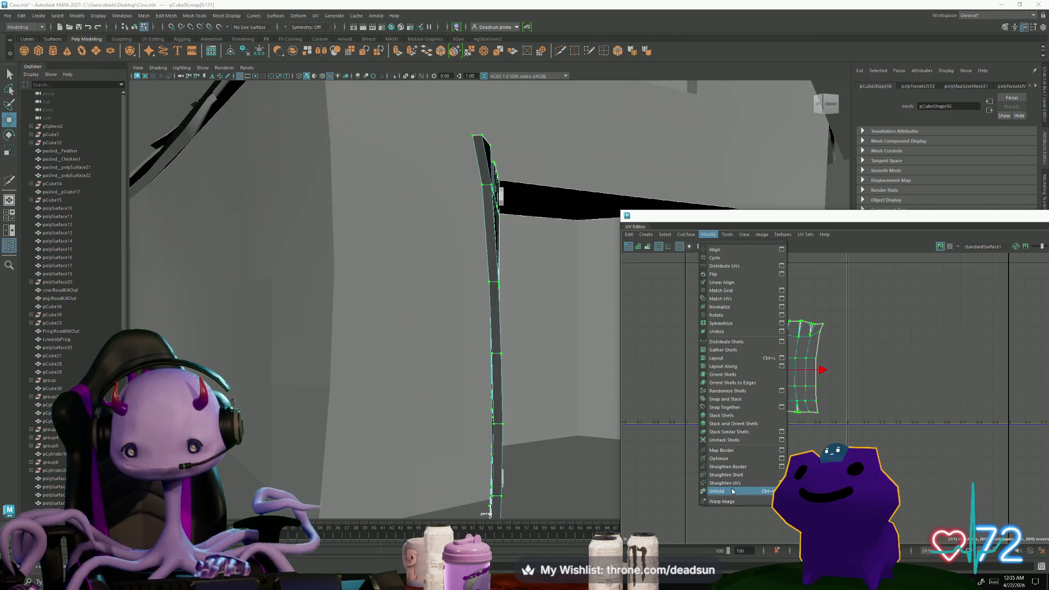
pyautogui.click(732, 491)
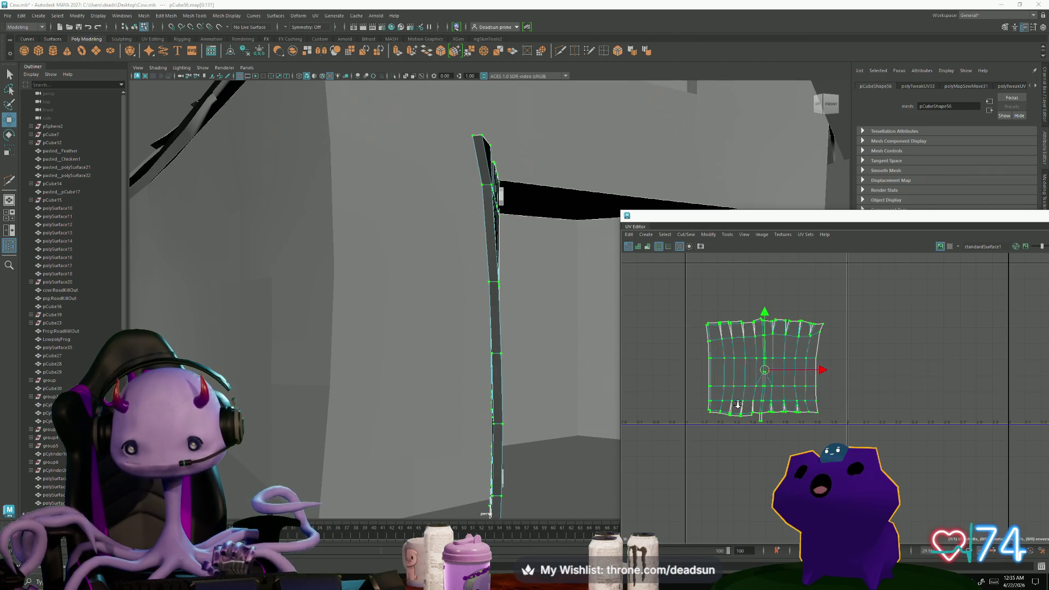
pyautogui.scroll(3, 737, 404)
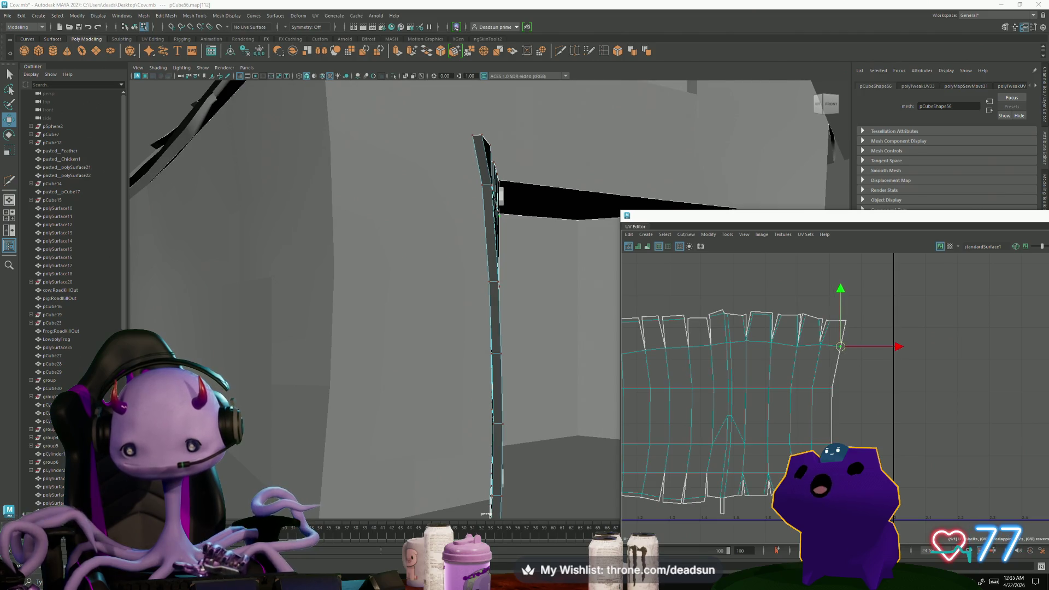
pyautogui.scroll(-3, 652, 414)
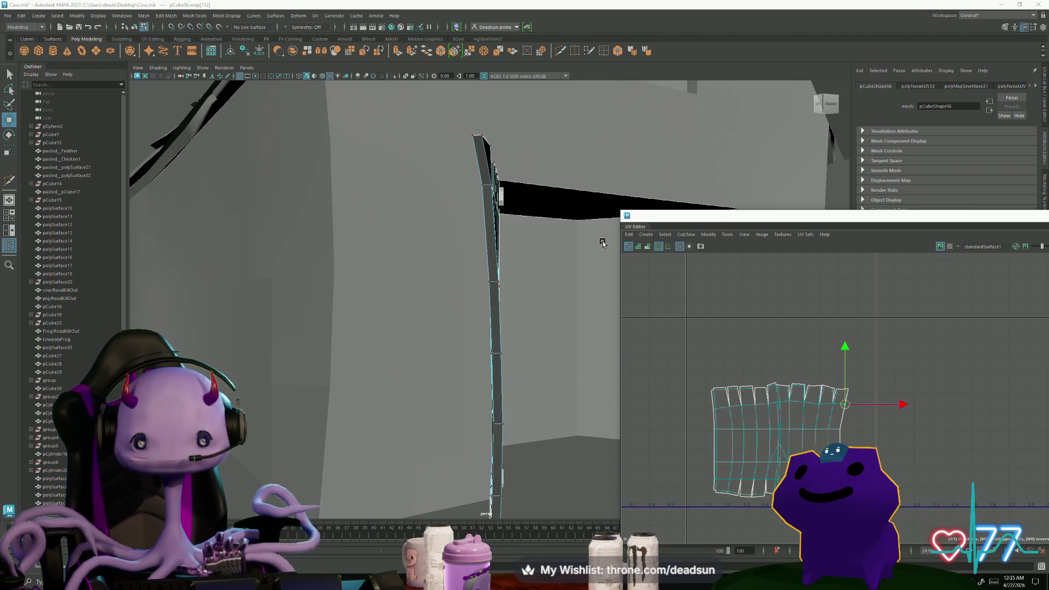
pyautogui.moveTo(726, 221)
pyautogui.mouseDown()
pyautogui.moveTo(440, 209)
pyautogui.moveTo(323, 182)
pyautogui.mouseUp()
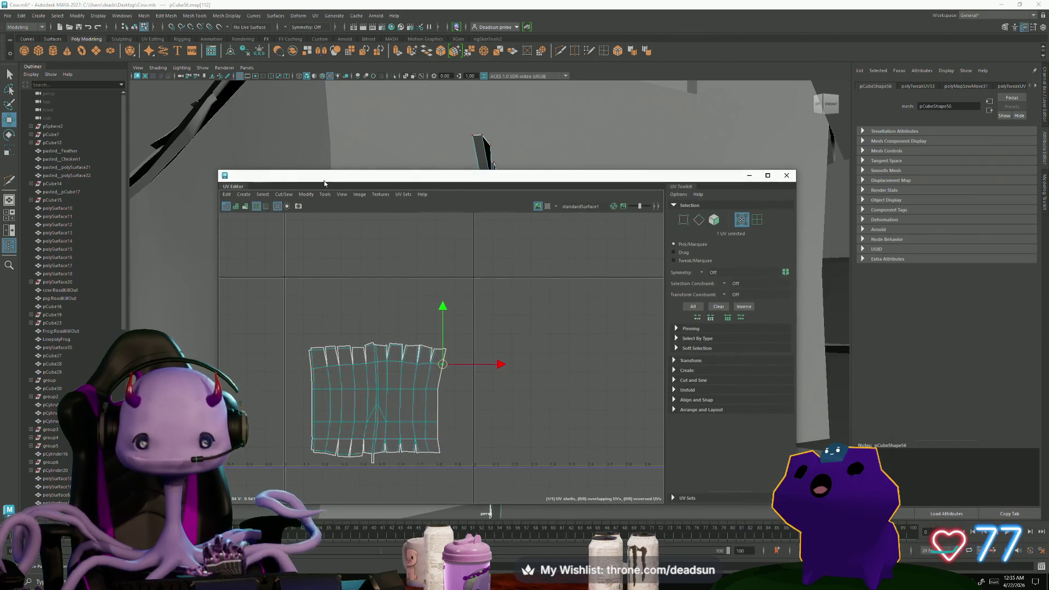
pyautogui.click(787, 176)
# In Object Mode, select the barn door and frame it with F from below.
pyautogui.press('f')
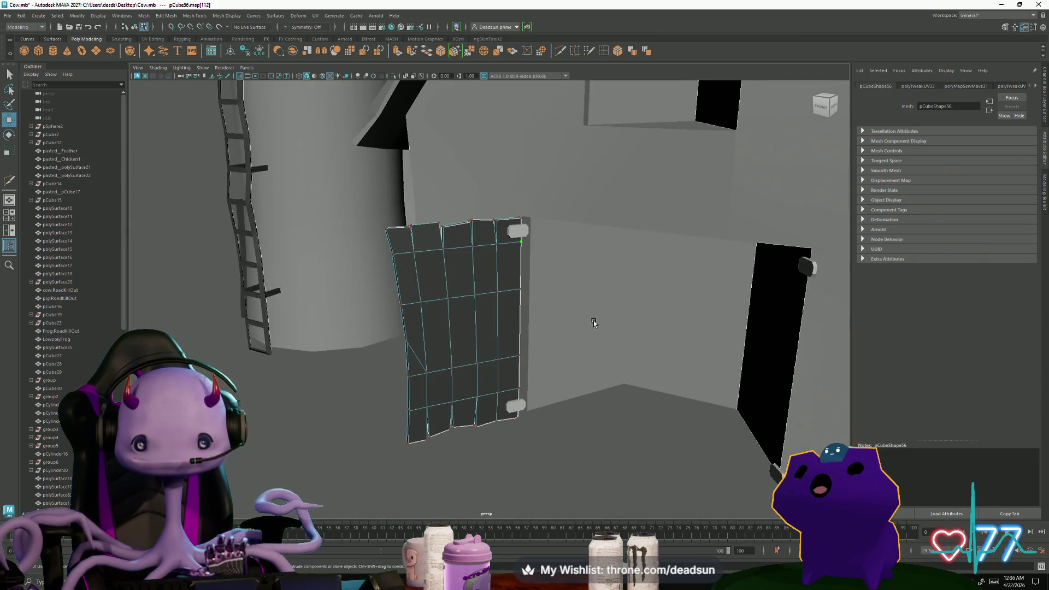
pyautogui.moveTo(481, 311); pyautogui.dragTo(503, 287, button='right')
pyautogui.click(330, 409)
pyautogui.click(465, 381)
pyautogui.press('f')
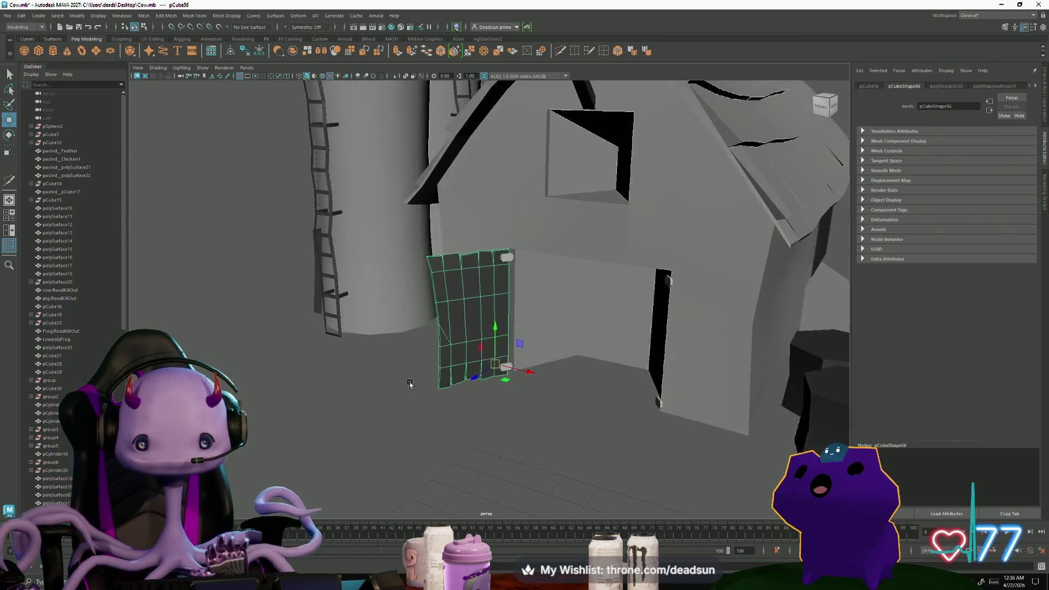
pyautogui.click(369, 464)
pyautogui.moveTo(465, 434)
pyautogui.keyDown('alt'); pyautogui.mouseDown()
pyautogui.moveTo(459, 393)
pyautogui.moveTo(450, 443)
pyautogui.moveTo(432, 361)
pyautogui.moveTo(436, 415)
pyautogui.moveTo(444, 417)
pyautogui.mouseUp(); pyautogui.keyUp('alt')
pyautogui.click(453, 414)
pyautogui.press('f')
# Select the top and bottom door hinges to inspect them.
pyautogui.click(527, 237)
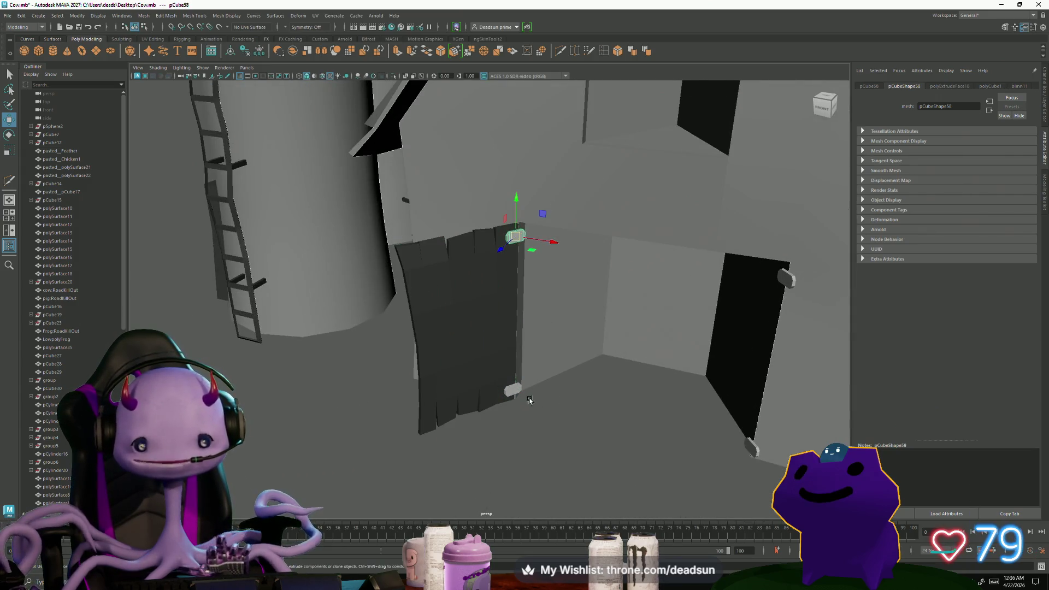
pyautogui.click(510, 391)
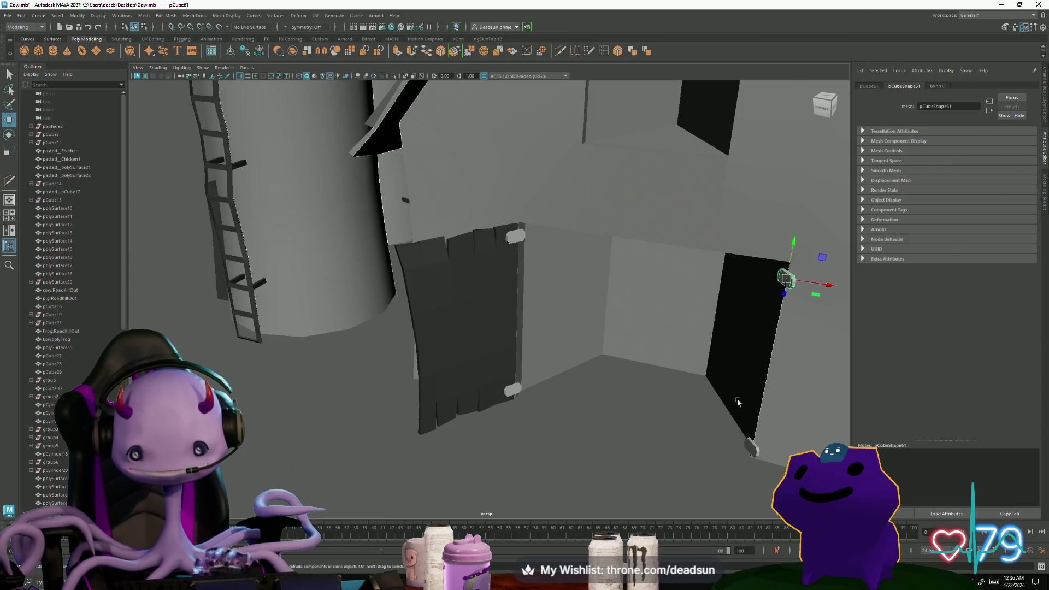
pyautogui.click(733, 446)
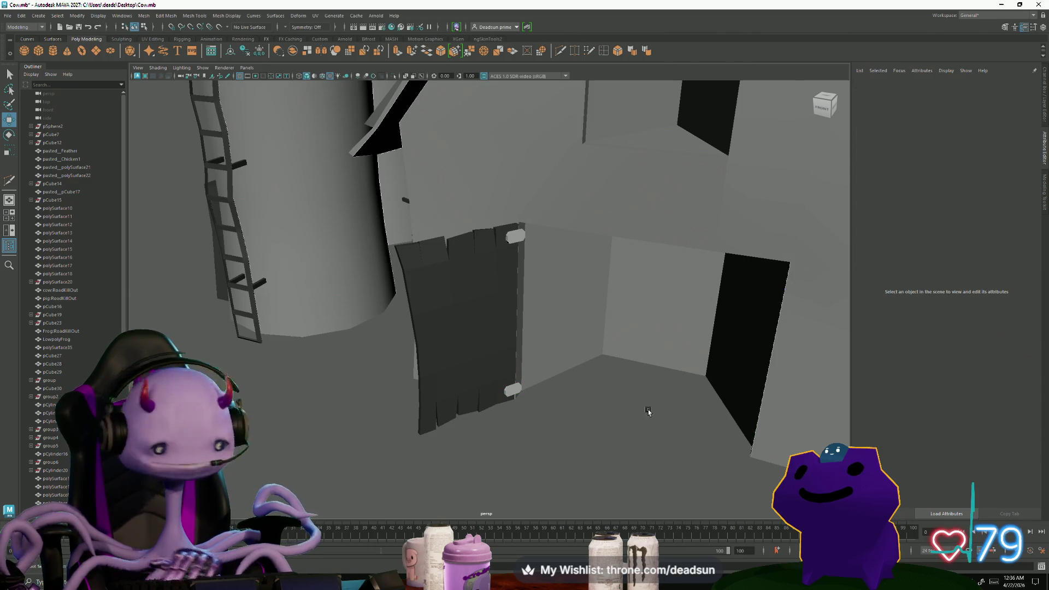
pyautogui.click(520, 394)
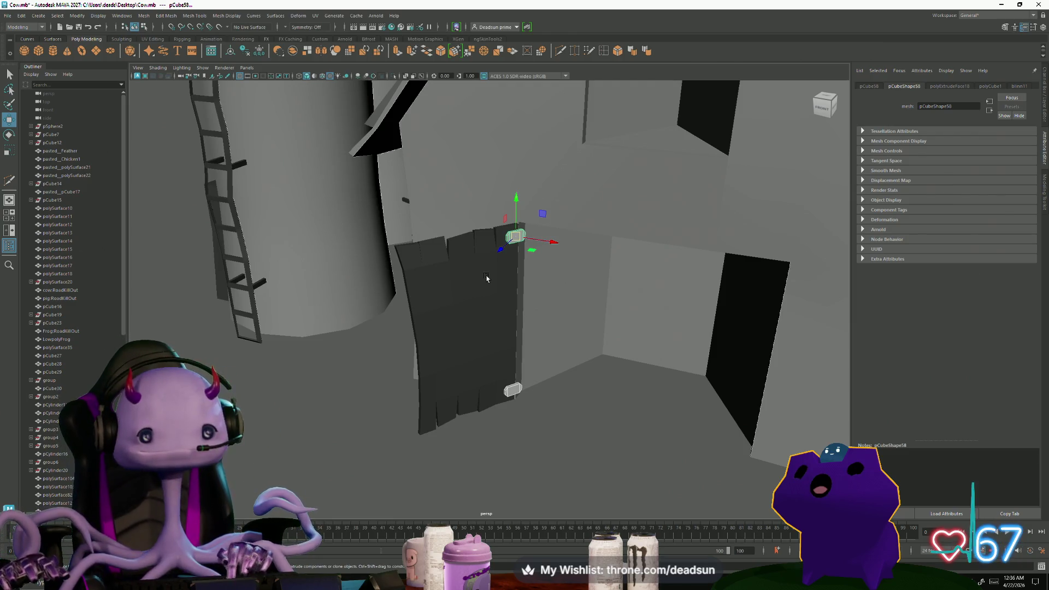
# Select the rooster weathervane on the roof peak and frame it in the viewport.
pyautogui.moveTo(475, 264)
pyautogui.keyDown('alt'); pyautogui.mouseDown()
pyautogui.moveTo(379, 222)
pyautogui.moveTo(516, 339)
pyautogui.moveTo(555, 294)
pyautogui.moveTo(517, 260)
pyautogui.moveTo(370, 298)
pyautogui.moveTo(546, 328)
pyautogui.moveTo(562, 311)
pyautogui.moveTo(468, 327)
pyautogui.moveTo(497, 340)
pyautogui.moveTo(497, 328)
pyautogui.moveTo(440, 330)
pyautogui.moveTo(424, 307)
pyautogui.moveTo(417, 322)
pyautogui.moveTo(516, 335)
pyautogui.moveTo(535, 319)
pyautogui.mouseUp(); pyautogui.keyUp('alt')
pyautogui.click(553, 190)
pyautogui.press('f')
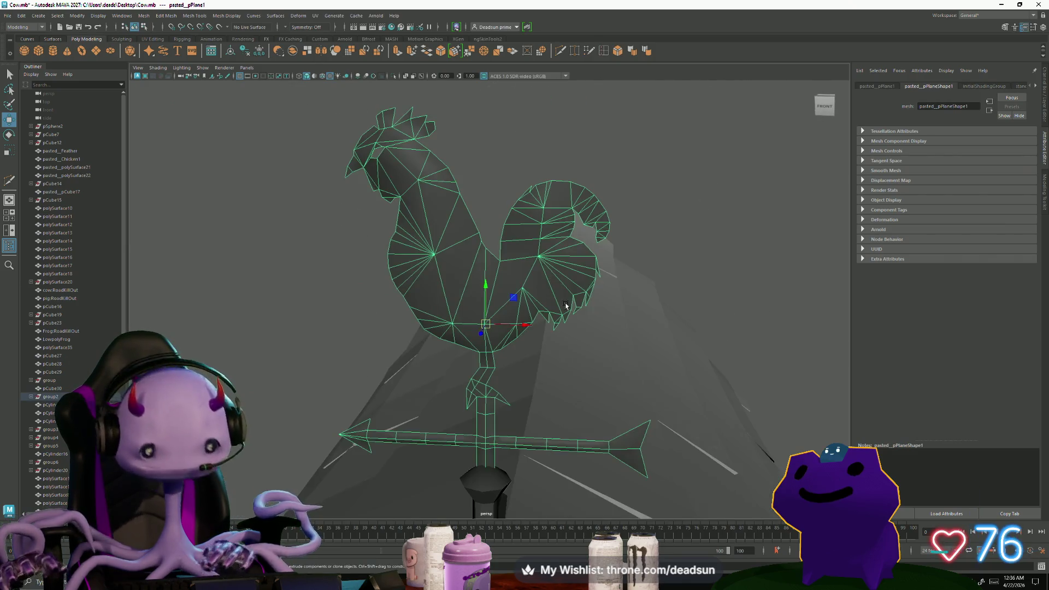
pyautogui.scroll(3, 586, 363)
pyautogui.scroll(-5, 587, 358)
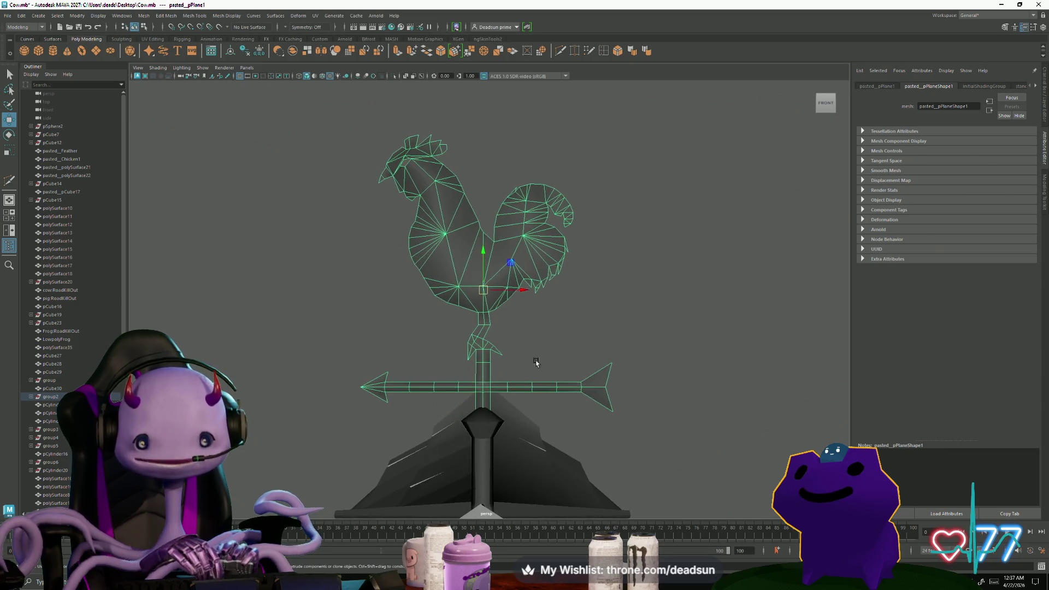
pyautogui.keyDown('alt'); pyautogui.moveTo(471, 386); pyautogui.dragTo(471, 390); pyautogui.keyUp('alt')
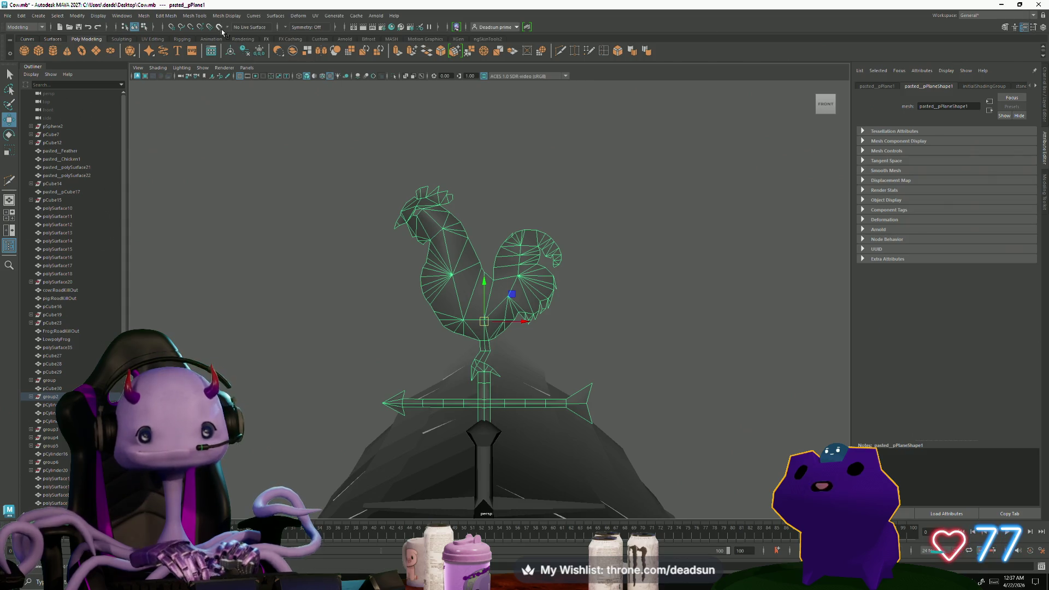
# Browse the main menu bar across to the UV menu.
pyautogui.click(144, 15)
pyautogui.moveTo(159, 16)
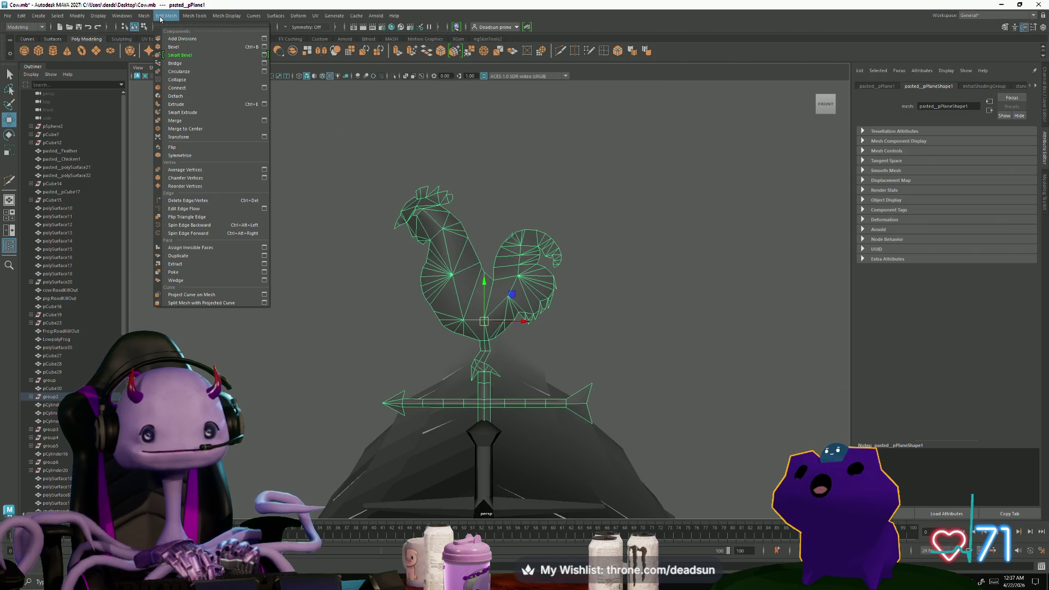
pyautogui.moveTo(315, 15)
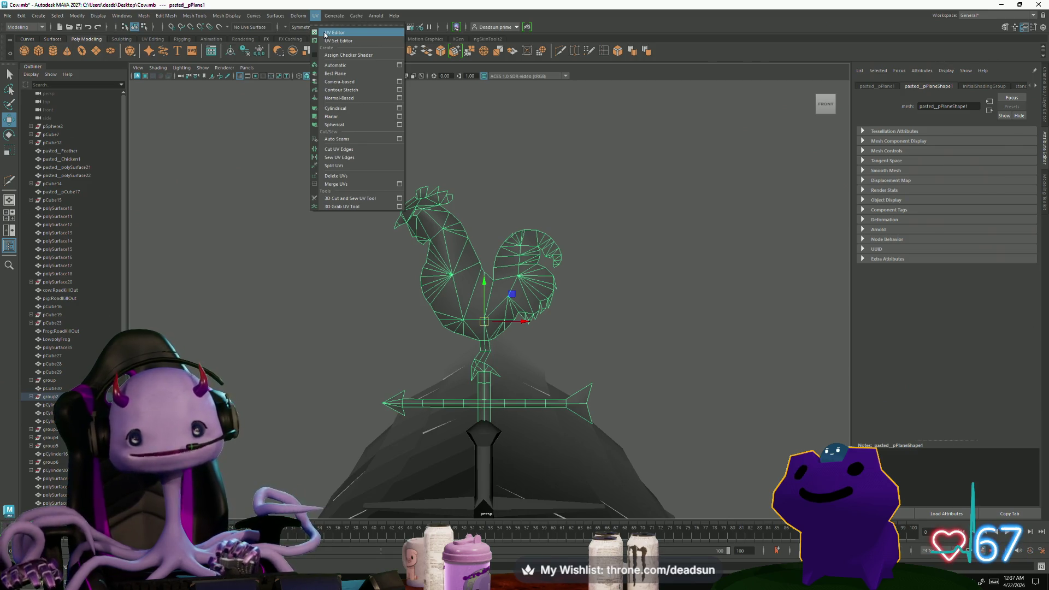
# Open the UV Editor, inspect the rooster's UVs, then slide the editor aside.
pyautogui.click(335, 32)
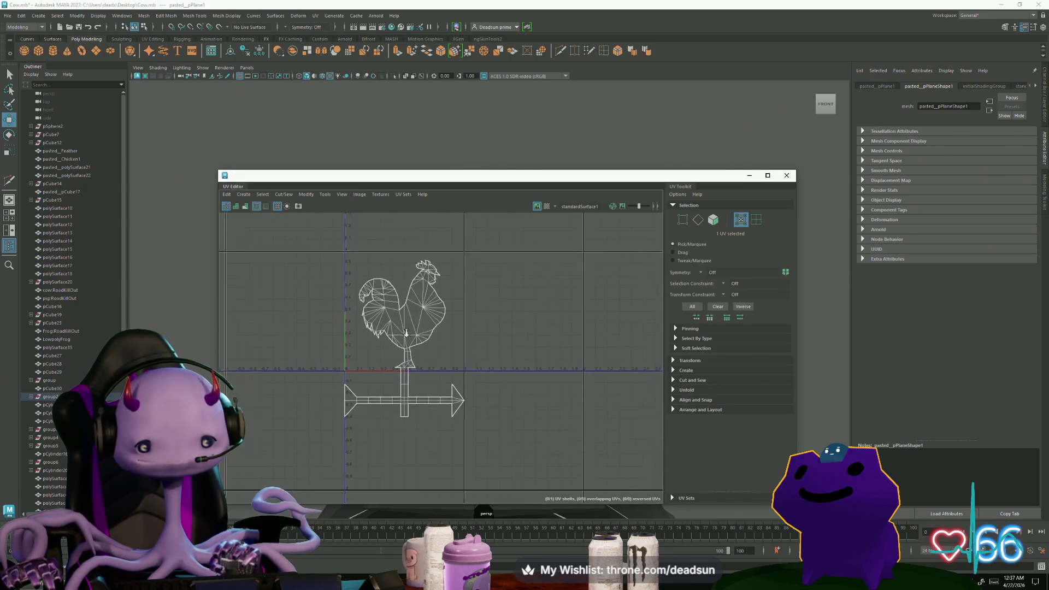
pyautogui.scroll(2, 402, 325)
pyautogui.moveTo(451, 336); pyautogui.dragTo(453, 334, button='right')
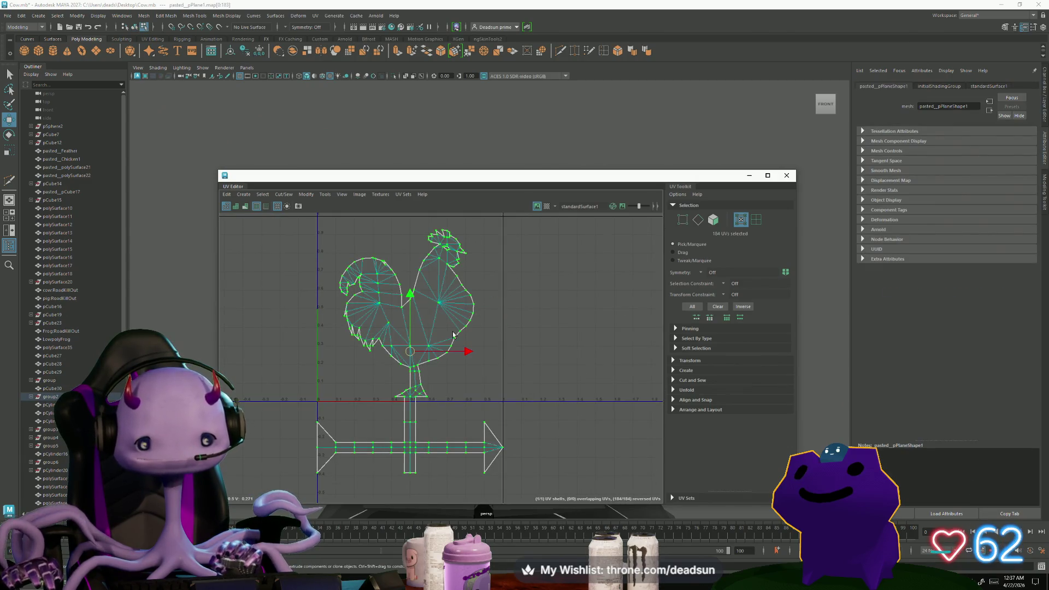
pyautogui.click(342, 194)
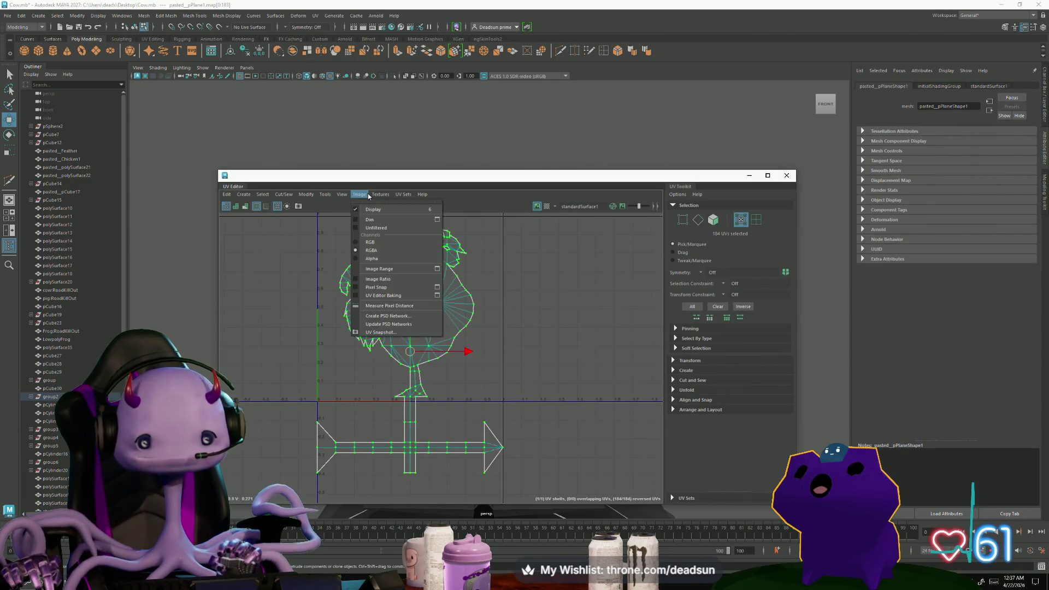
pyautogui.click(494, 334)
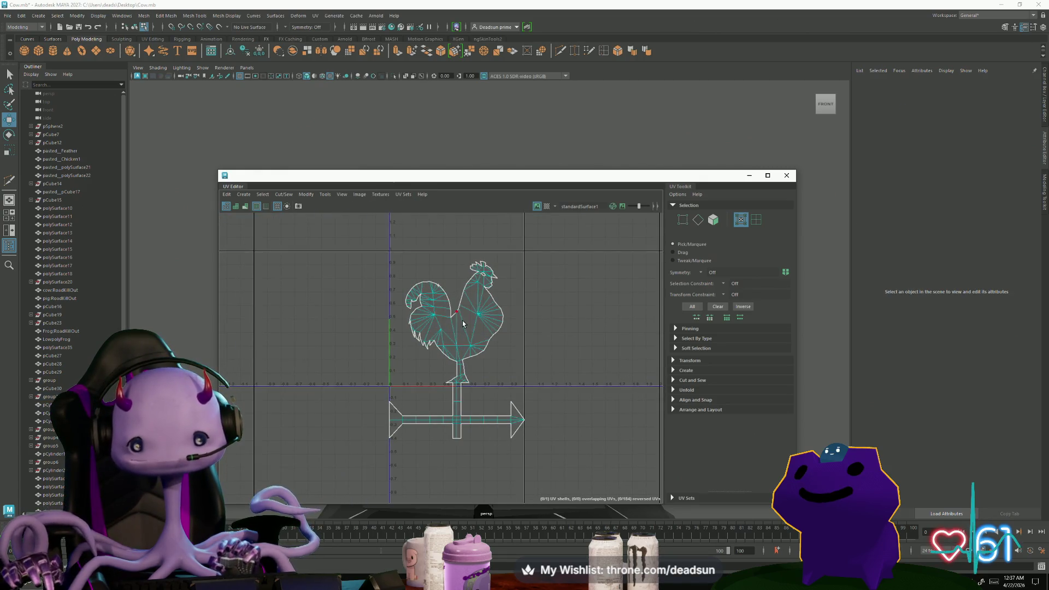
pyautogui.click(453, 323)
pyautogui.moveTo(407, 176)
pyautogui.mouseDown()
pyautogui.moveTo(817, 91)
pyautogui.moveTo(800, 90)
pyautogui.mouseUp()
# Stretch the weathervane pole pCube30 upward along Y to raise the rooster and arrow.
pyautogui.keyDown('alt'); pyautogui.moveTo(328, 288); pyautogui.dragTo(410, 282); pyautogui.keyUp('alt')
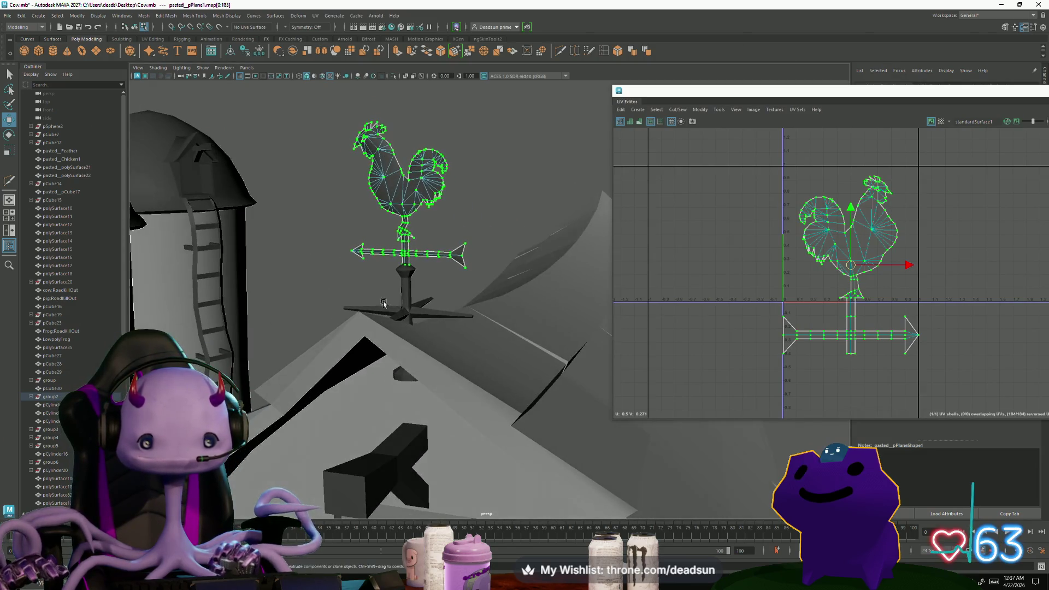
pyautogui.rightClick(413, 252)
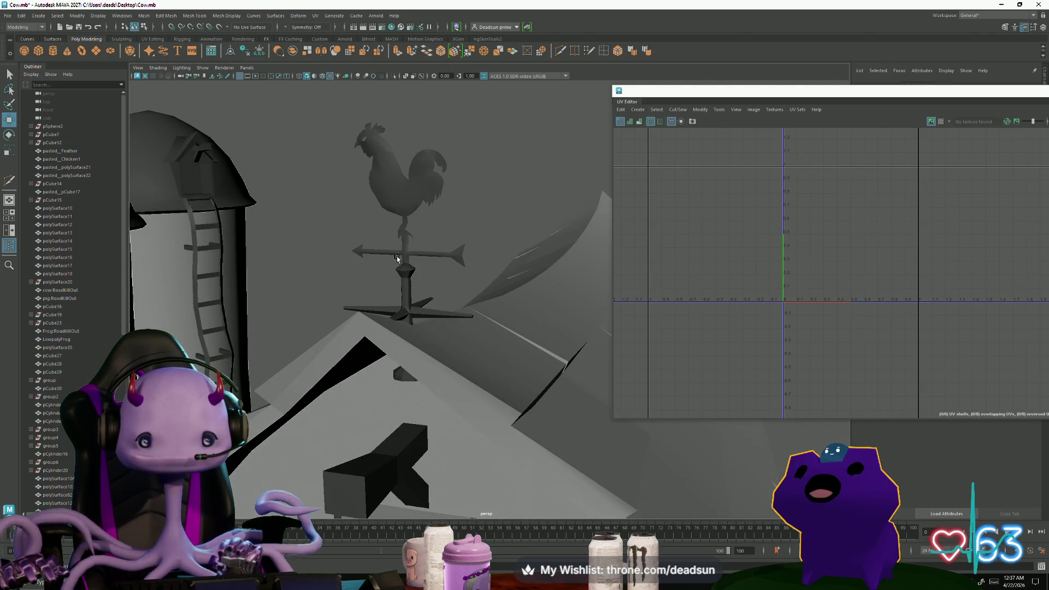
pyautogui.click(405, 286)
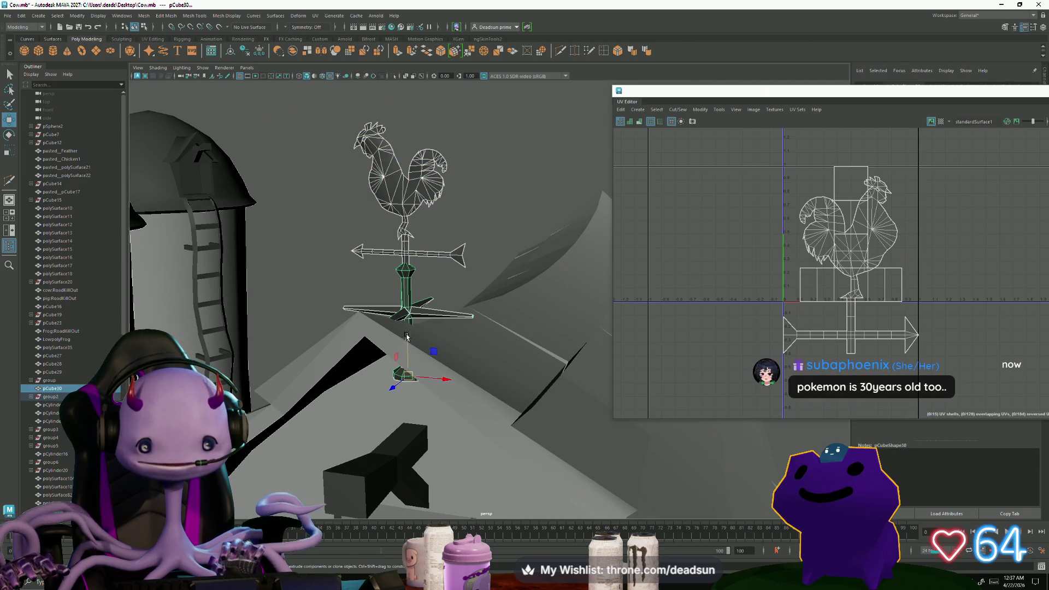
pyautogui.moveTo(406, 336)
pyautogui.mouseDown()
pyautogui.moveTo(407, 287)
pyautogui.moveTo(337, 315)
pyautogui.moveTo(227, 290)
pyautogui.moveTo(514, 278)
pyautogui.moveTo(512, 351)
pyautogui.moveTo(531, 318)
pyautogui.mouseUp()
pyautogui.click(513, 278)
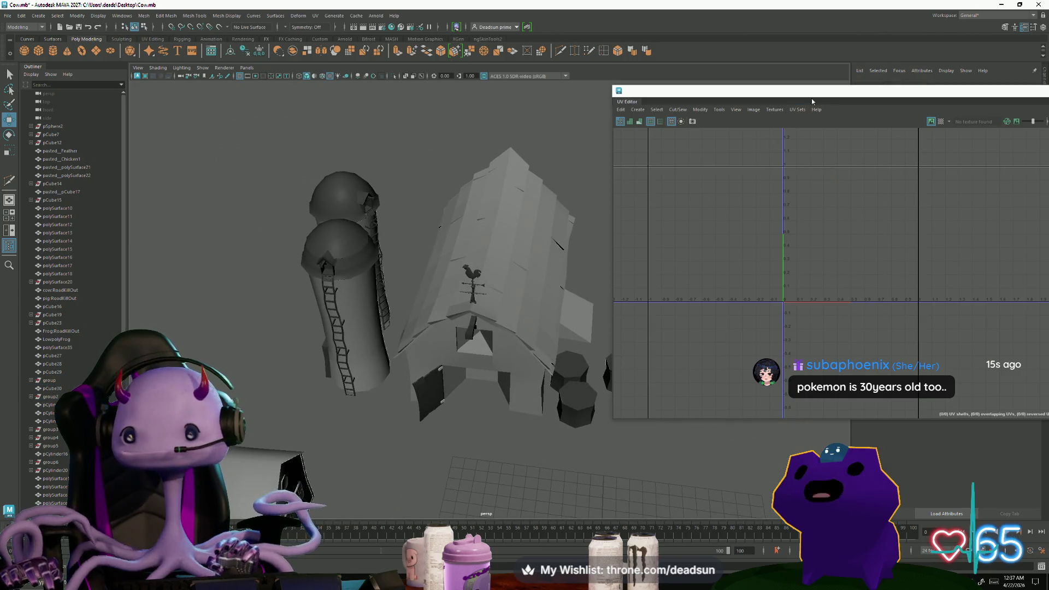
# Move and resize the UV Editor so the barn is visible beside it.
pyautogui.moveTo(812, 101)
pyautogui.mouseDown()
pyautogui.moveTo(653, 144)
pyautogui.moveTo(621, 191)
pyautogui.moveTo(634, 189)
pyautogui.mouseUp()
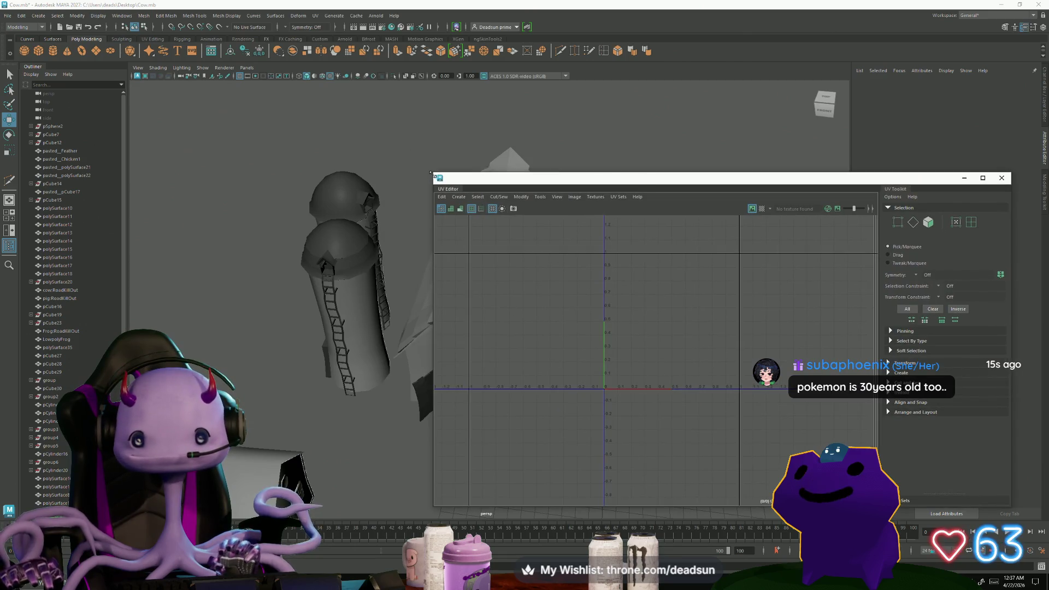
pyautogui.moveTo(430, 174)
pyautogui.mouseDown()
pyautogui.moveTo(593, 159)
pyautogui.moveTo(625, 141)
pyautogui.moveTo(615, 133)
pyautogui.mouseUp()
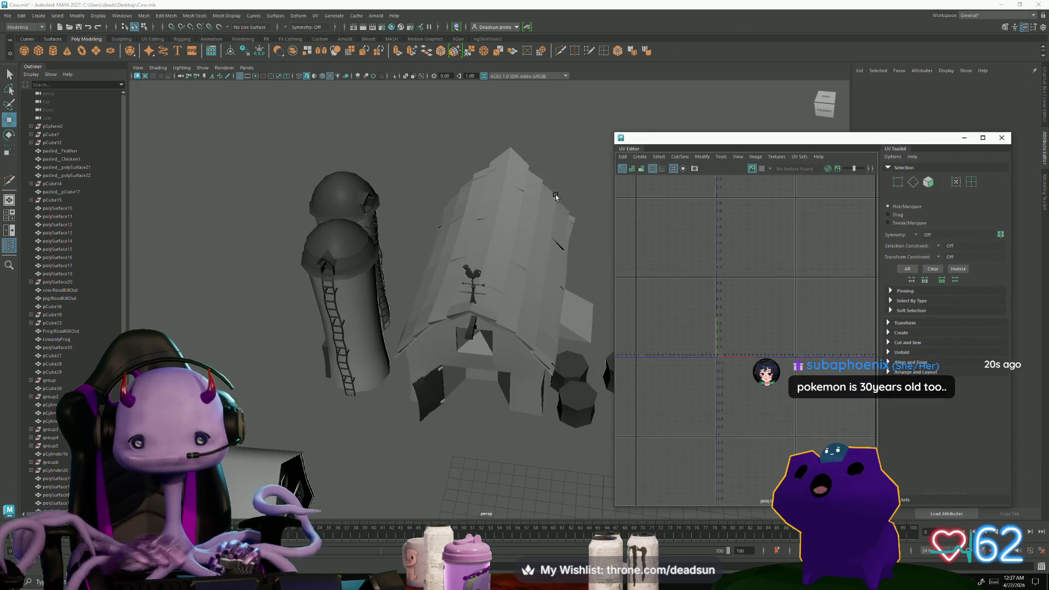
pyautogui.moveTo(556, 196)
pyautogui.keyDown('alt'); pyautogui.mouseDown()
pyautogui.moveTo(492, 295)
pyautogui.moveTo(498, 346)
pyautogui.moveTo(546, 370)
pyautogui.mouseUp(); pyautogui.keyUp('alt')
pyautogui.click(481, 284)
pyautogui.keyDown('alt'); pyautogui.moveTo(546, 371); pyautogui.dragTo(611, 403, button='right'); pyautogui.keyUp('alt')
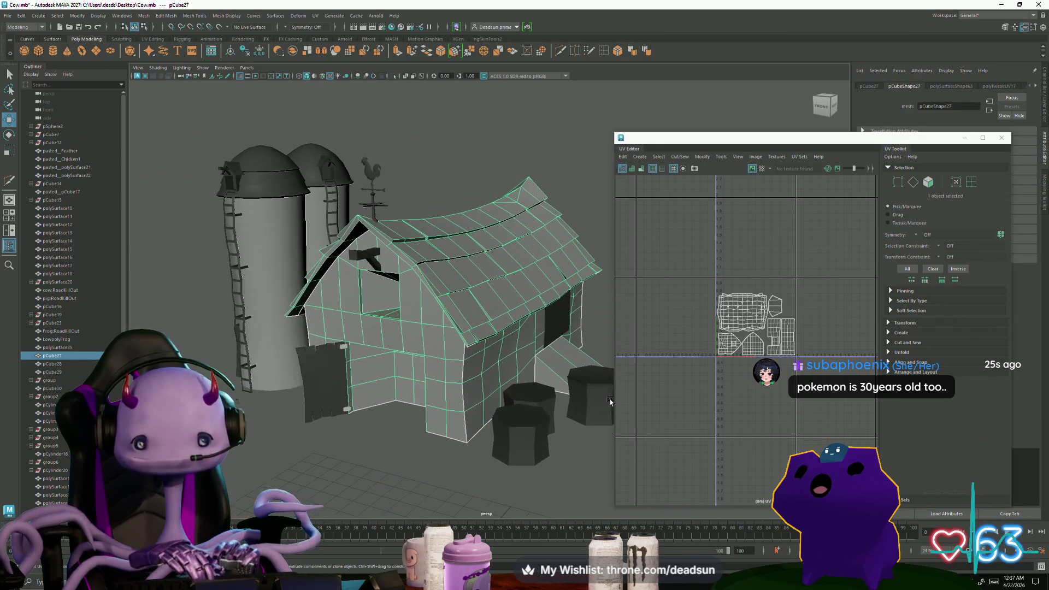
# Select the top and bottom door hinges, pCube58 and pCube59, to load their UVs.
pyautogui.click(337, 381)
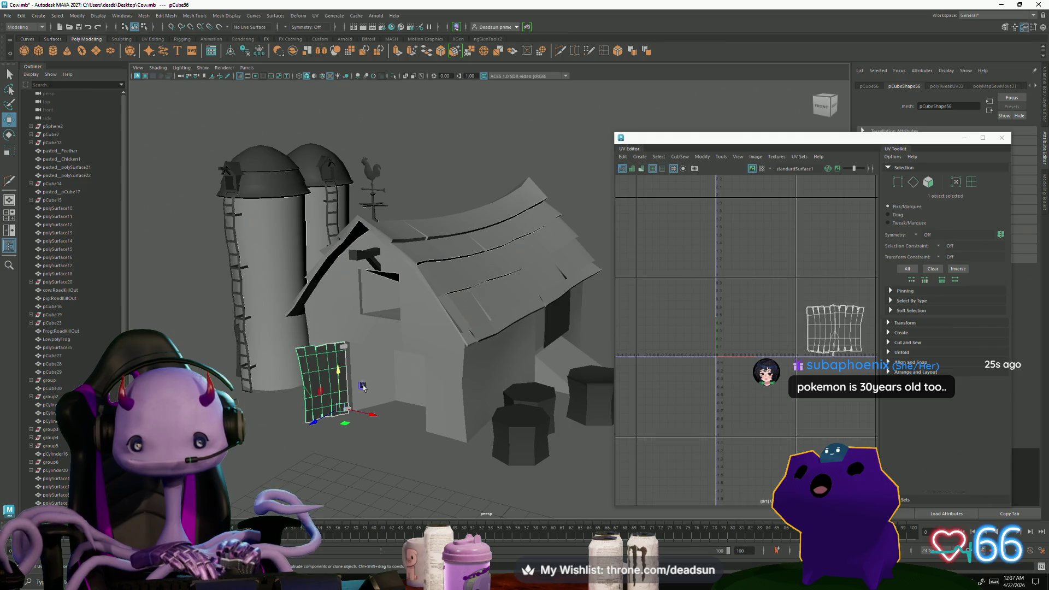
pyautogui.scroll(5, 344, 389)
pyautogui.click(248, 380)
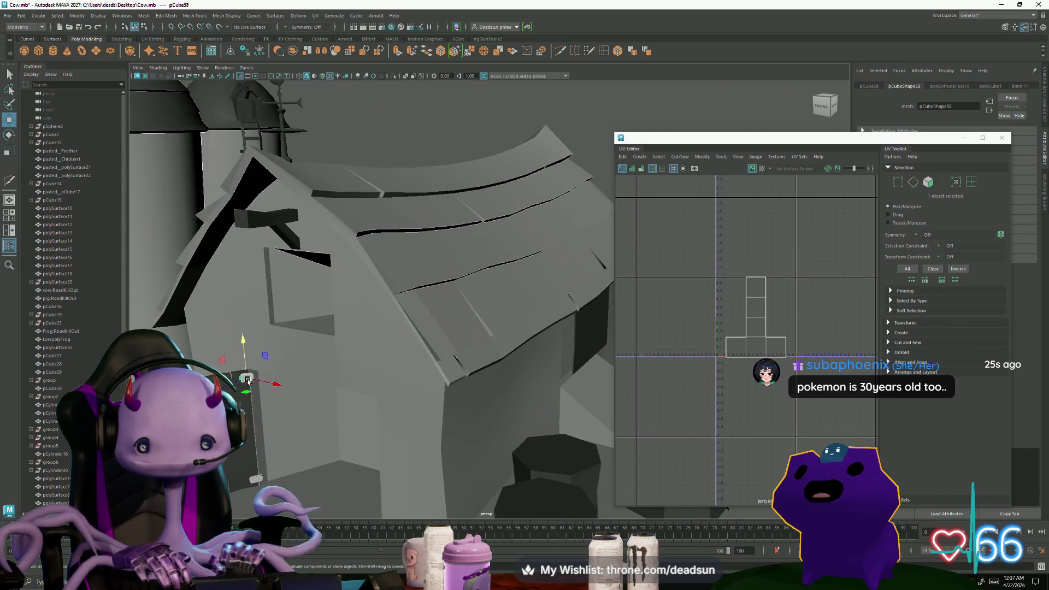
pyautogui.keyDown('shift'); pyautogui.click(257, 482); pyautogui.keyUp('shift')
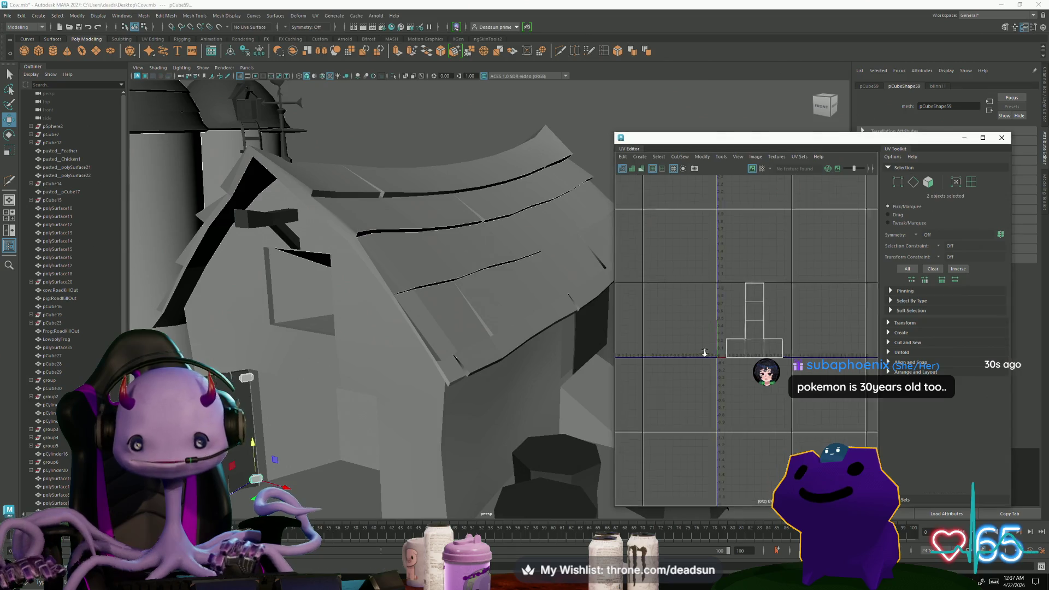
pyautogui.click(681, 158)
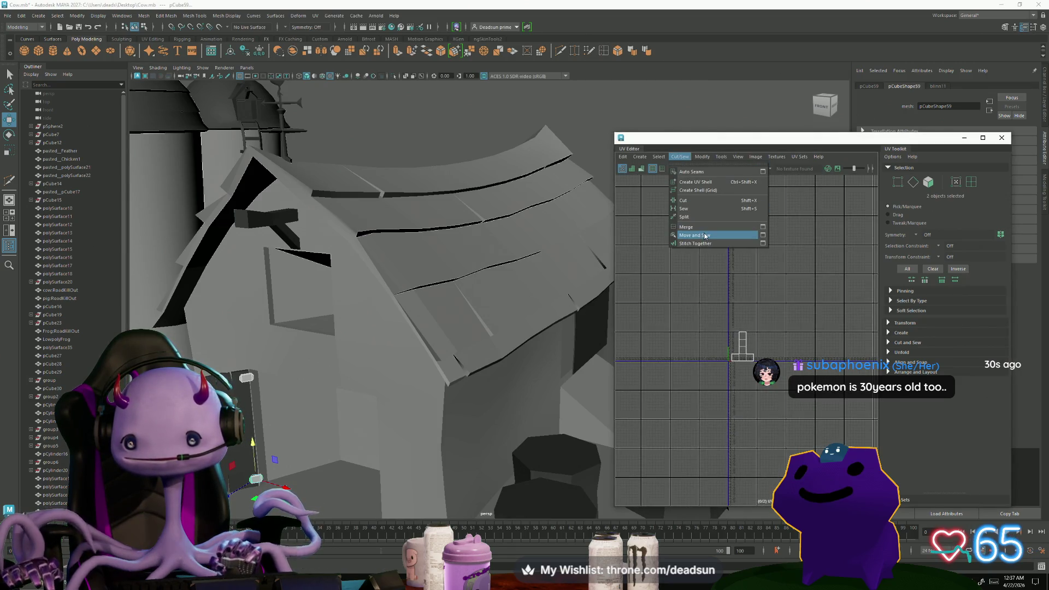
# Browse the UV Editor's Cut/Sew, Select and Create menus toward the hinges' projection options.
pyautogui.click(701, 157)
pyautogui.click(680, 157)
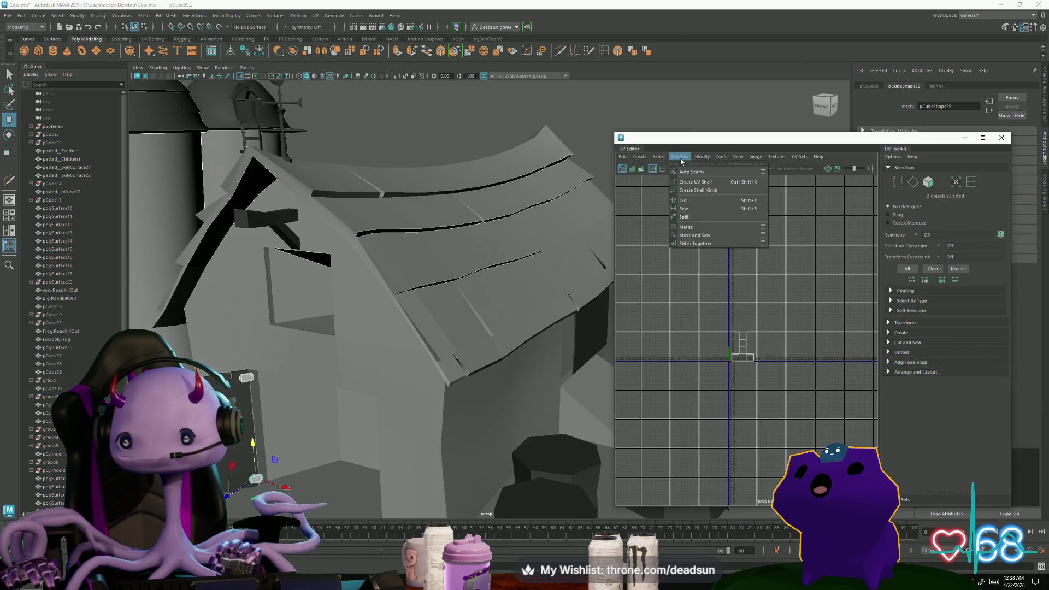
pyautogui.moveTo(640, 156)
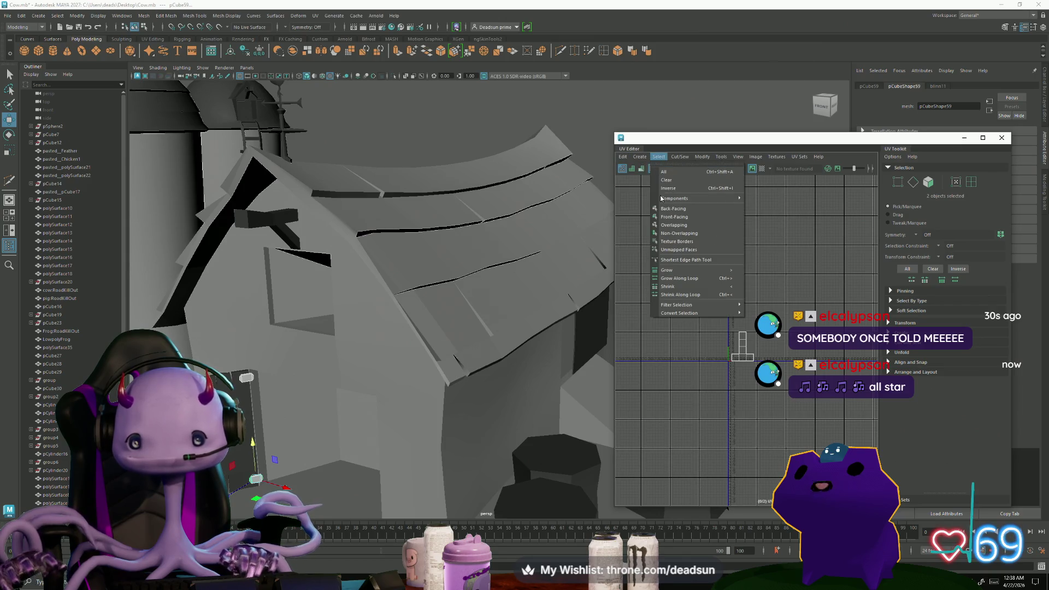
pyautogui.moveTo(664, 199)
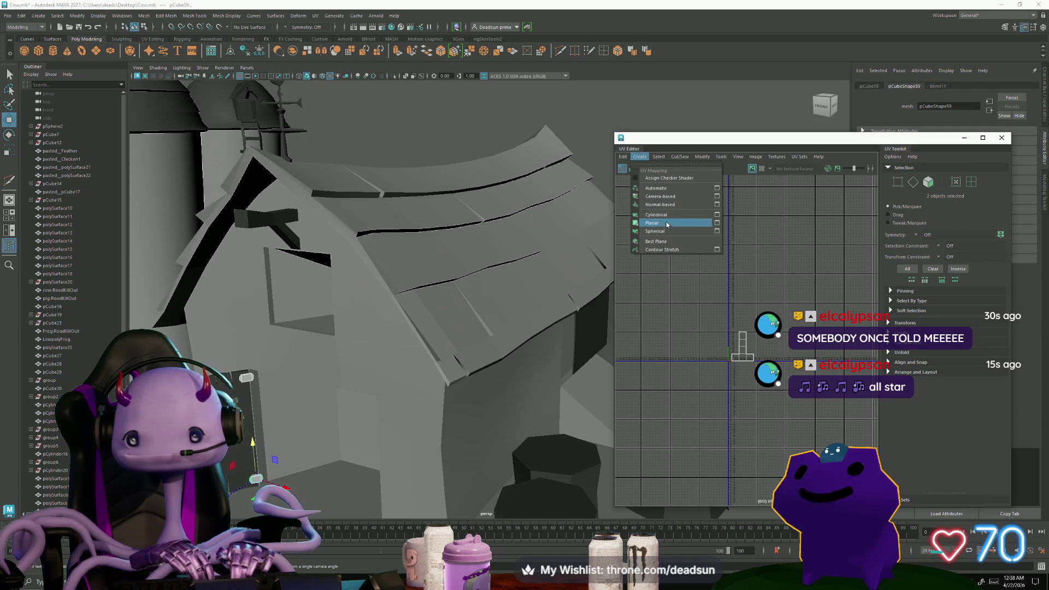
# Apply an automatic UV projection to the hinges and Move and Sew the first seam edge.
pyautogui.click(667, 188)
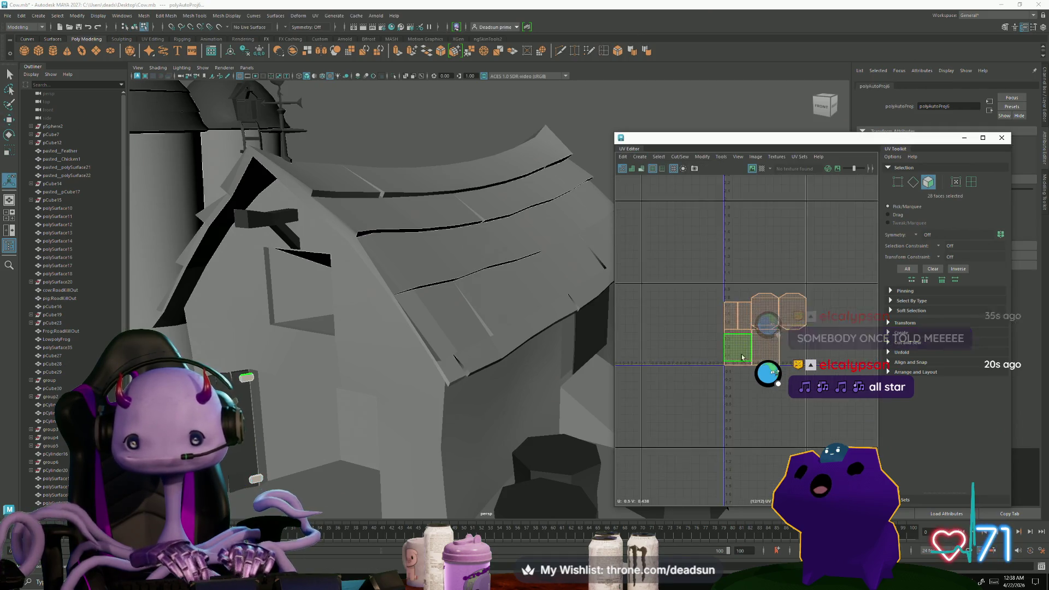
pyautogui.moveTo(720, 337); pyautogui.dragTo(717, 308, button='right')
pyautogui.scroll(-5, 622, 328)
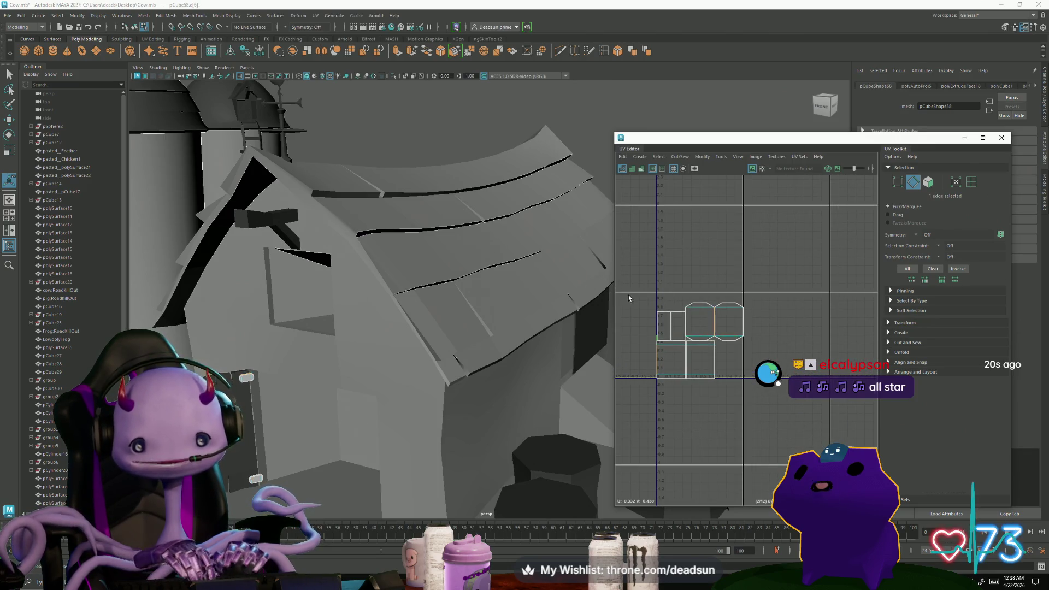
pyautogui.click(694, 377)
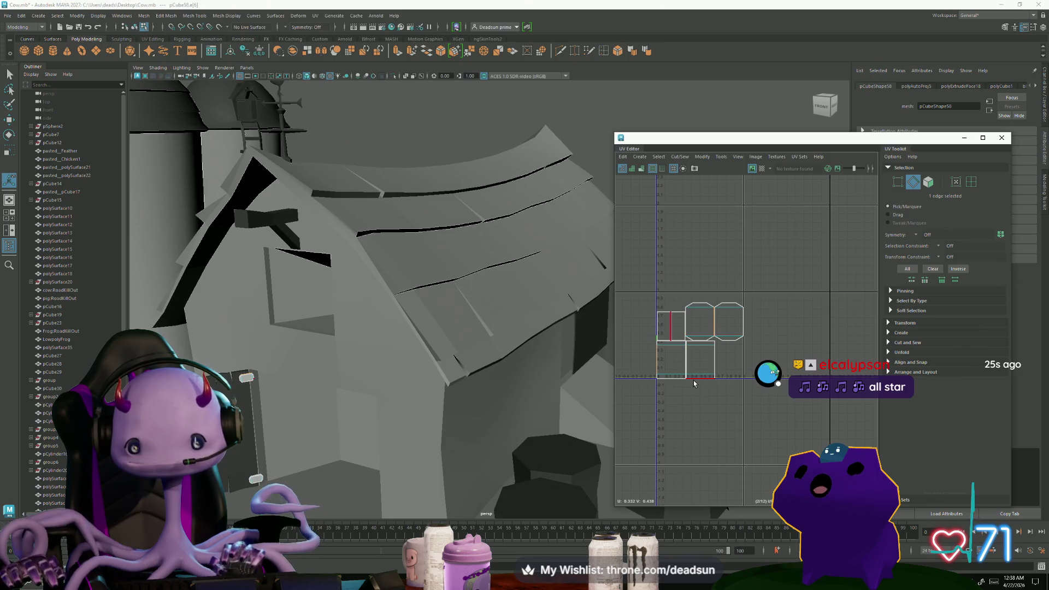
pyautogui.click(680, 157)
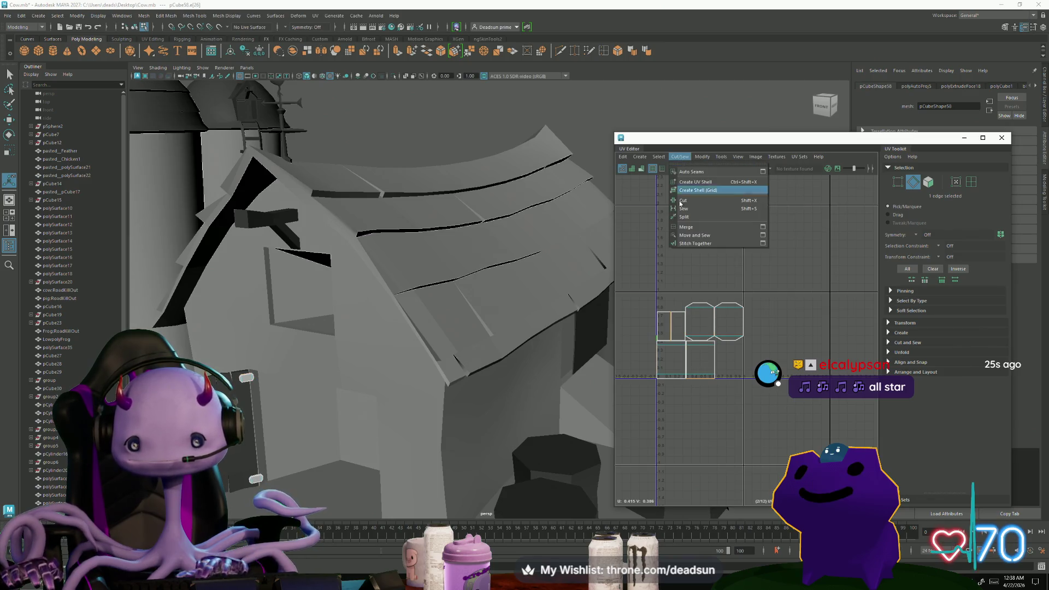
pyautogui.click(712, 235)
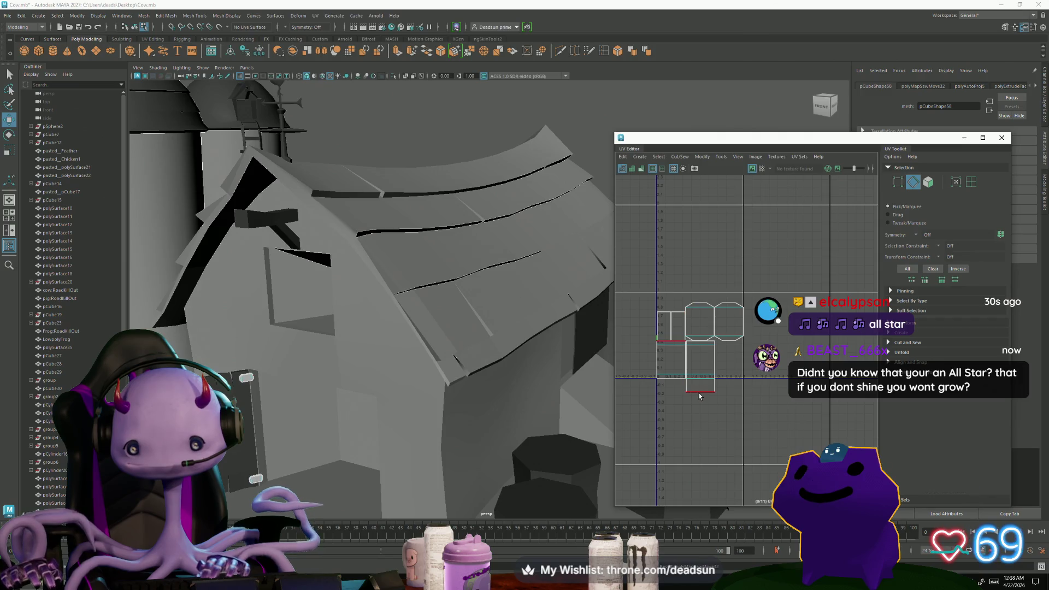
# Sew the next shell along its shared edge and shift the lower shell right.
pyautogui.click(703, 361)
pyautogui.click(710, 346)
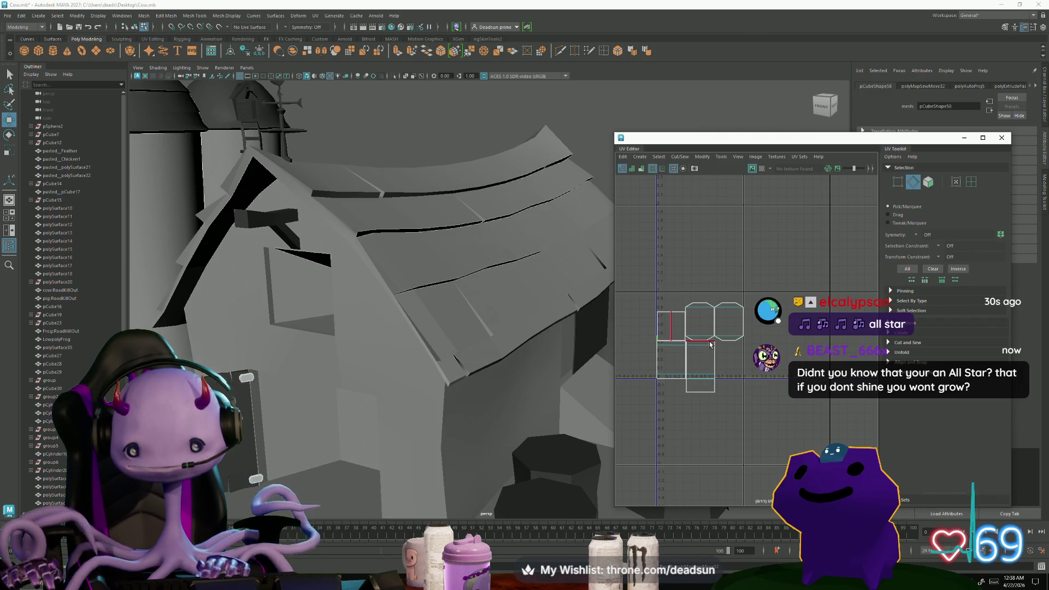
pyautogui.keyDown('shift'); pyautogui.moveTo(710, 345); pyautogui.dragTo(726, 372, button='right'); pyautogui.keyUp('shift')
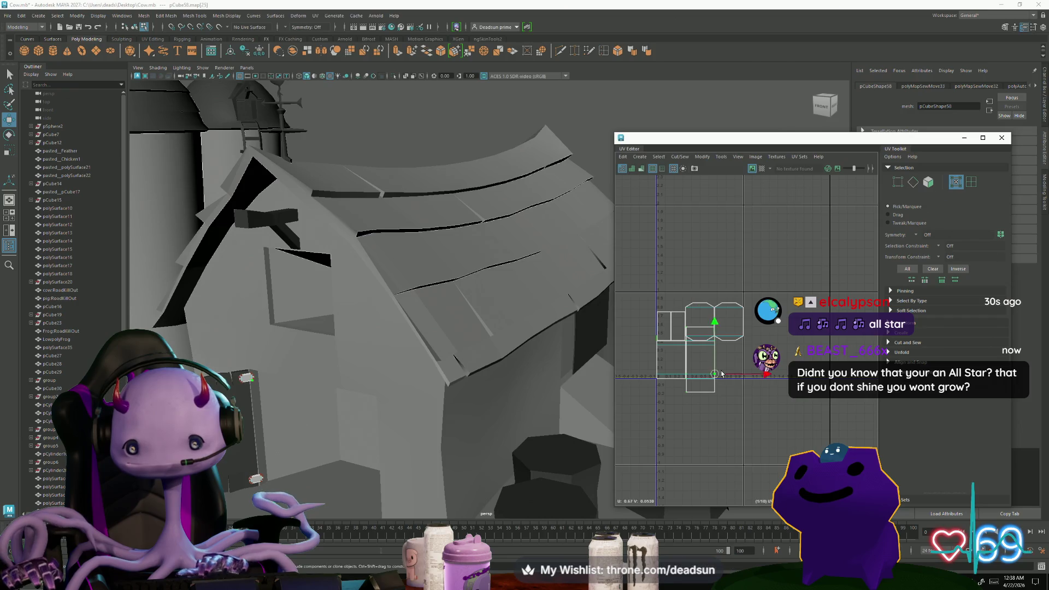
pyautogui.click(714, 375)
pyautogui.moveTo(711, 372); pyautogui.dragTo(804, 367)
# Sew the small piece onto the right shell and shift the joined shell right.
pyautogui.rightClick(699, 359)
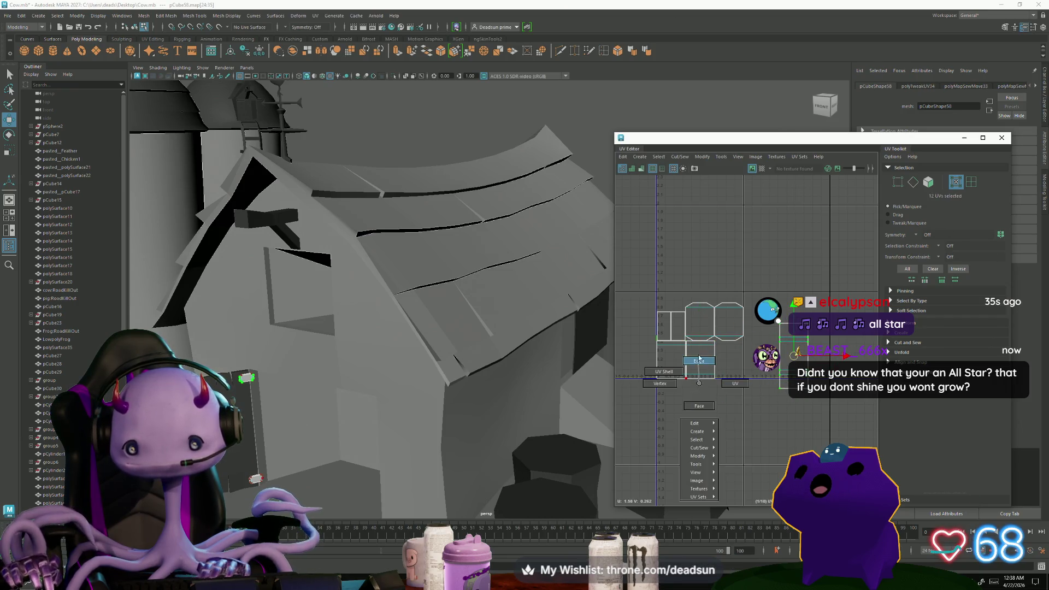
pyautogui.click(699, 359)
pyautogui.click(701, 383)
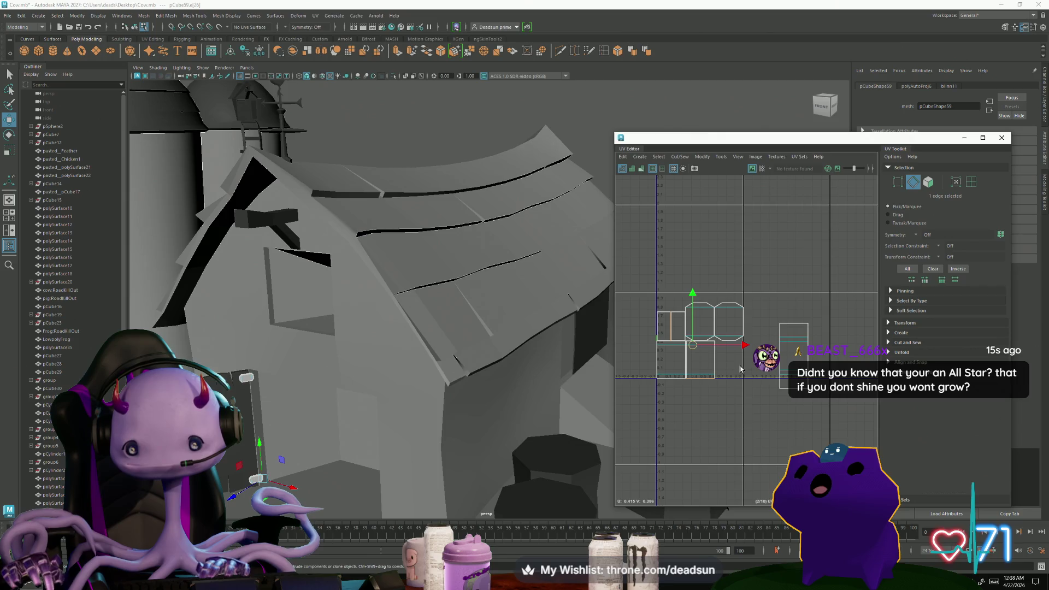
pyautogui.click(680, 156)
pyautogui.click(698, 236)
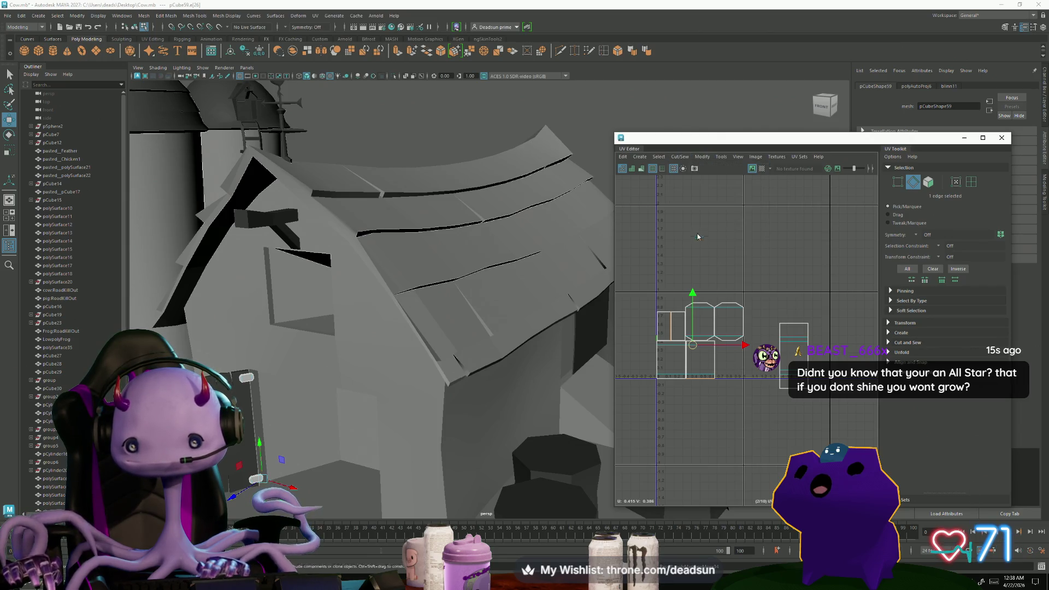
pyautogui.hotkey('ctrl', 'F12')
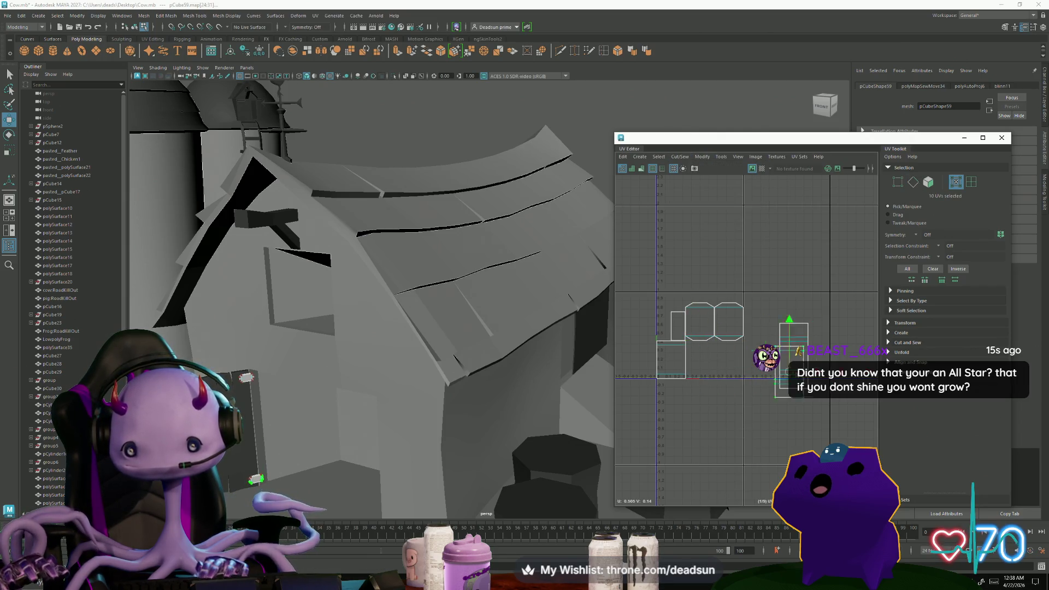
pyautogui.moveTo(789, 372); pyautogui.dragTo(831, 363)
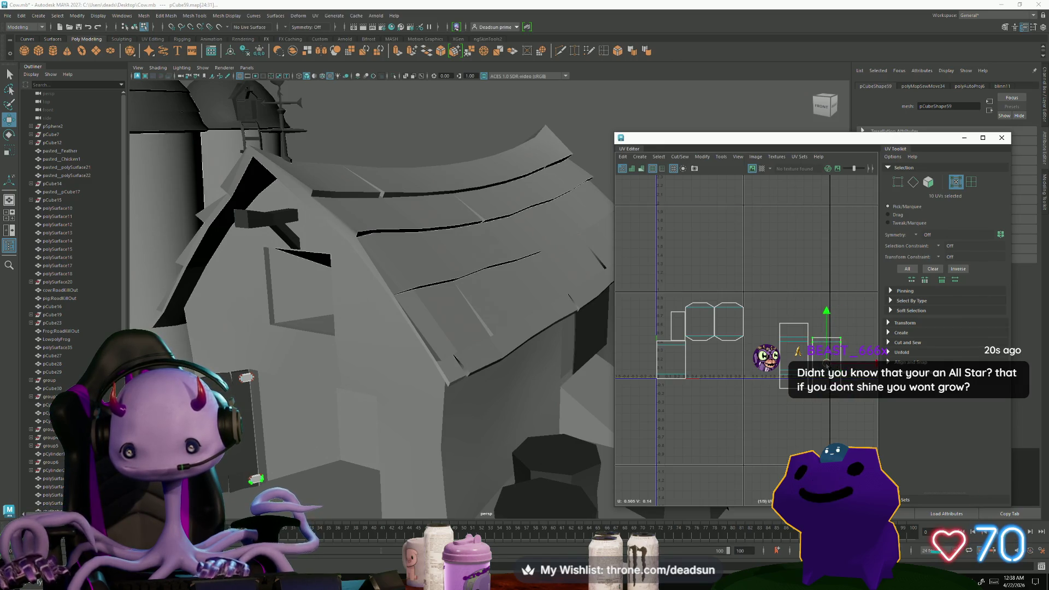
# Move and Sew further edges, undoing two unwanted repeat sews.
pyautogui.press('F10')
pyautogui.click(787, 323)
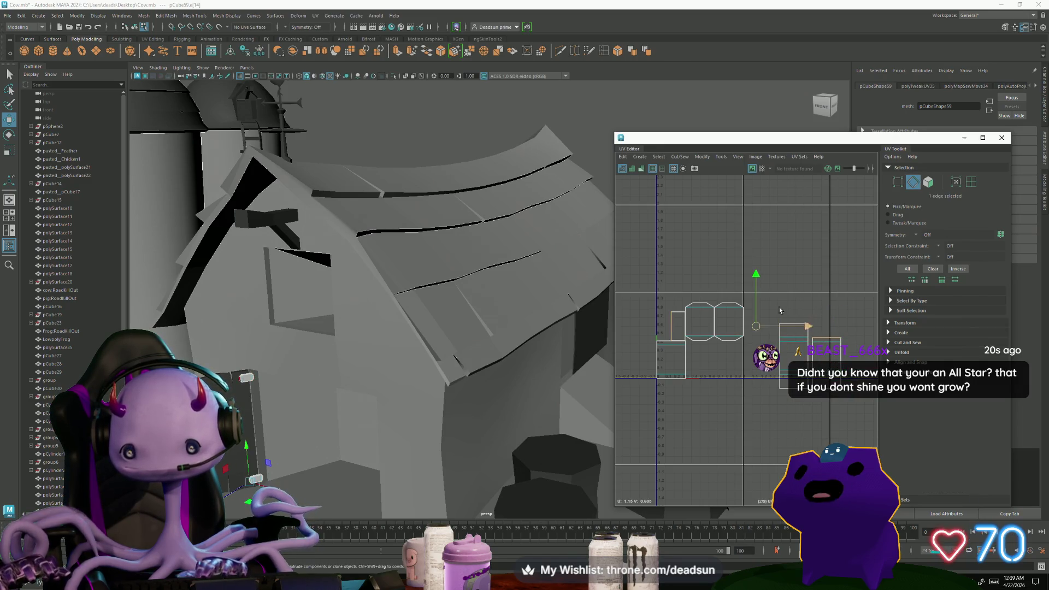
pyautogui.click(680, 156)
pyautogui.click(705, 235)
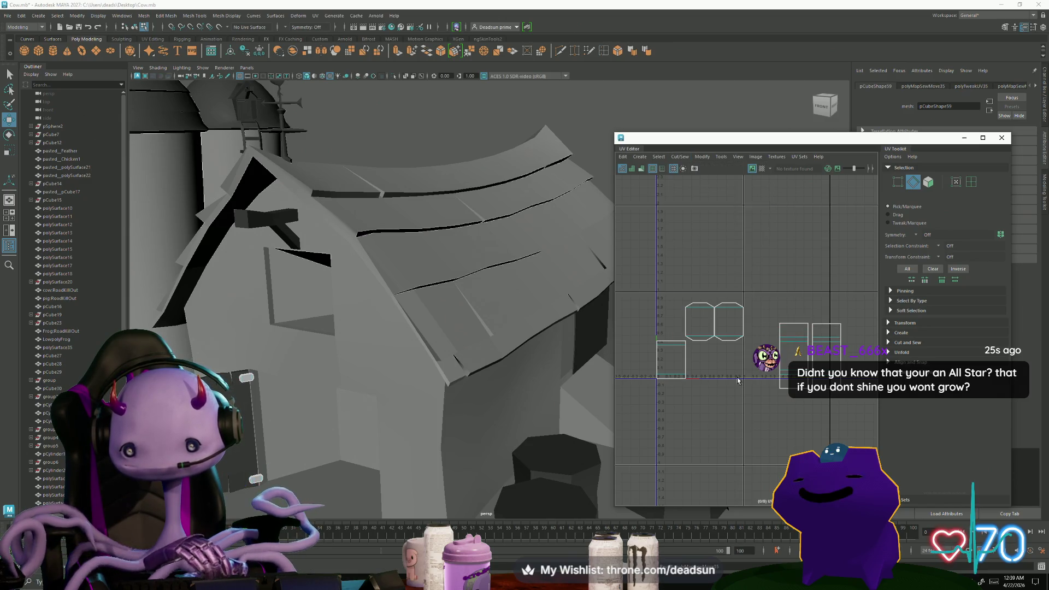
pyautogui.press('g')
pyautogui.click(673, 377)
pyautogui.press('g')
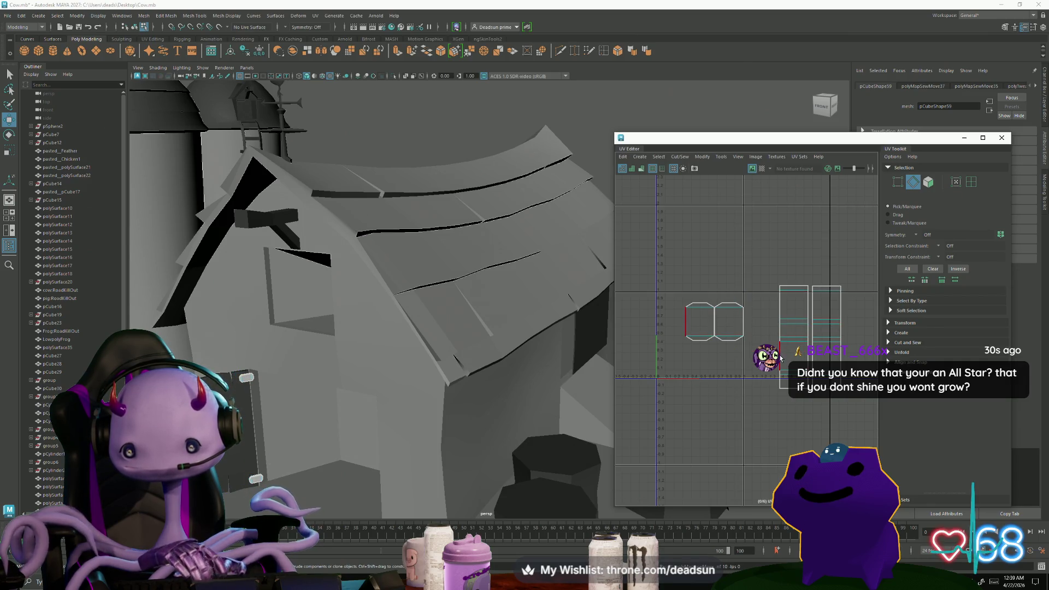
pyautogui.hotkey('ctrl', 'z')
pyautogui.press('g')
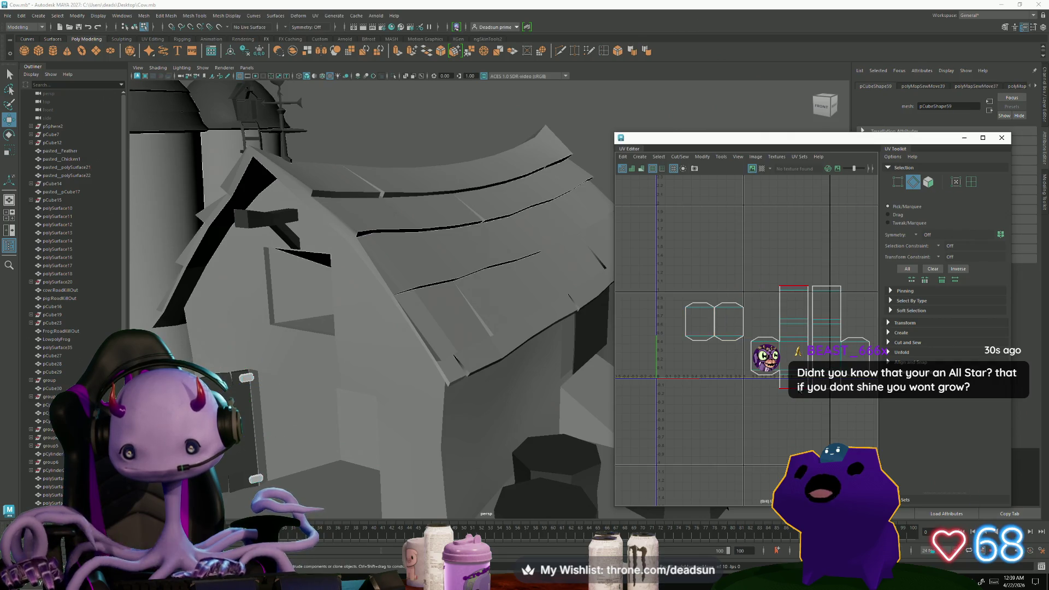
pyautogui.hotkey('ctrl', 'z')
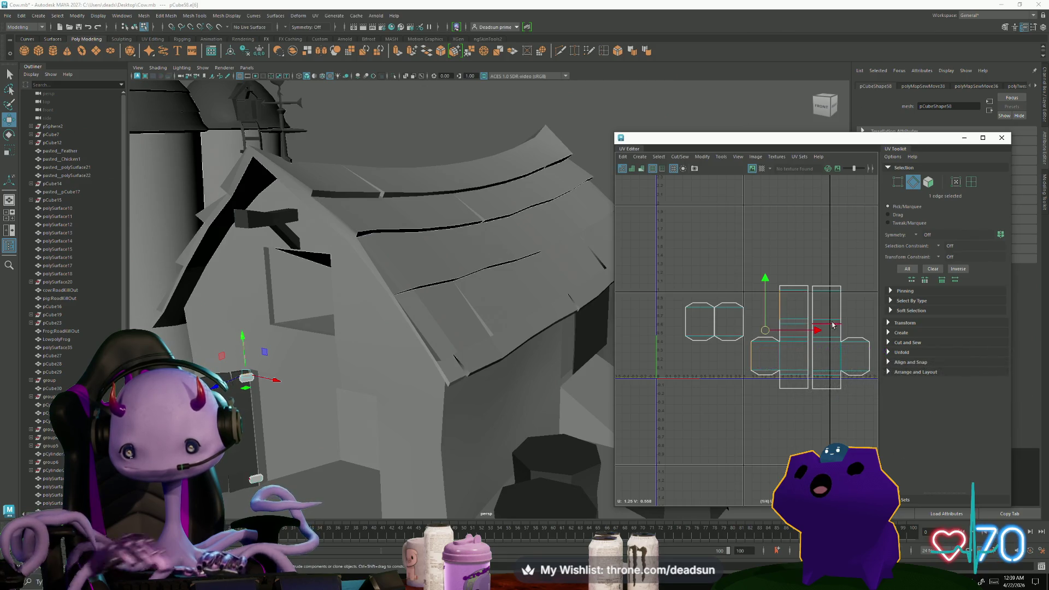
# Join the remaining floating shells into the cross layout beside the centre square.
pyautogui.click(807, 366)
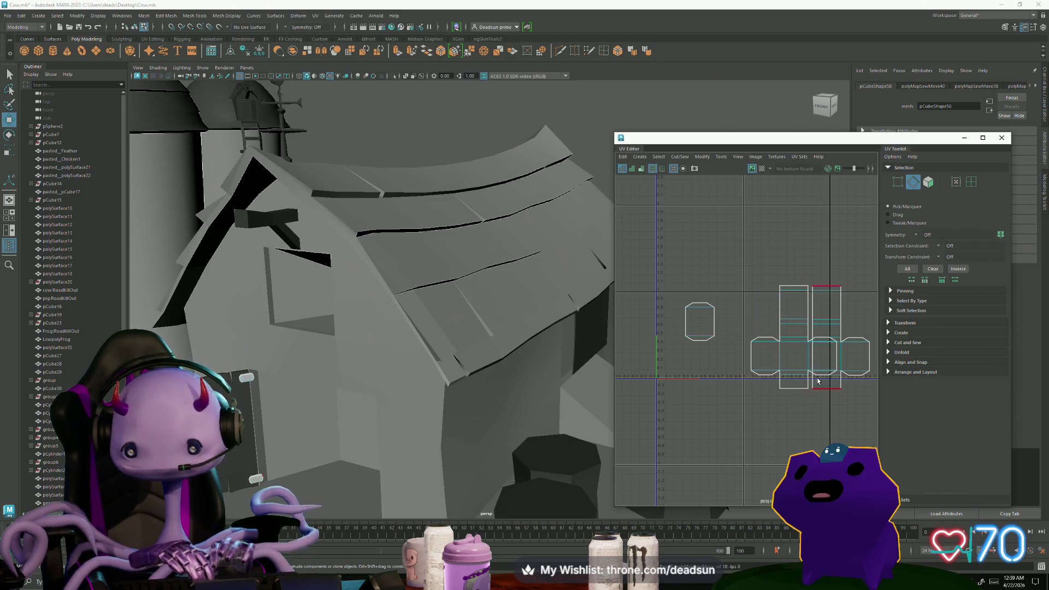
pyautogui.keyDown('alt'); pyautogui.moveTo(794, 393); pyautogui.dragTo(739, 376, button='middle'); pyautogui.keyUp('alt')
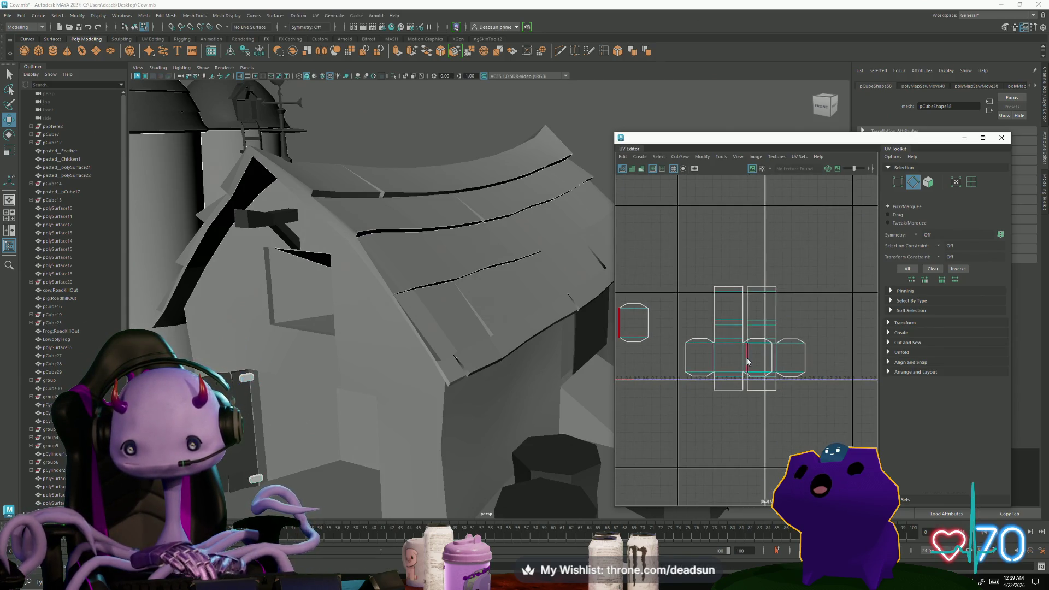
pyautogui.moveTo(697, 393)
pyautogui.keyDown('shift'); pyautogui.mouseDown(button='right')
pyautogui.moveTo(727, 375)
pyautogui.moveTo(743, 306)
pyautogui.moveTo(765, 328)
pyautogui.mouseUp(button='right'); pyautogui.keyUp('shift')
# Rotate the joined hinge shell a quarter turn and shift it to the right.
pyautogui.doubleClick(762, 340)
pyautogui.press('e')
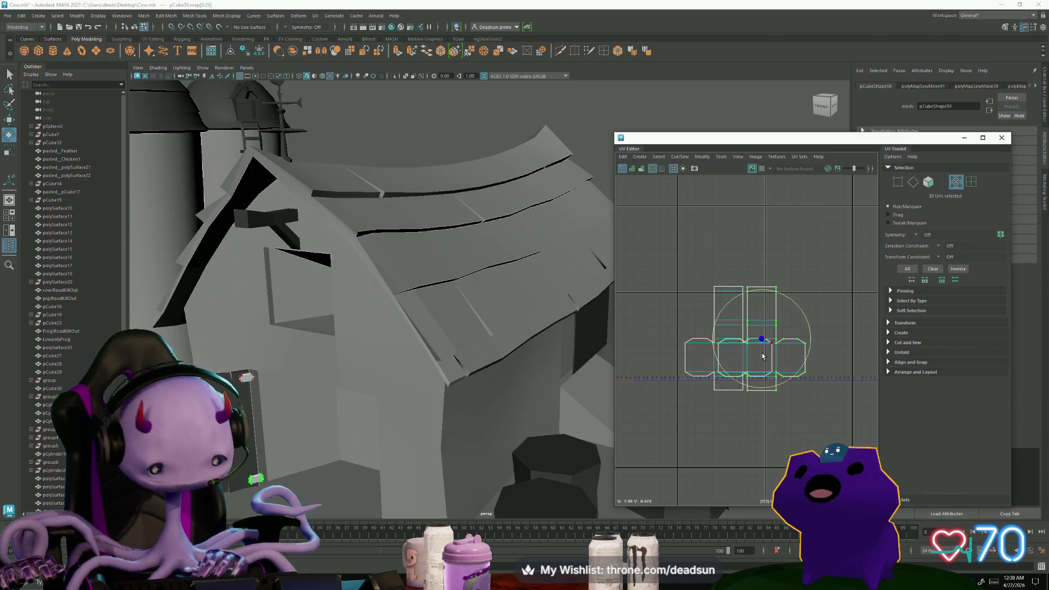
pyautogui.moveTo(736, 384)
pyautogui.mouseDown()
pyautogui.moveTo(722, 349)
pyautogui.moveTo(783, 339)
pyautogui.mouseUp()
pyautogui.press('w')
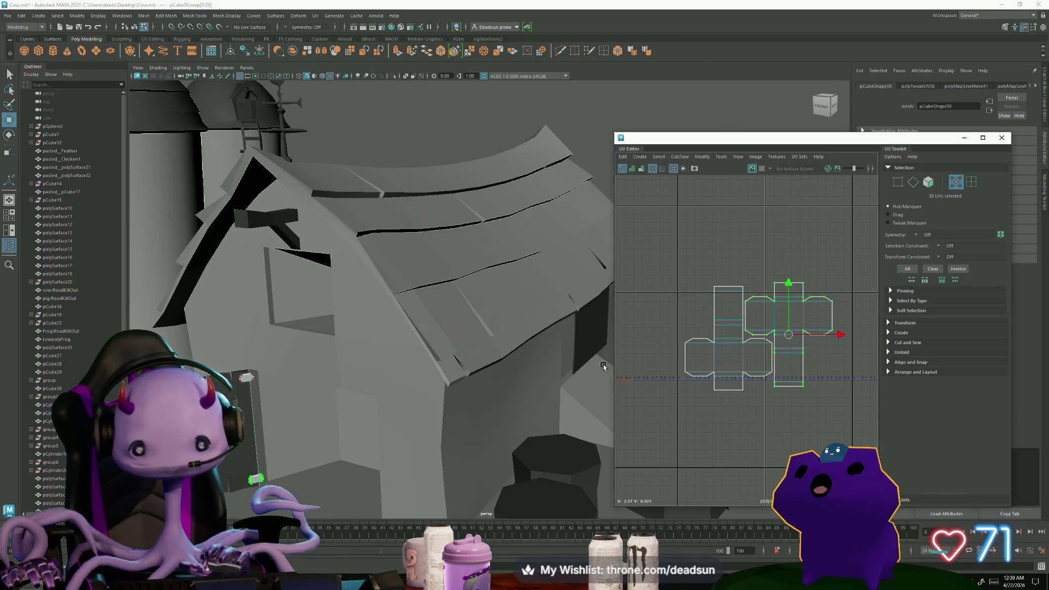
pyautogui.keyDown('alt'); pyautogui.moveTo(603, 366); pyautogui.dragTo(368, 359); pyautogui.keyUp('alt')
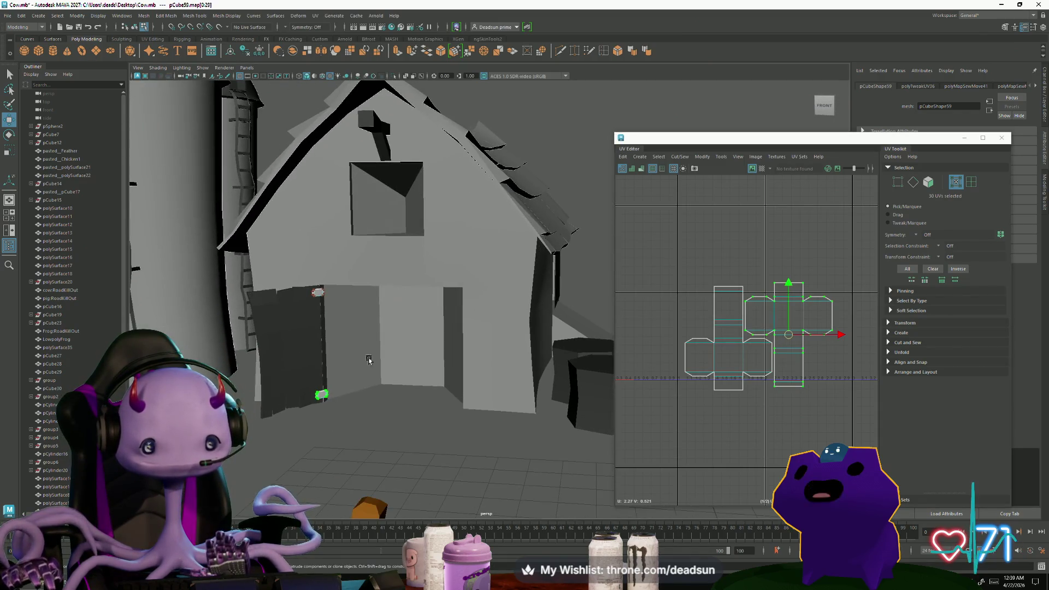
# Check both door hinges' UVs together, then select barn mesh pCube27 to show its shells.
pyautogui.moveTo(328, 361); pyautogui.dragTo(364, 317, button='right')
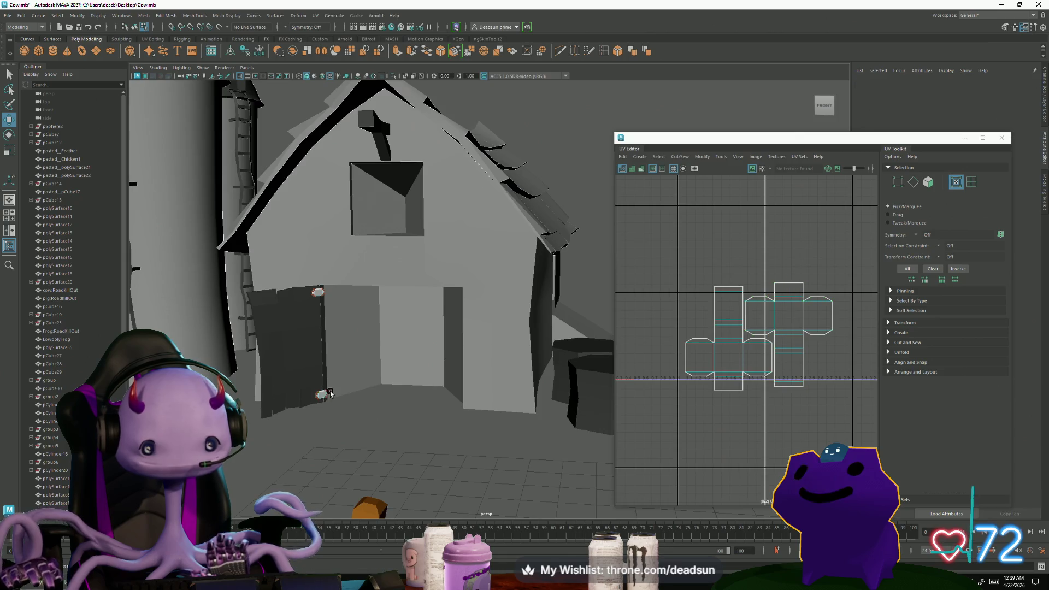
pyautogui.click(323, 395)
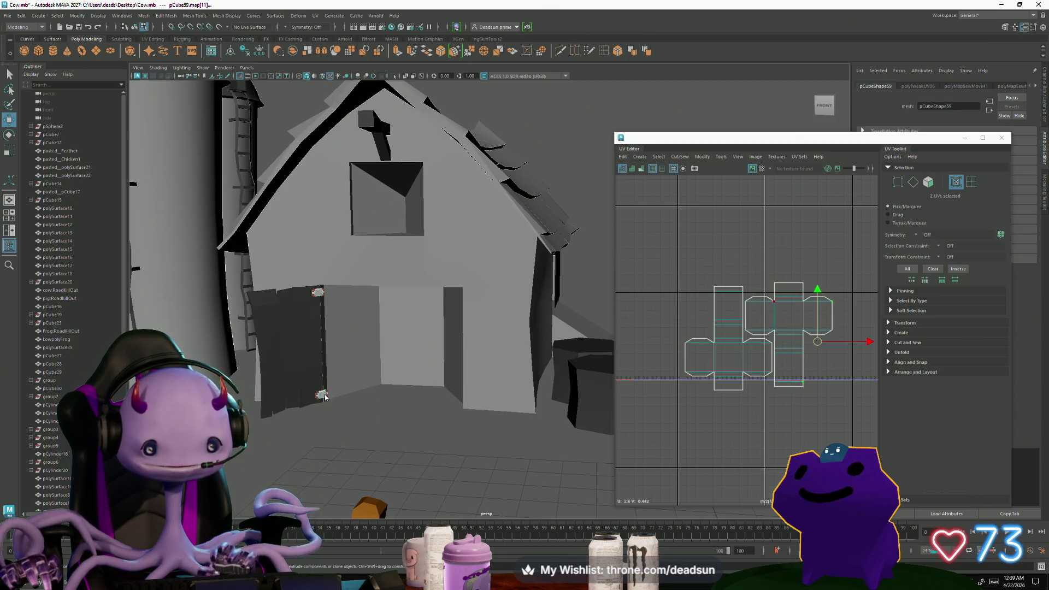
pyautogui.moveTo(323, 363); pyautogui.dragTo(364, 317, button='right')
pyautogui.click(330, 393)
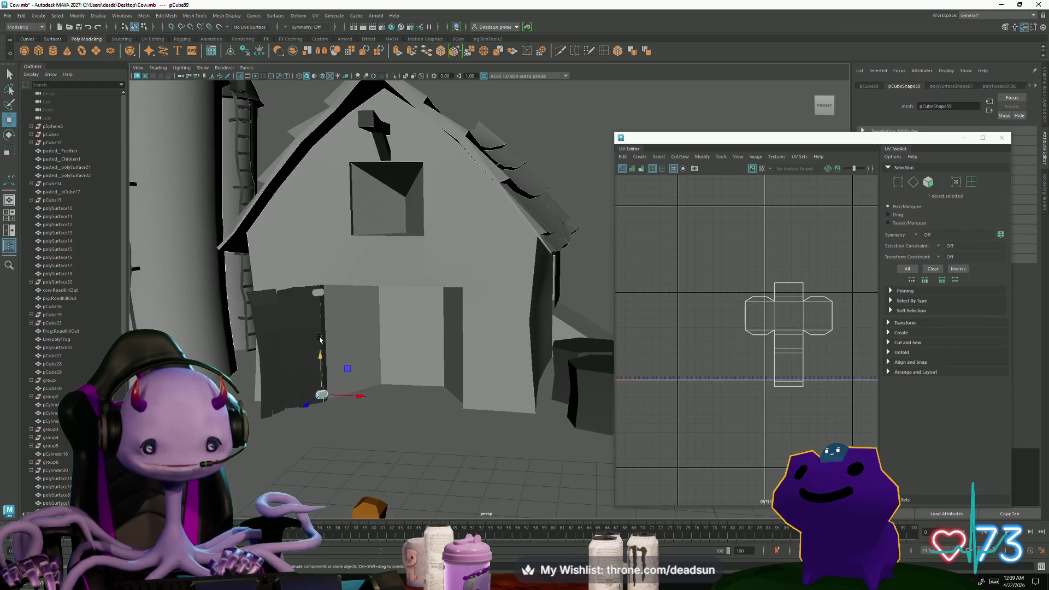
pyautogui.keyDown('shift'); pyautogui.click(318, 293); pyautogui.keyUp('shift')
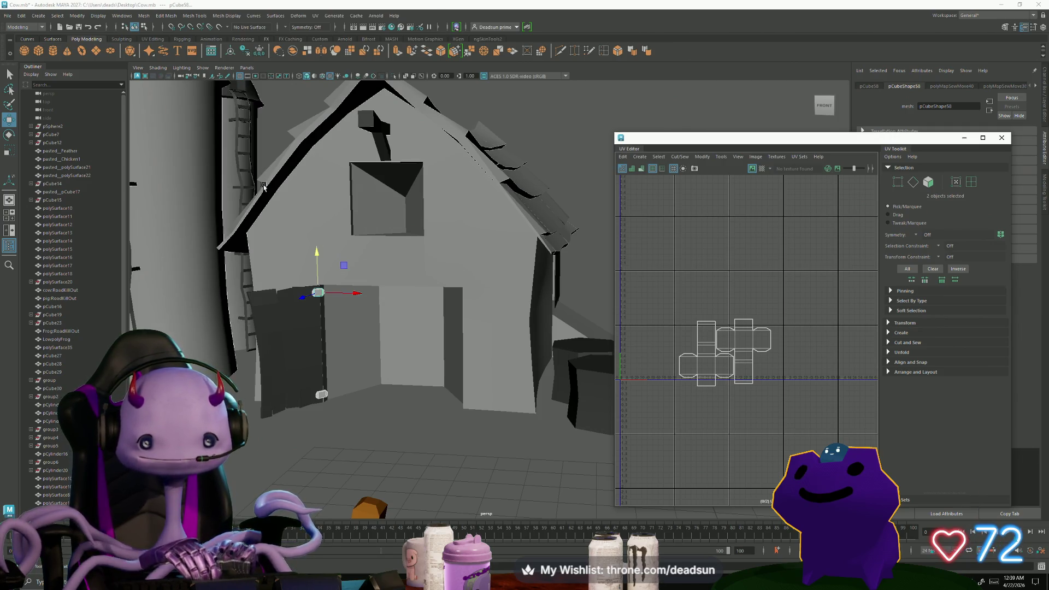
pyautogui.click(277, 173)
# Frame the barn's UV shells and run an automatic layout on them.
pyautogui.press('f')
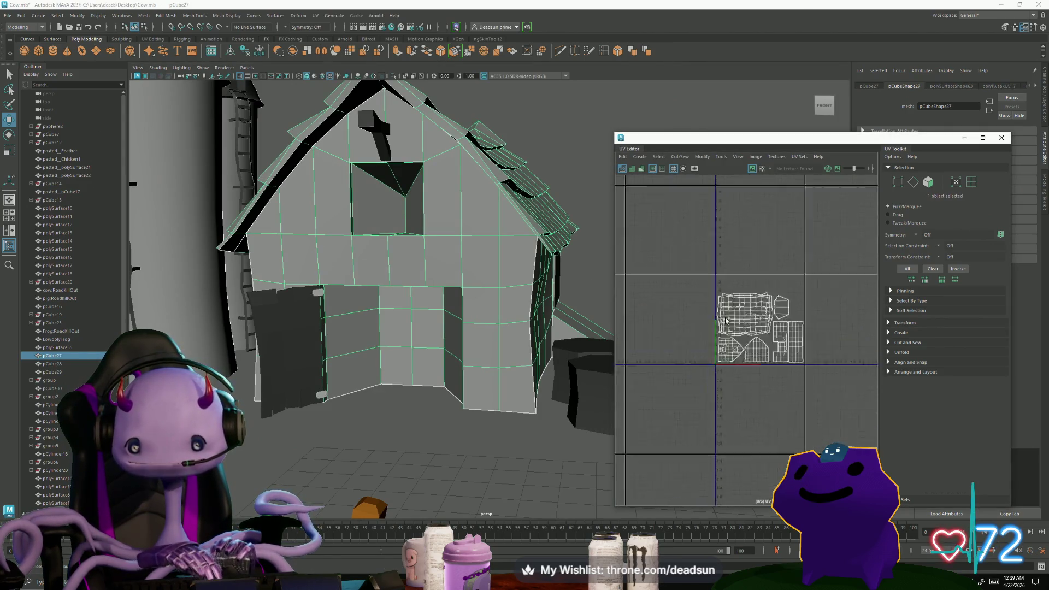
pyautogui.scroll(3, 767, 320)
pyautogui.press('f')
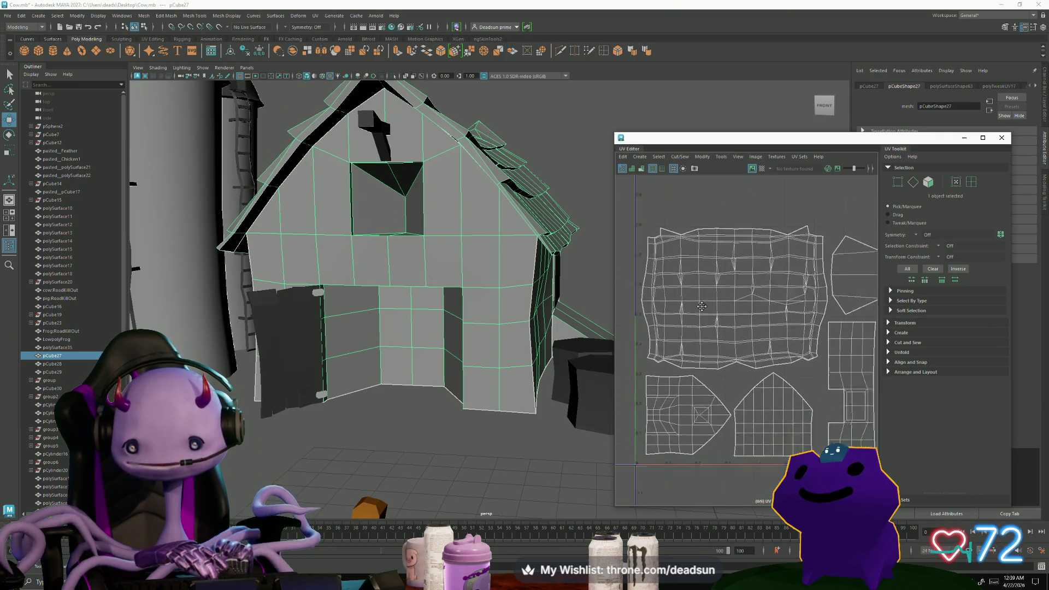
pyautogui.moveTo(691, 293); pyautogui.dragTo(691, 294, button='right')
pyautogui.scroll(-3, 766, 319)
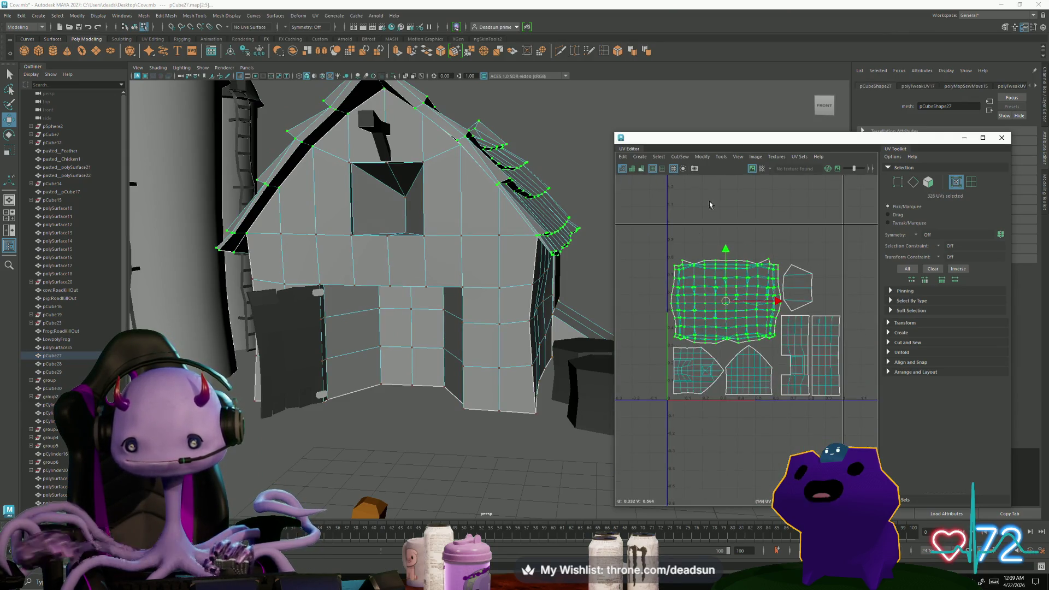
pyautogui.click(702, 157)
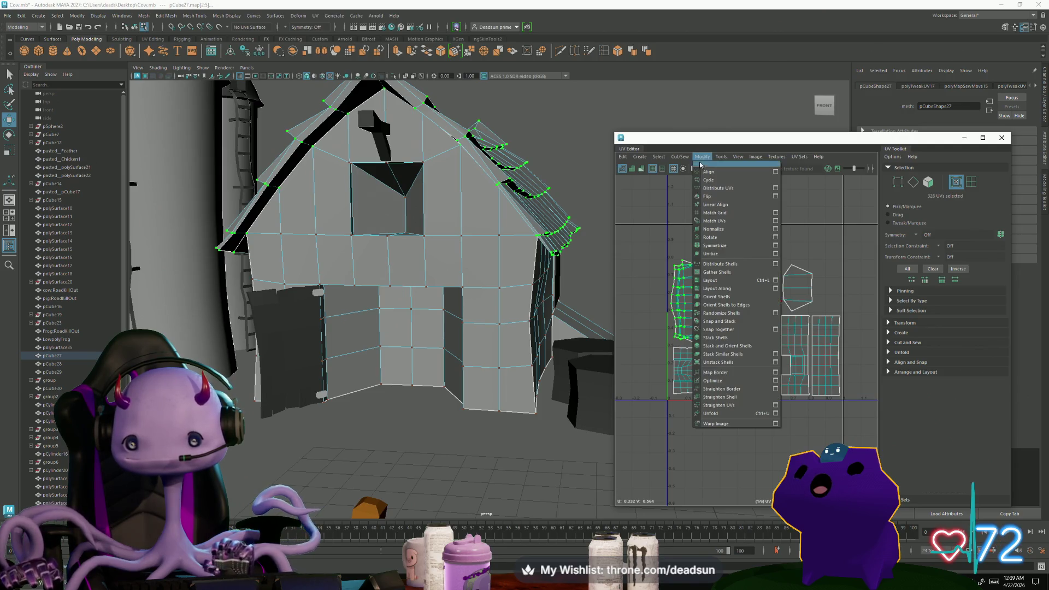
pyautogui.click(710, 281)
# Move the large wall shell aside, select its right-edge UV column and unfold it.
pyautogui.scroll(-2, 706, 315)
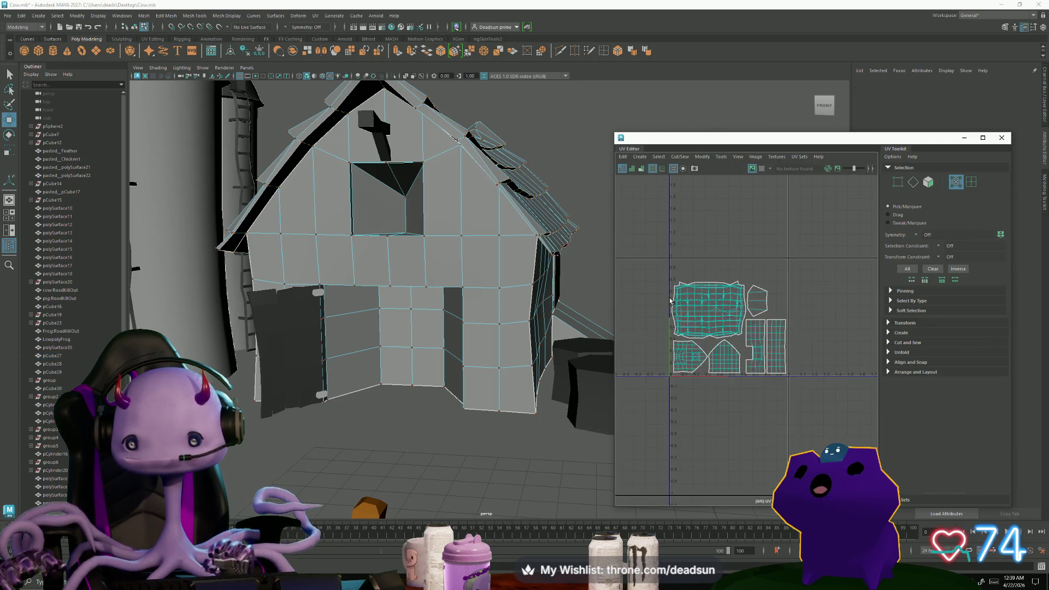
pyautogui.moveTo(706, 314); pyautogui.dragTo(705, 316, button='right')
pyautogui.moveTo(708, 311); pyautogui.dragTo(698, 220)
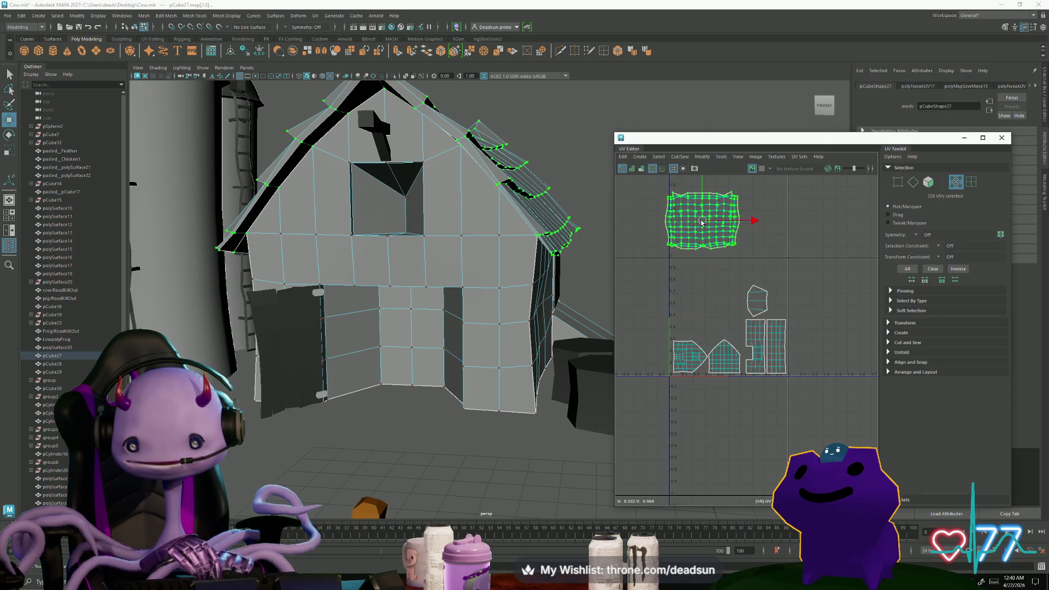
pyautogui.scroll(5, 699, 229)
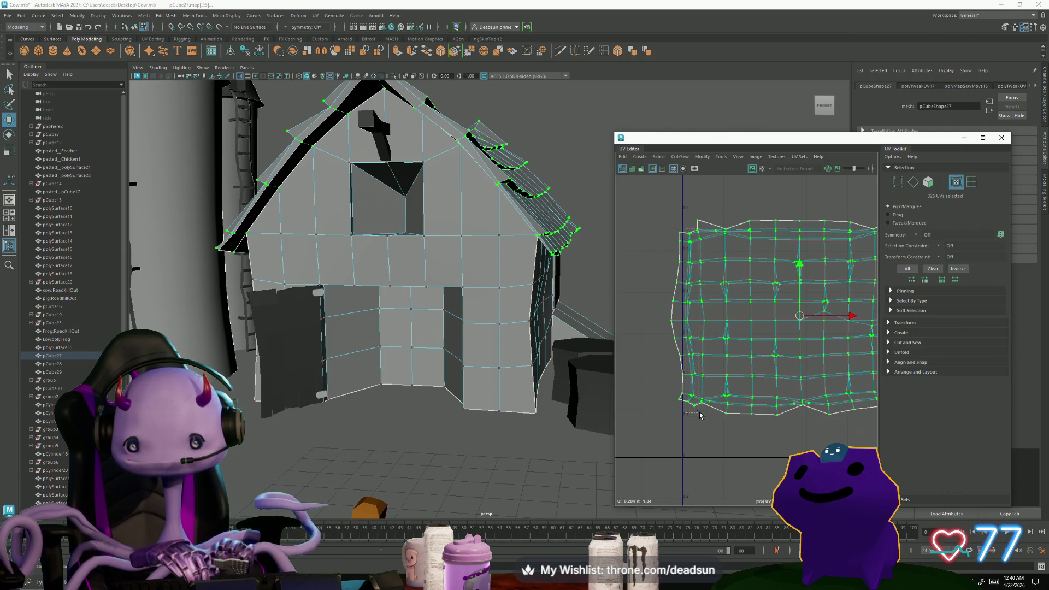
pyautogui.moveTo(852, 328)
pyautogui.keyDown('alt'); pyautogui.mouseDown(button='middle')
pyautogui.moveTo(734, 268)
pyautogui.moveTo(783, 246)
pyautogui.mouseUp(button='middle'); pyautogui.keyUp('alt')
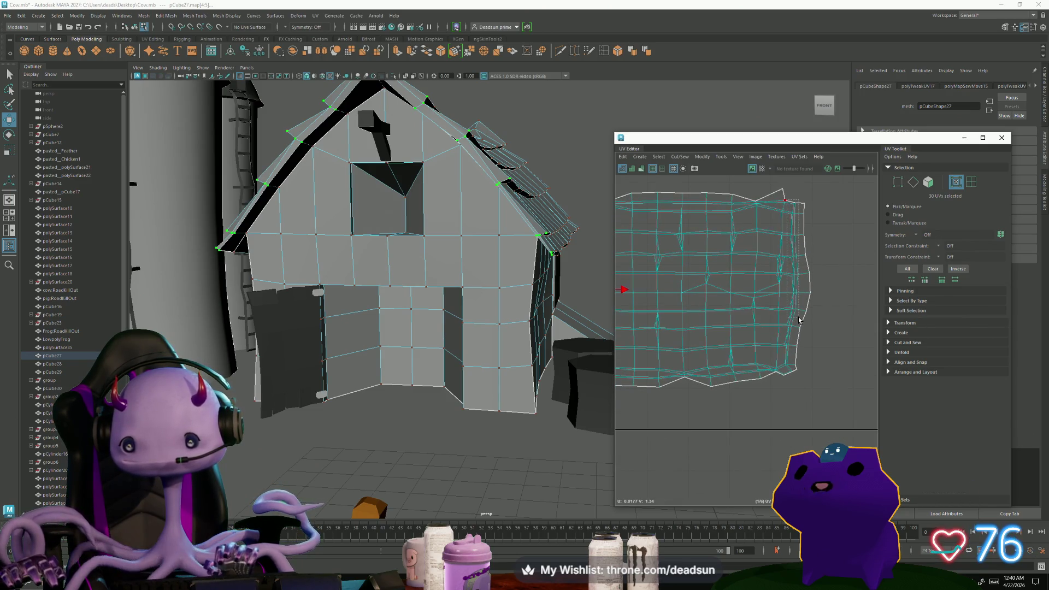
pyautogui.keyDown('shift'); pyautogui.moveTo(804, 197); pyautogui.dragTo(784, 317); pyautogui.keyUp('shift')
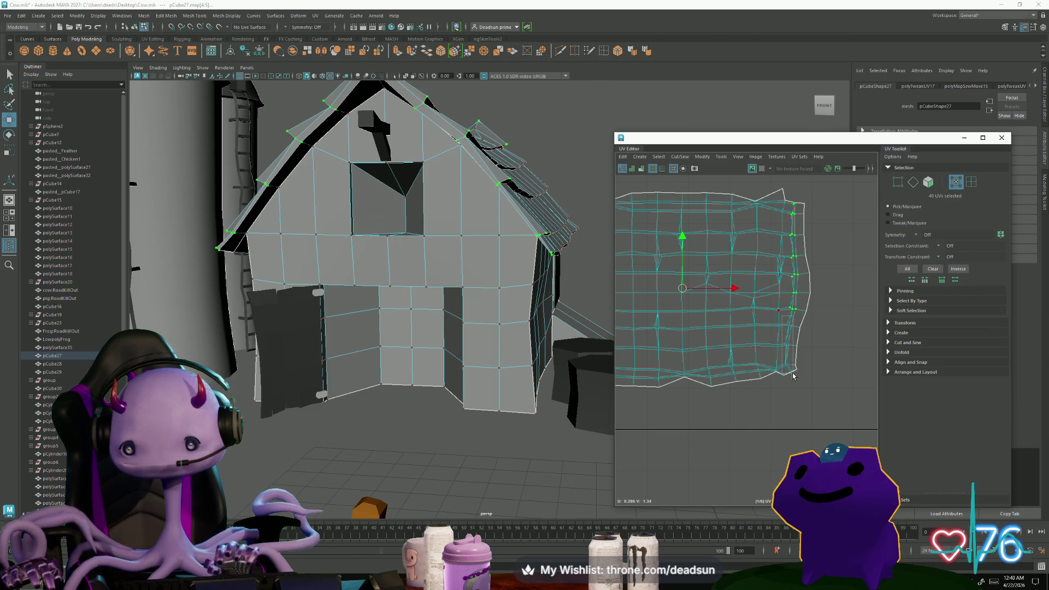
pyautogui.press('f')
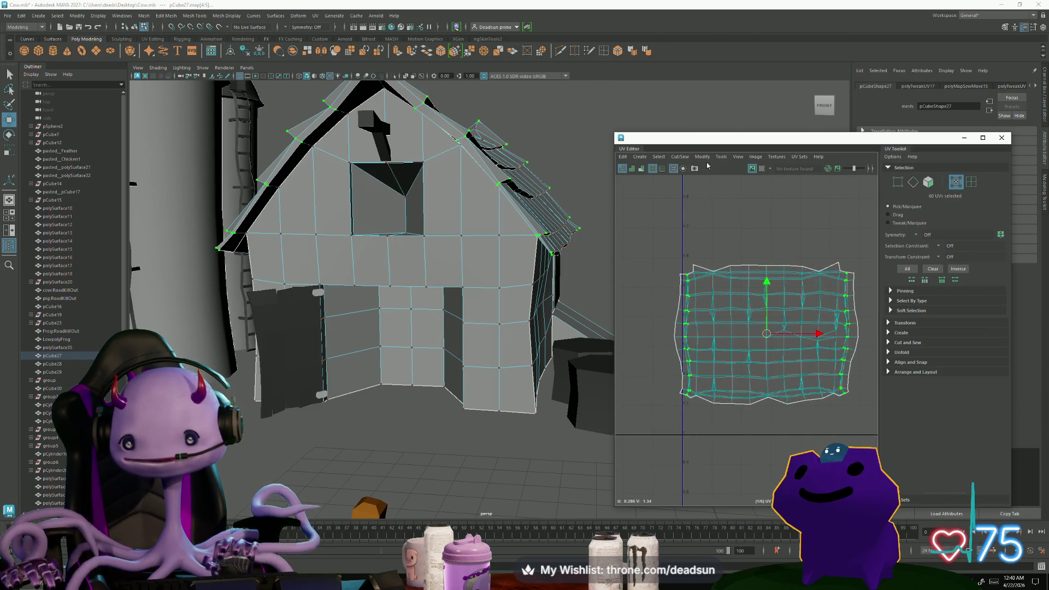
pyautogui.click(703, 158)
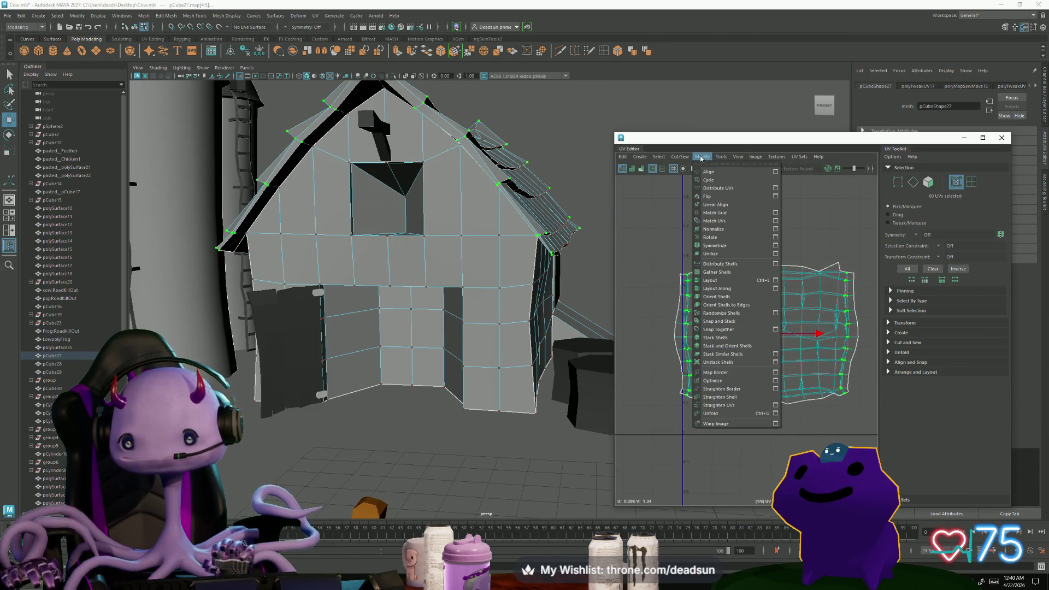
pyautogui.click(715, 414)
# Move the unfolded shell into 0–1 space and rotate the small hexagonal shell level.
pyautogui.hotkey('ctrl', 'z')
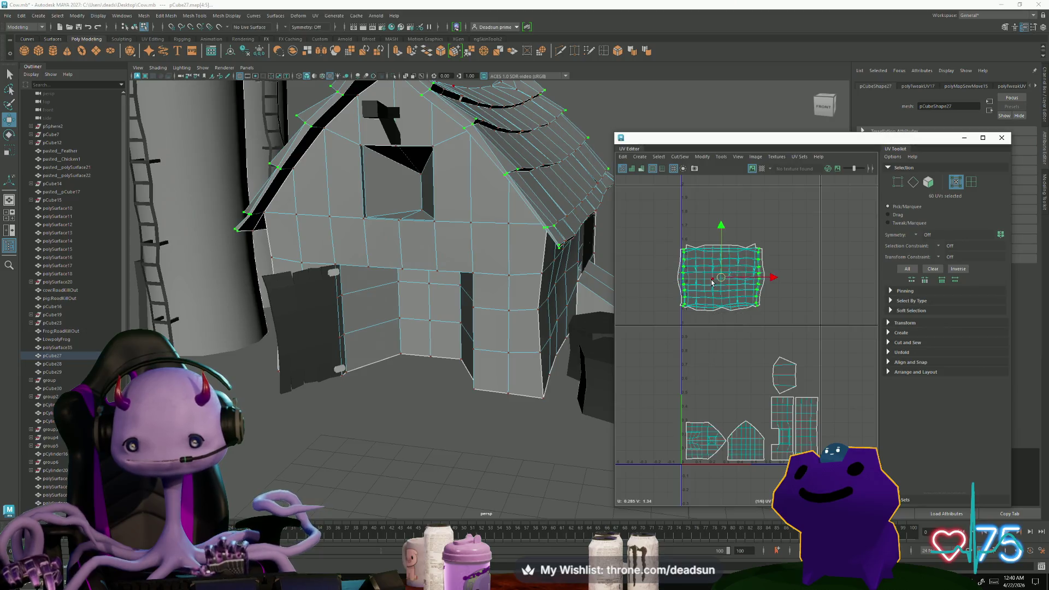
pyautogui.moveTo(723, 282); pyautogui.dragTo(729, 387)
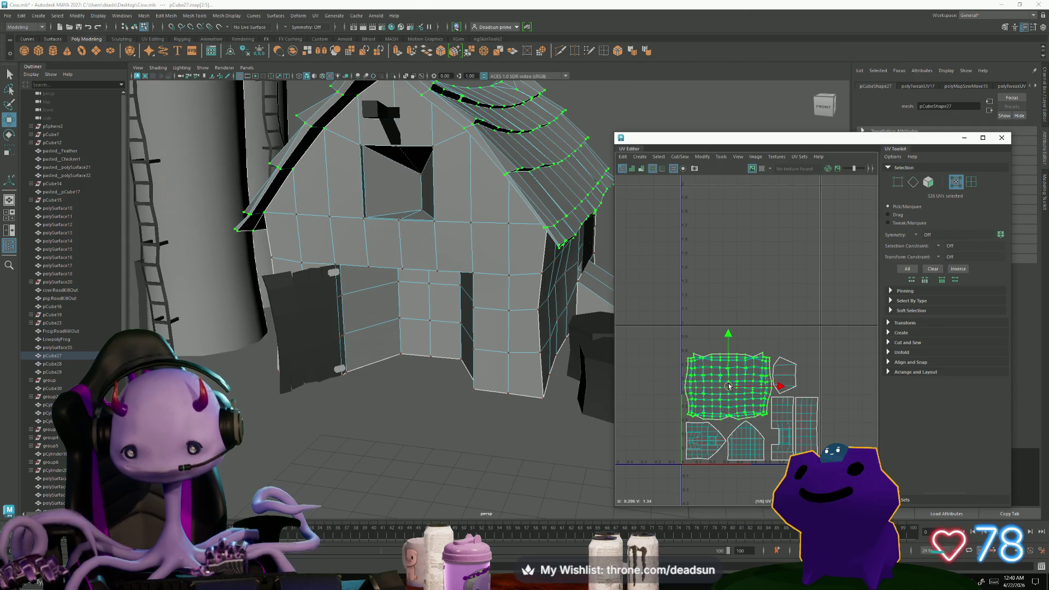
pyautogui.scroll(4, 786, 394)
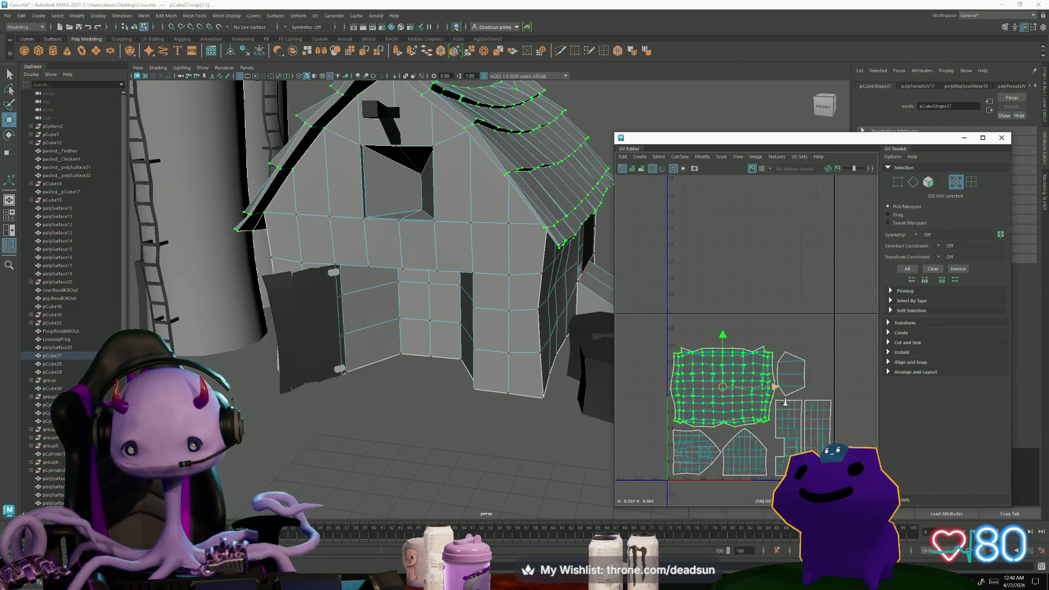
pyautogui.doubleClick(803, 374)
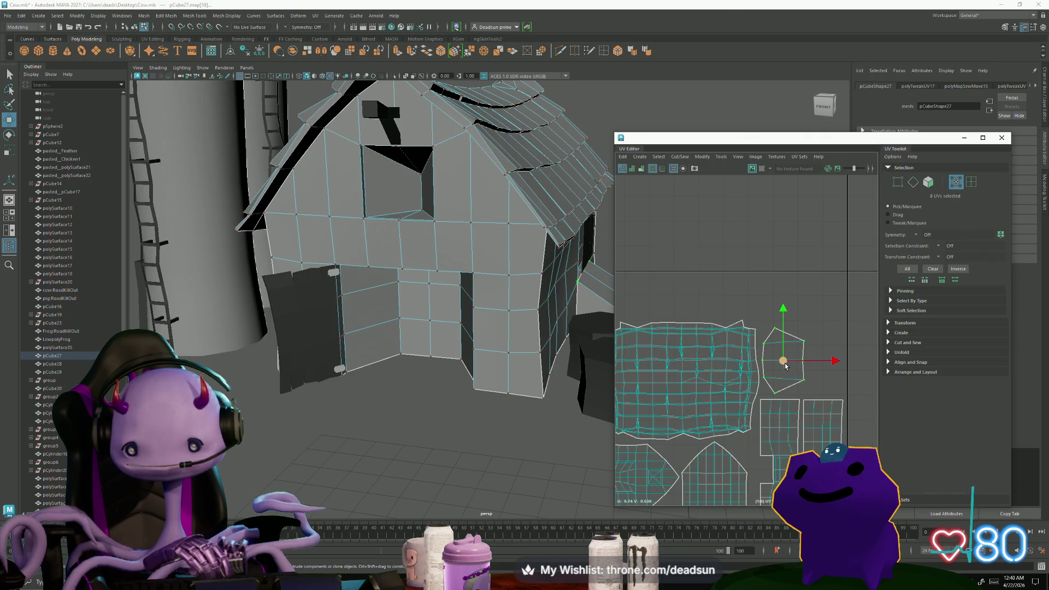
pyautogui.scroll(-3, 829, 384)
pyautogui.press('e')
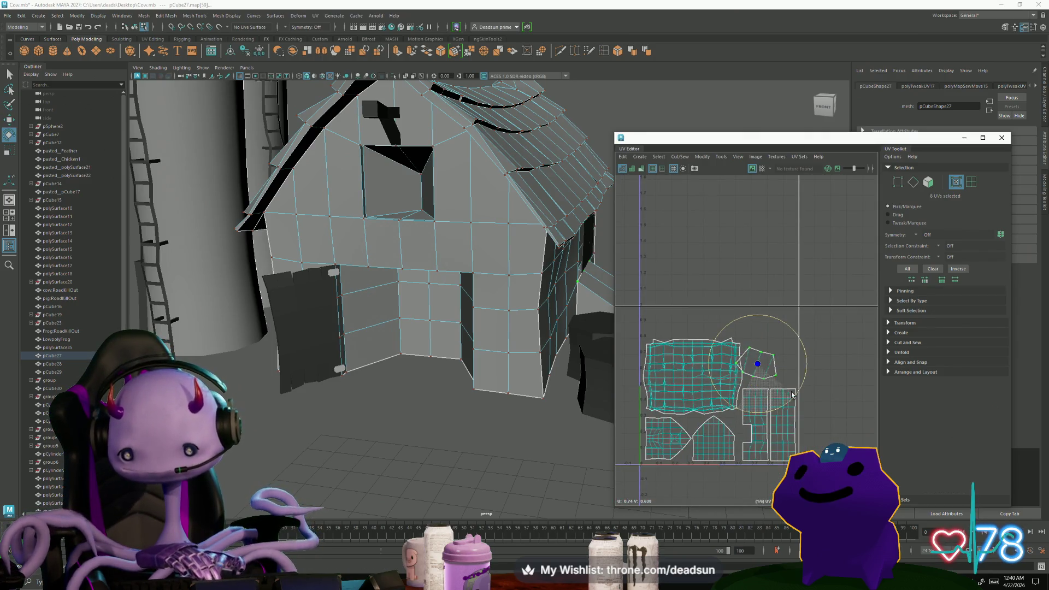
pyautogui.moveTo(736, 411)
pyautogui.mouseDown()
pyautogui.moveTo(792, 387)
pyautogui.moveTo(774, 373)
pyautogui.mouseUp()
pyautogui.press('w')
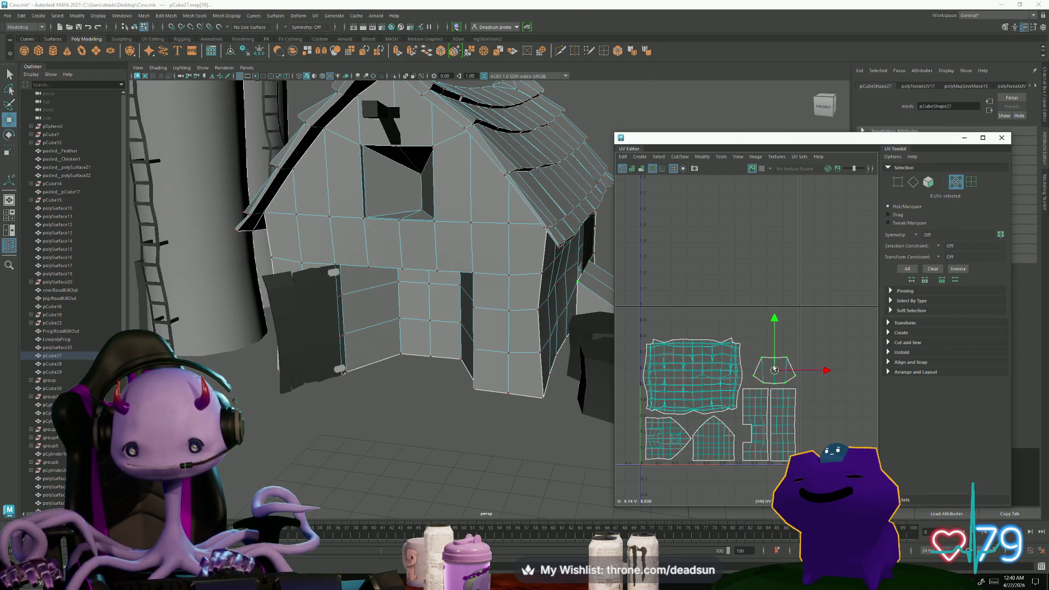
# Nudge, slightly widen and reposition the small trapezoid shell beside the roof grid.
pyautogui.keyDown('alt'); pyautogui.moveTo(437, 246); pyautogui.dragTo(356, 246); pyautogui.keyUp('alt')
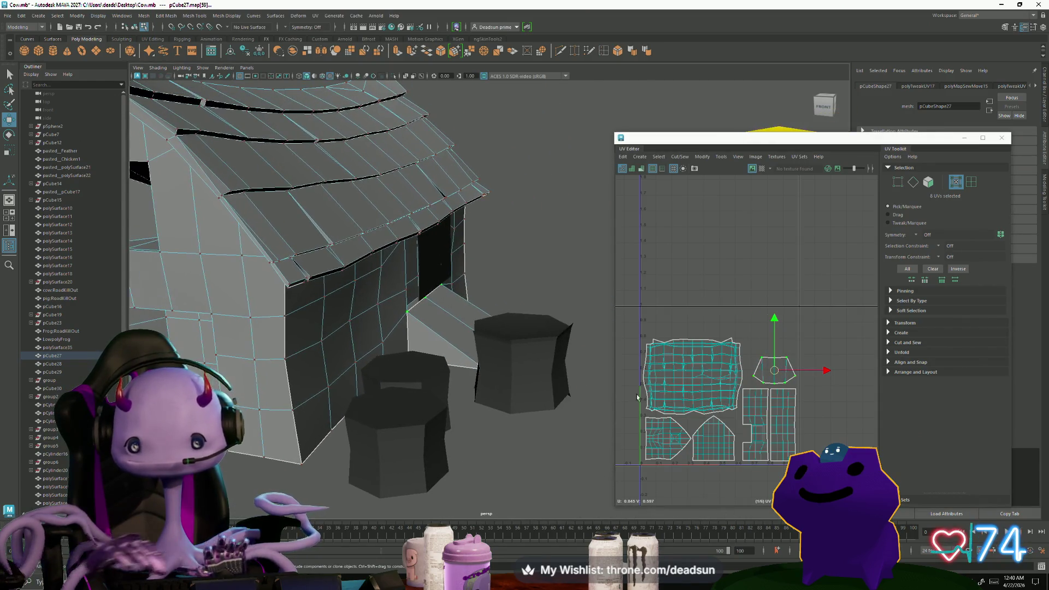
pyautogui.scroll(2, 758, 370)
pyautogui.scroll(-1, 751, 378)
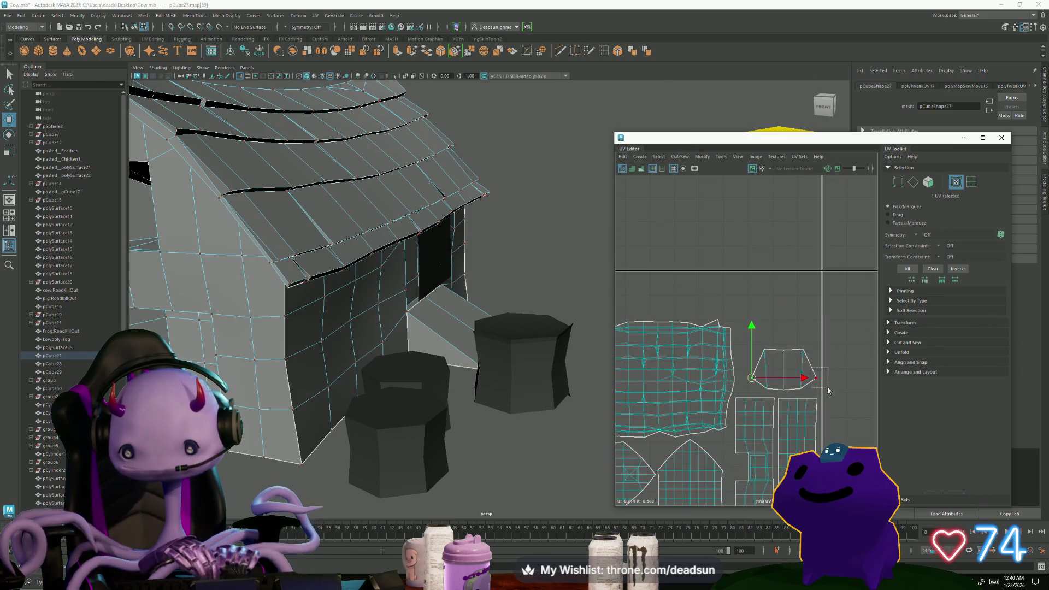
pyautogui.moveTo(788, 343); pyautogui.dragTo(789, 336)
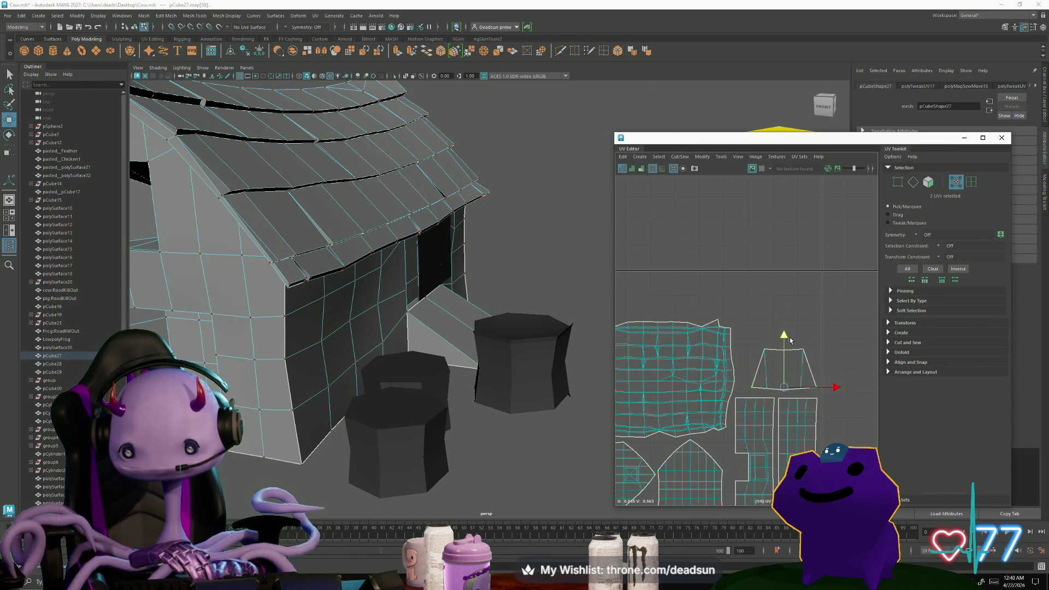
pyautogui.press('r')
pyautogui.moveTo(835, 388); pyautogui.dragTo(840, 388)
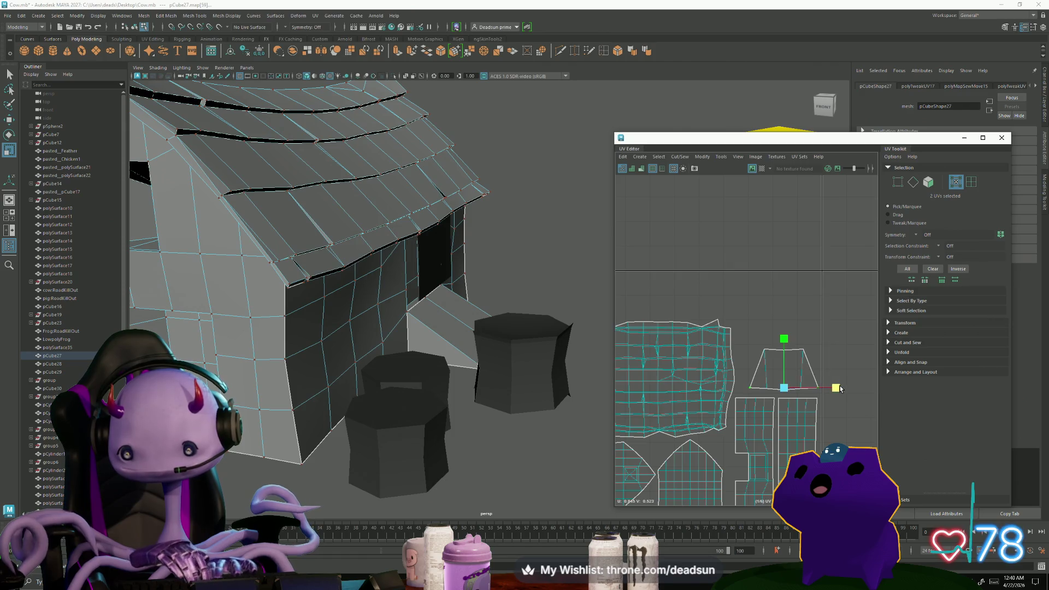
pyautogui.doubleClick(797, 365)
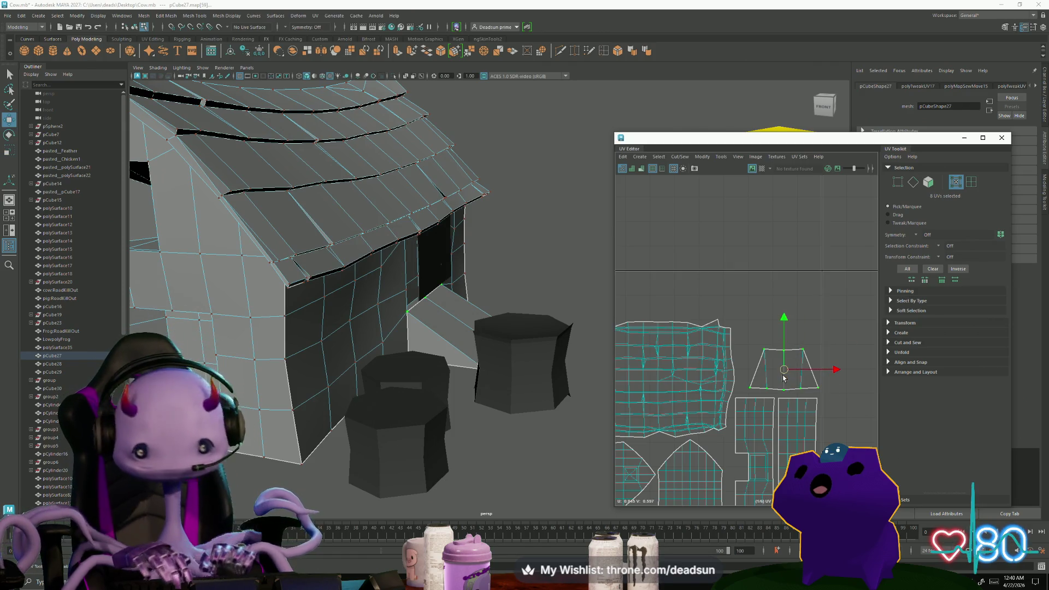
pyautogui.moveTo(784, 377); pyautogui.dragTo(779, 379)
# Reframe the whole barn in the viewport and reselect the barn body mesh.
pyautogui.moveTo(516, 402)
pyautogui.keyDown('alt'); pyautogui.mouseDown()
pyautogui.moveTo(448, 405)
pyautogui.moveTo(409, 312)
pyautogui.moveTo(410, 330)
pyautogui.moveTo(431, 333)
pyautogui.moveTo(416, 311)
pyautogui.mouseUp(); pyautogui.keyUp('alt')
pyautogui.scroll(2, 447, 405)
pyautogui.click(401, 284)
pyautogui.scroll(-3, 403, 308)
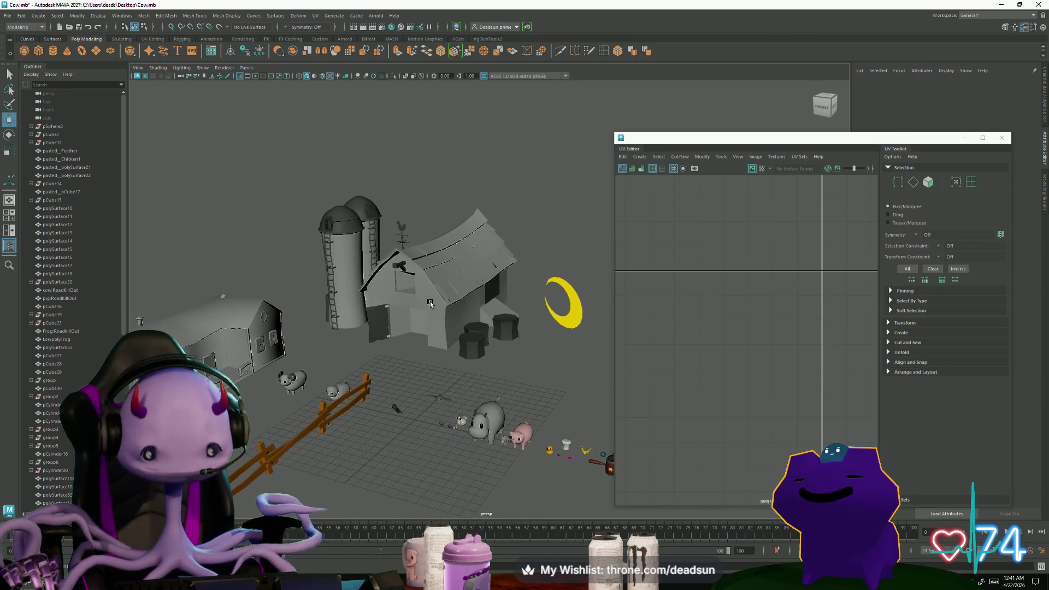
pyautogui.click(415, 310)
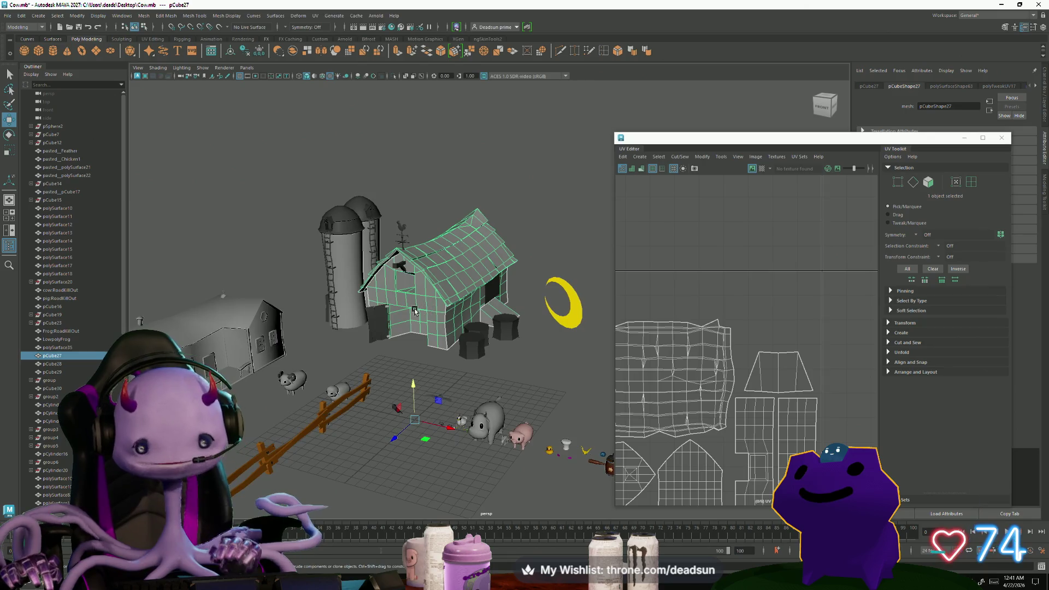
# Select the barn body and add the roof trim and dormer box.
pyautogui.click(398, 264)
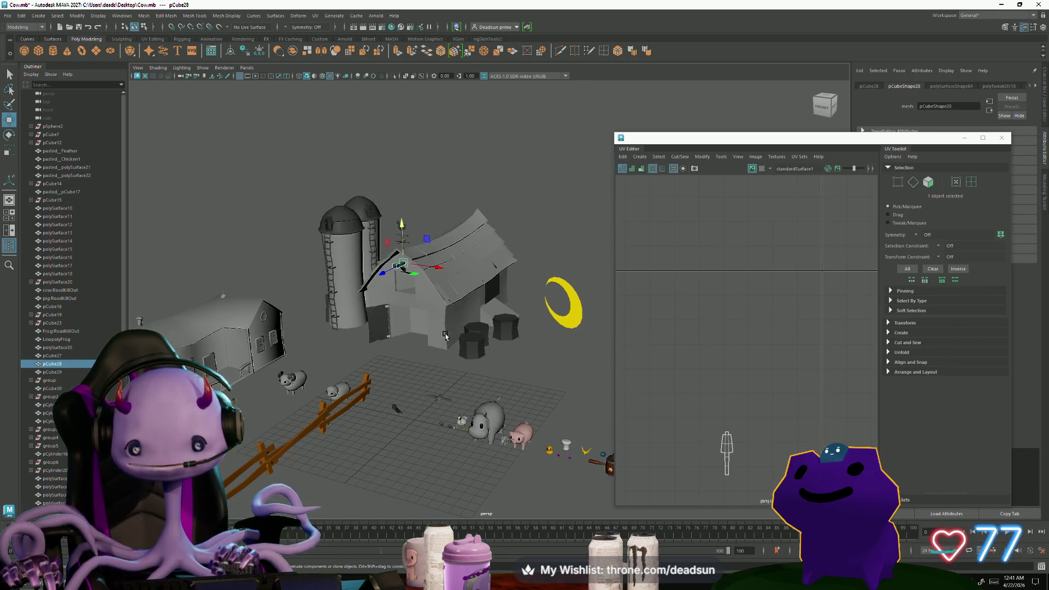
pyautogui.keyDown('alt'); pyautogui.moveTo(438, 353); pyautogui.dragTo(486, 363, button='middle'); pyautogui.keyUp('alt')
pyautogui.click(490, 313)
pyautogui.keyDown('shift'); pyautogui.click(461, 282); pyautogui.keyUp('shift')
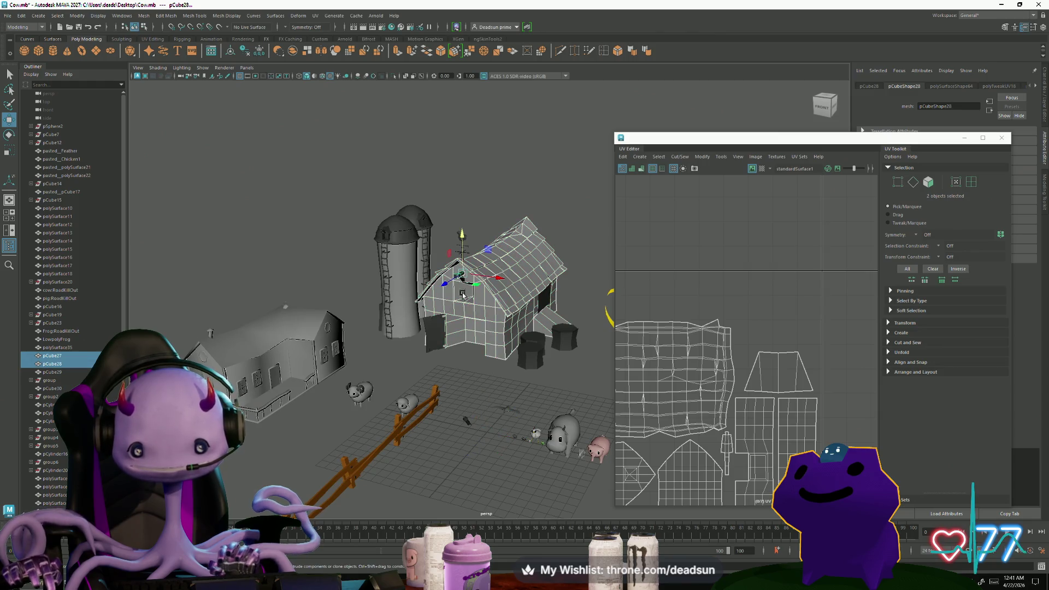
pyautogui.scroll(5, 453, 322)
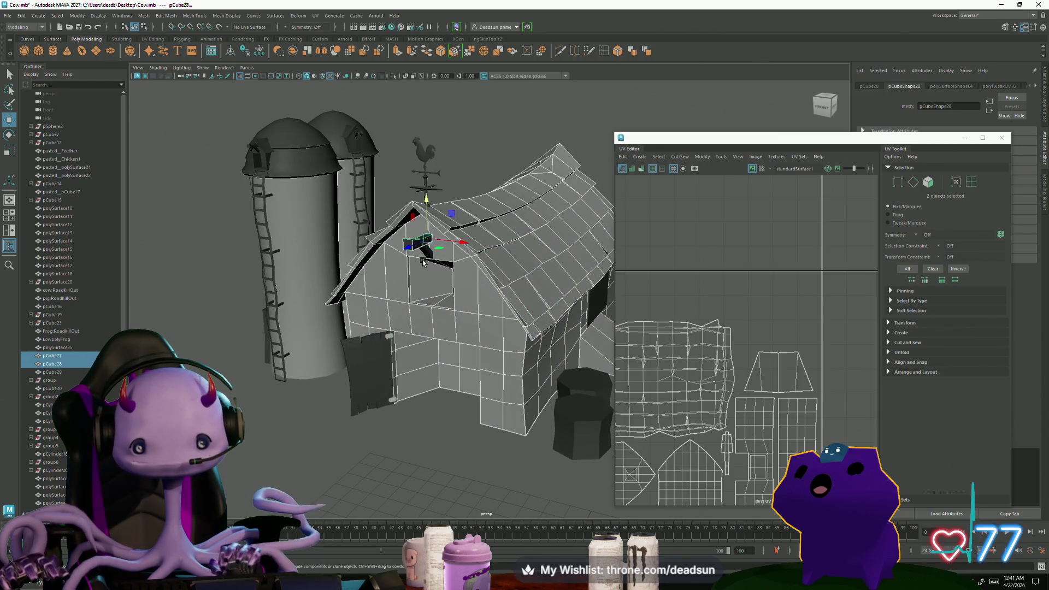
pyautogui.keyDown('shift'); pyautogui.click(429, 255); pyautogui.keyUp('shift')
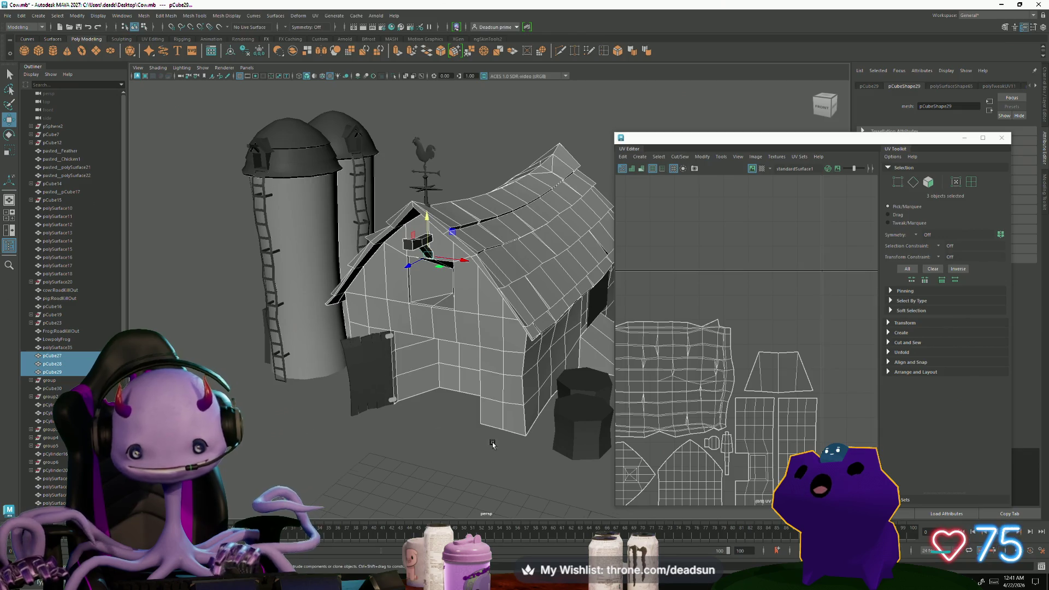
# Add the barn door pieces so all their UV shells show together.
pyautogui.scroll(-2, 551, 437)
pyautogui.scroll(2, 656, 415)
pyautogui.scroll(-4, 689, 416)
pyautogui.scroll(2, 698, 414)
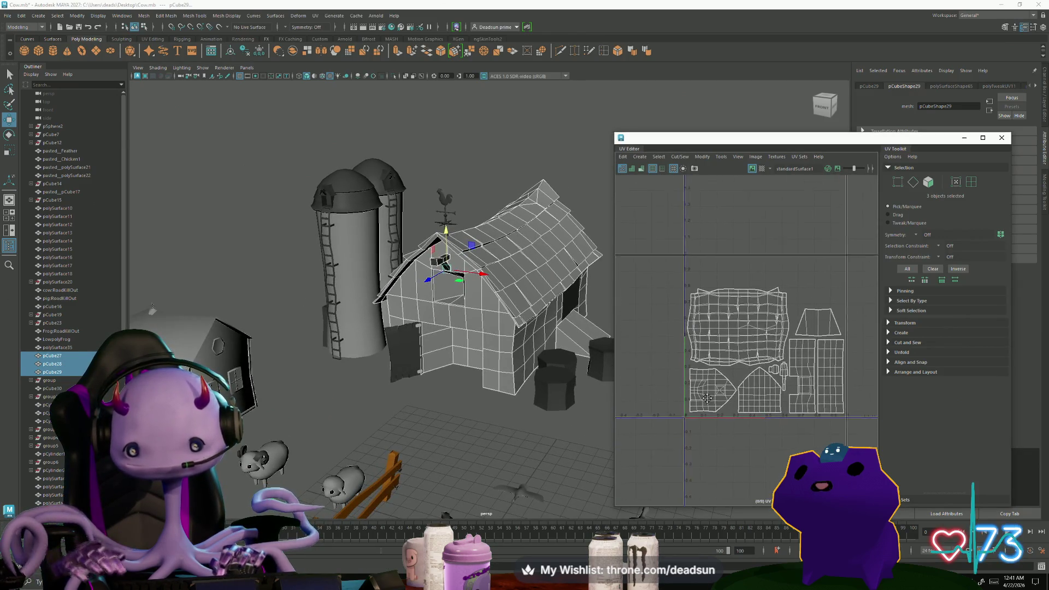
pyautogui.keyDown('alt'); pyautogui.moveTo(698, 414); pyautogui.dragTo(706, 419, button='middle'); pyautogui.keyUp('alt')
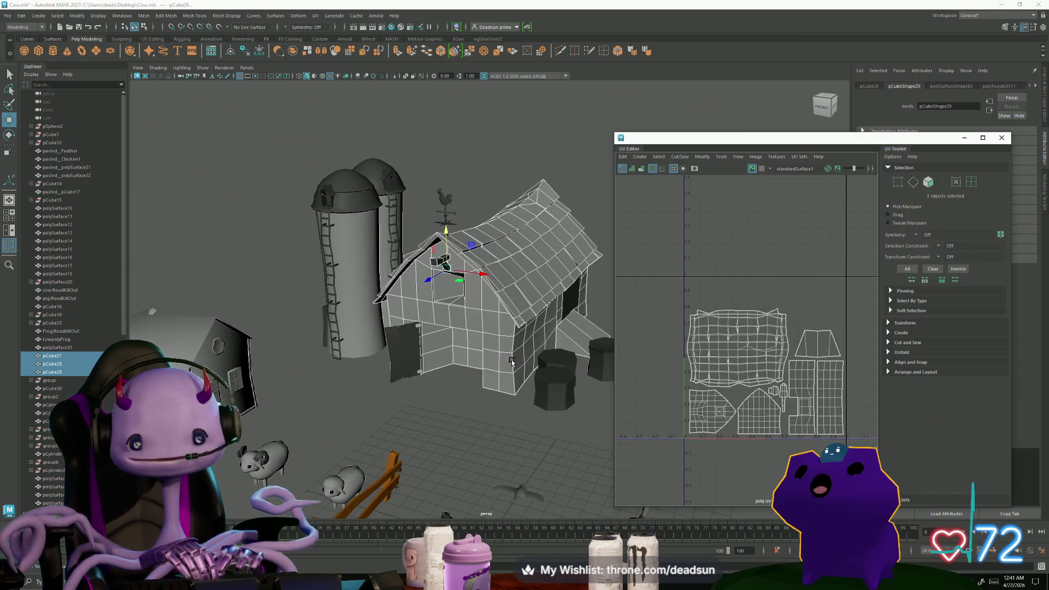
pyautogui.keyDown('shift'); pyautogui.click(412, 356); pyautogui.keyUp('shift')
pyautogui.keyDown('shift'); pyautogui.click(422, 379); pyautogui.keyUp('shift')
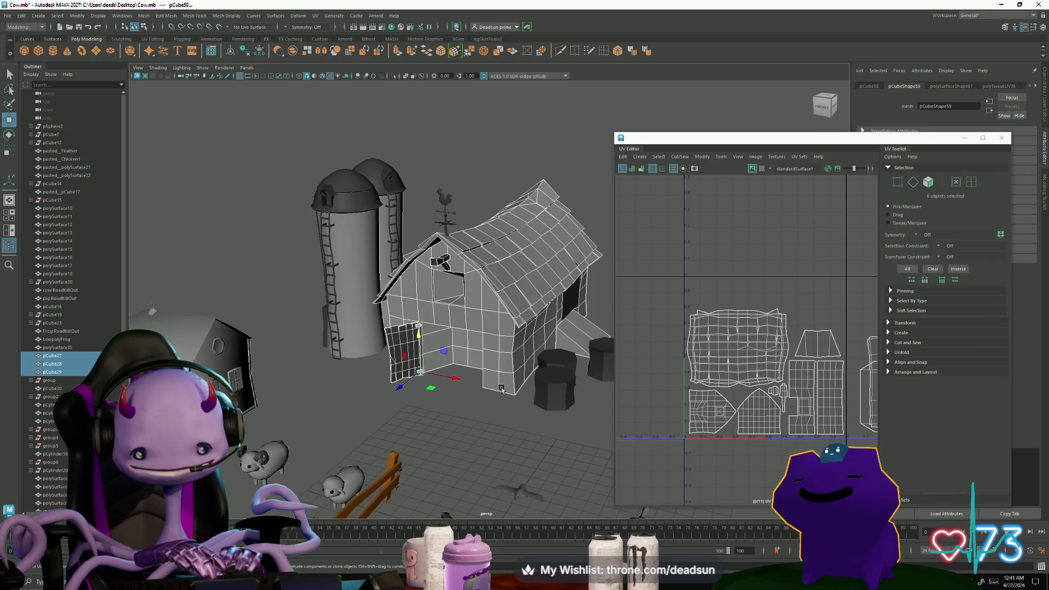
# Select the small hinge UV shells, shrink them slightly and move them up into open layout space.
pyautogui.scroll(-5, 796, 313)
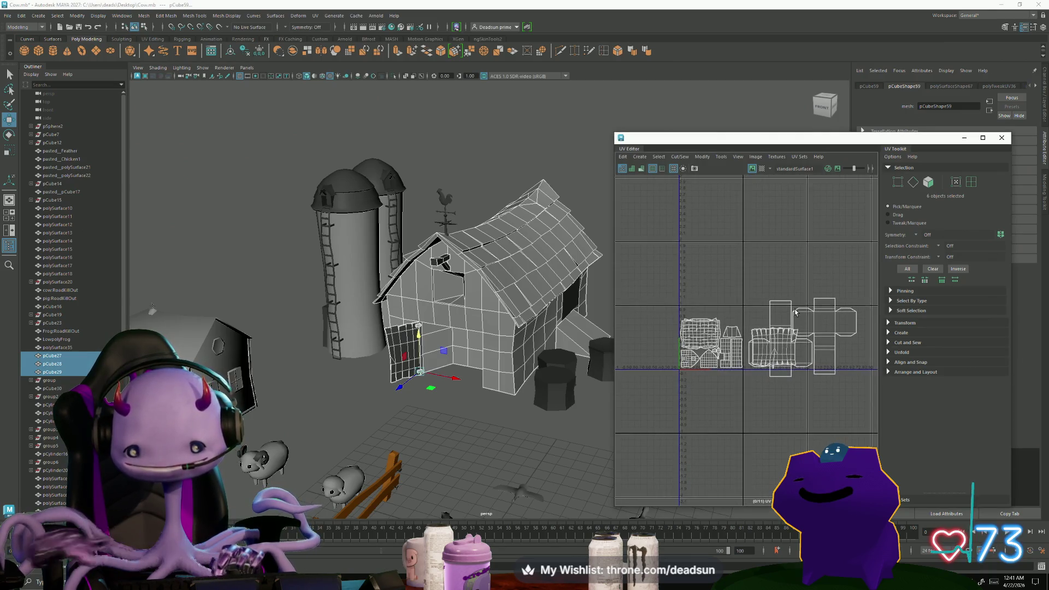
pyautogui.moveTo(796, 313); pyautogui.dragTo(791, 296, button='right')
pyautogui.moveTo(781, 311)
pyautogui.mouseDown()
pyautogui.moveTo(803, 339)
pyautogui.moveTo(767, 352)
pyautogui.mouseUp()
pyautogui.press('r')
pyautogui.press('w')
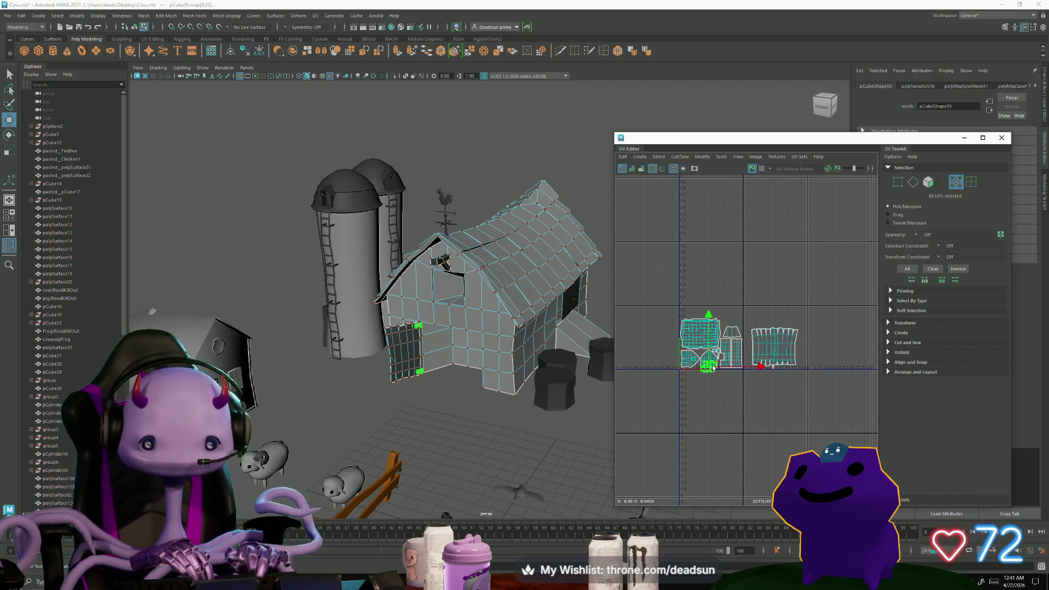
pyautogui.scroll(10, 712, 377)
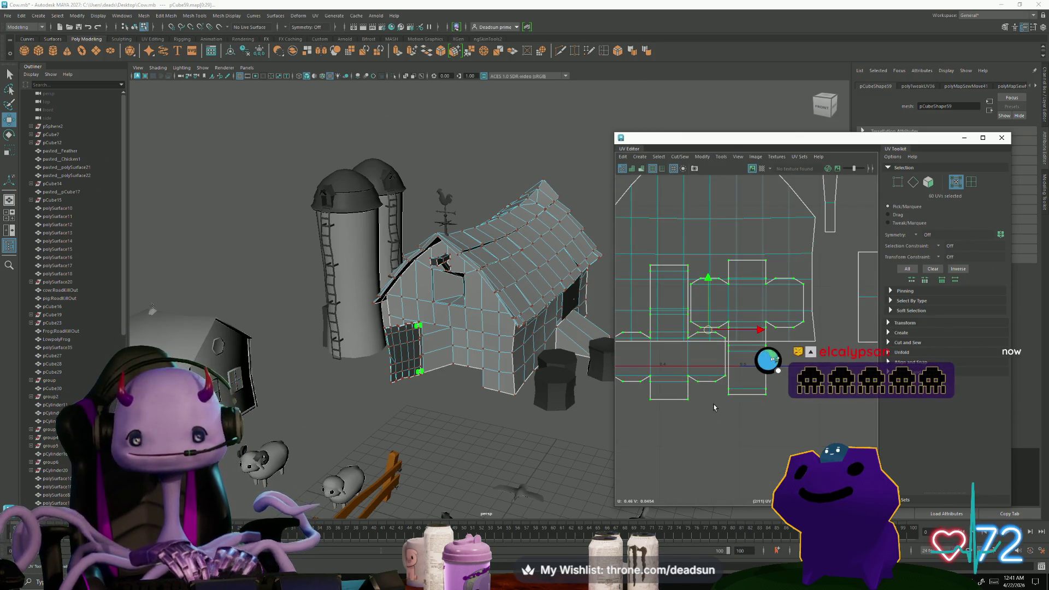
pyautogui.scroll(-5, 714, 407)
pyautogui.press('e')
pyautogui.press('r')
pyautogui.moveTo(686, 380); pyautogui.dragTo(679, 380, button='middle')
pyautogui.press('w')
pyautogui.moveTo(708, 372)
pyautogui.mouseDown()
pyautogui.moveTo(665, 325)
pyautogui.moveTo(669, 306)
pyautogui.mouseUp()
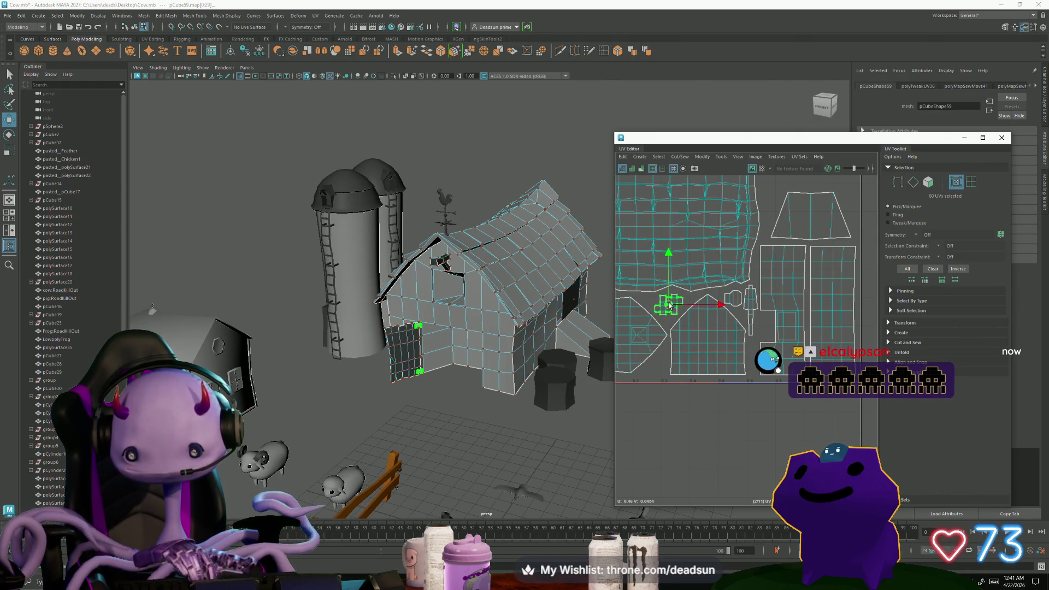
# Enlarge the selected hinge shells slightly with the Scale tool.
pyautogui.scroll(6, 647, 295)
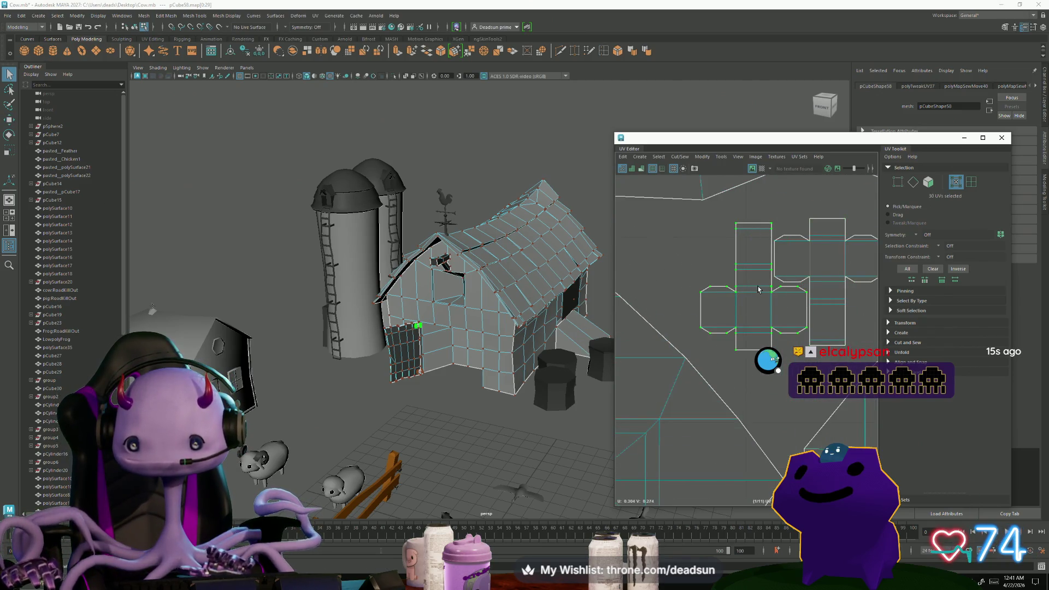
pyautogui.scroll(-2, 728, 326)
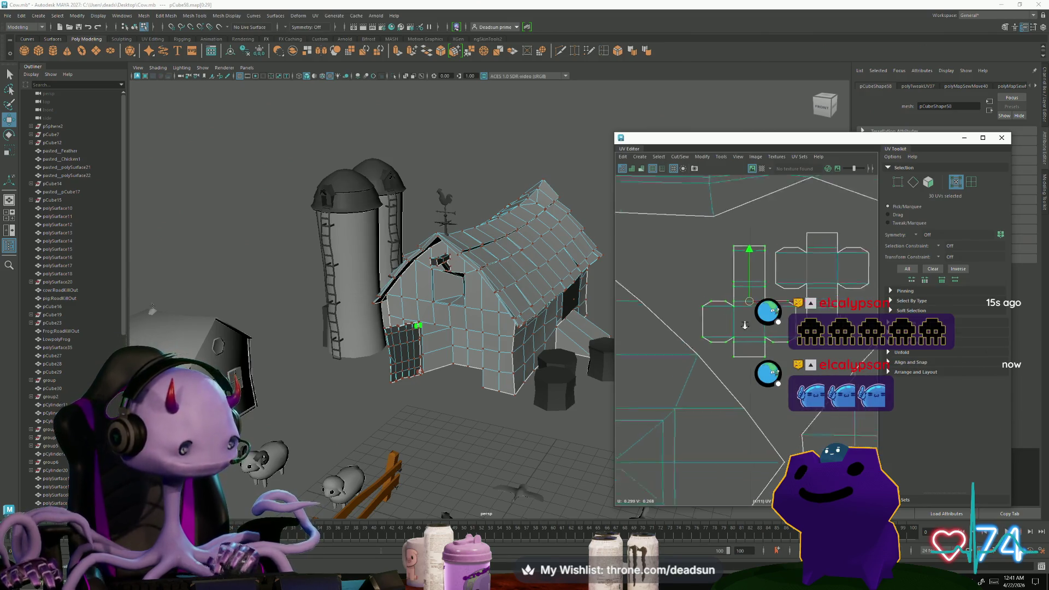
pyautogui.scroll(-2, 751, 337)
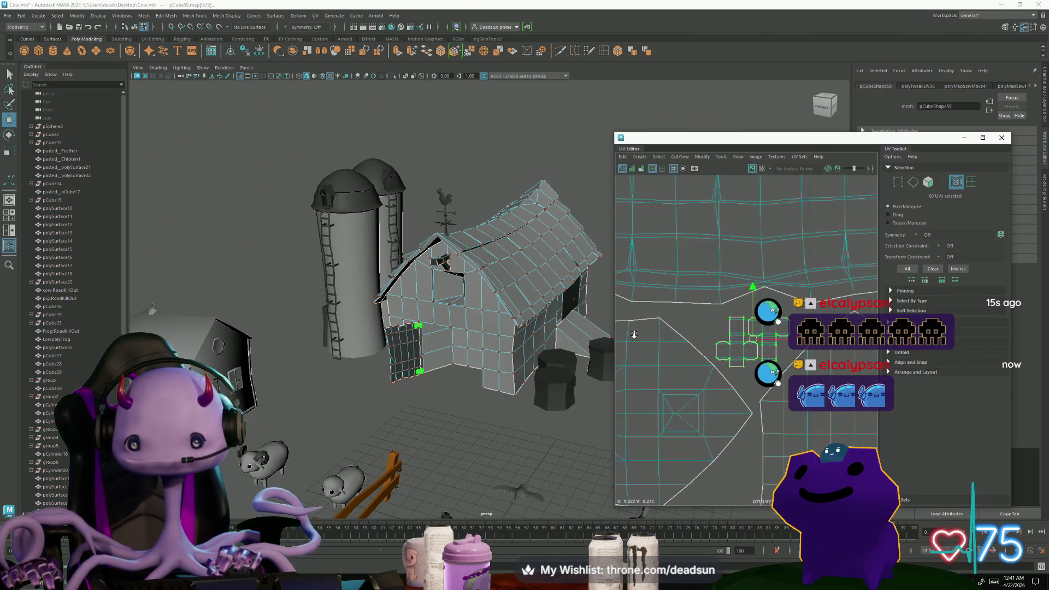
pyautogui.press('r')
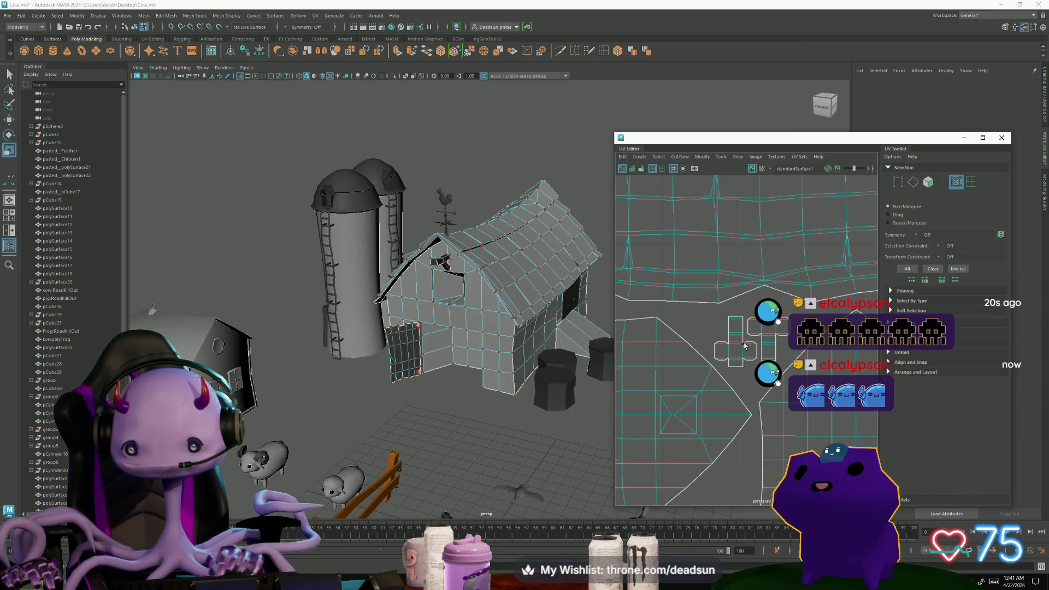
pyautogui.moveTo(752, 338); pyautogui.dragTo(752, 339)
pyautogui.press('w')
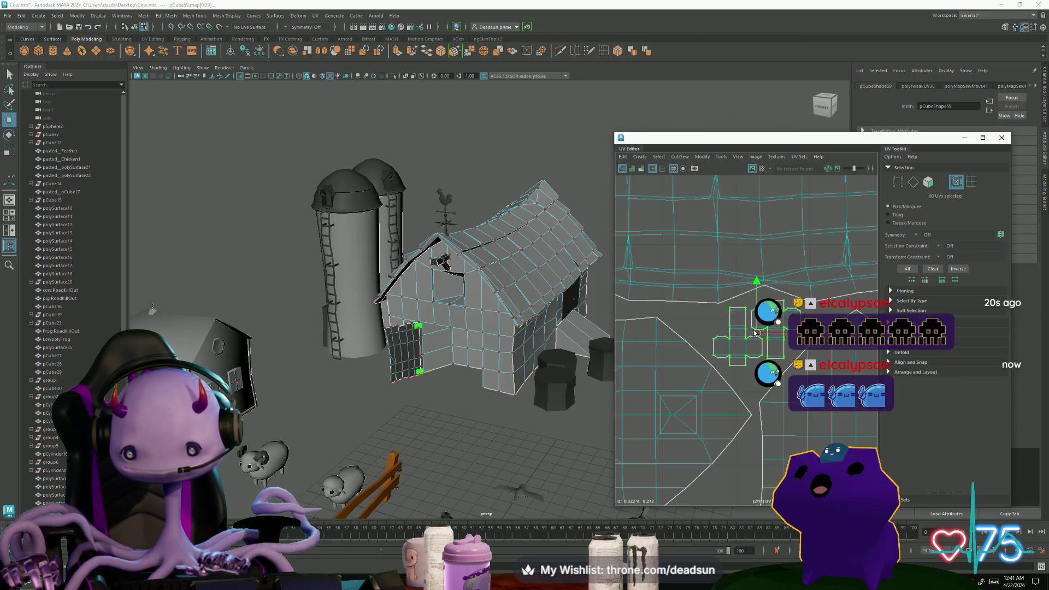
pyautogui.scroll(4, 746, 295)
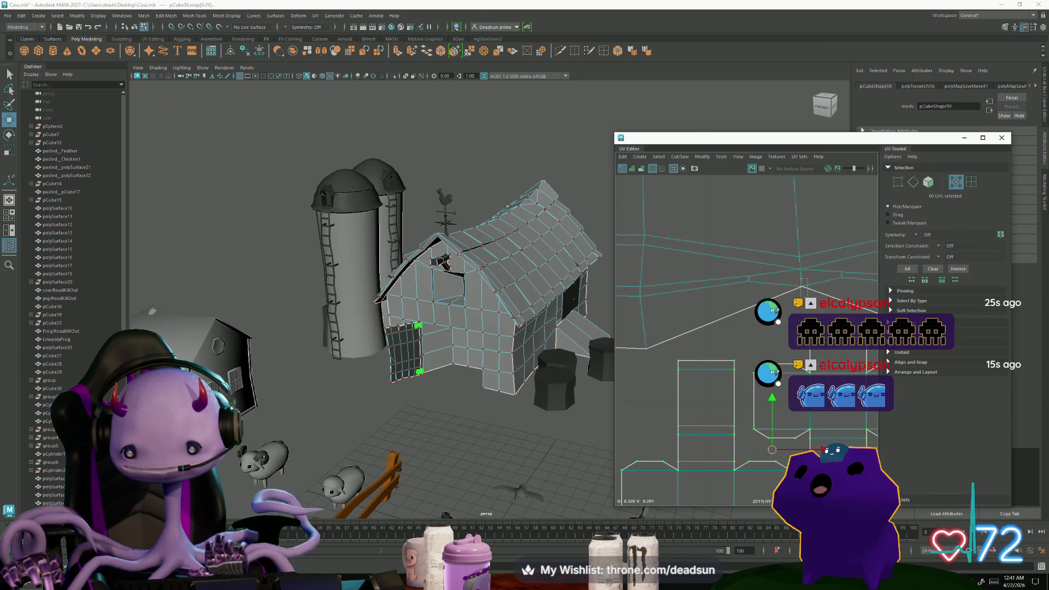
# Pick a UV on pCube27, frame the barn and select a roof edge loop in Edge mode.
pyautogui.click(803, 283)
pyautogui.scroll(-3, 803, 283)
pyautogui.press('f')
pyautogui.moveTo(462, 305)
pyautogui.keyDown('alt'); pyautogui.mouseDown()
pyautogui.moveTo(300, 304)
pyautogui.moveTo(450, 352)
pyautogui.moveTo(395, 322)
pyautogui.mouseUp(); pyautogui.keyUp('alt')
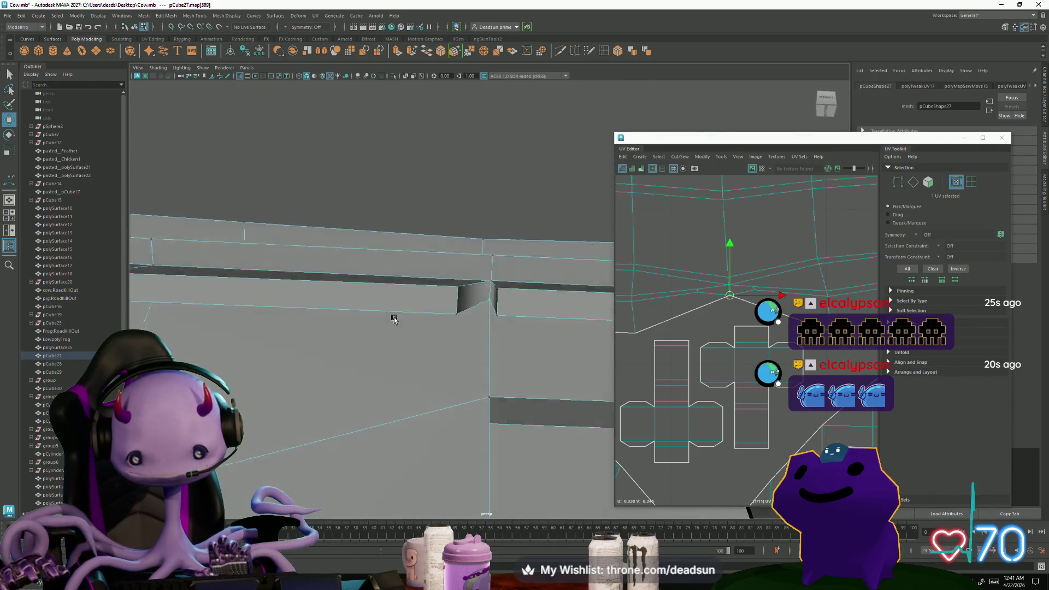
pyautogui.press('[')
pyautogui.moveTo(246, 273)
pyautogui.keyDown('alt'); pyautogui.mouseDown()
pyautogui.moveTo(301, 262)
pyautogui.moveTo(349, 290)
pyautogui.mouseUp(); pyautogui.keyUp('alt')
pyautogui.moveTo(351, 292); pyautogui.dragTo(415, 182, button='right')
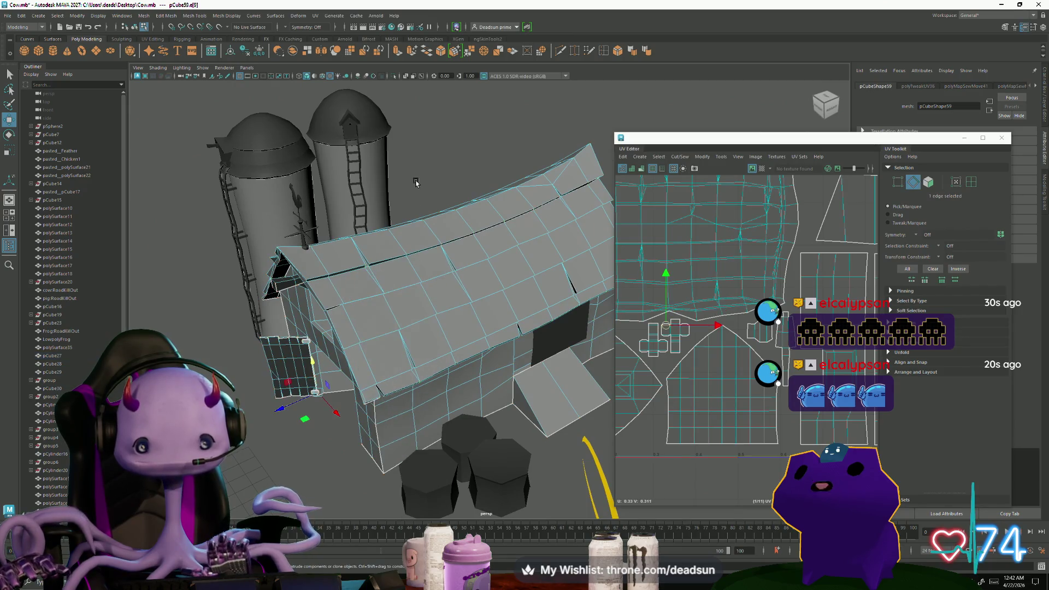
pyautogui.moveTo(432, 225)
pyautogui.mouseDown(button='right')
pyautogui.moveTo(420, 215)
pyautogui.moveTo(423, 232)
pyautogui.moveTo(424, 218)
pyautogui.mouseUp(button='right')
pyautogui.doubleClick(425, 249)
pyautogui.moveTo(425, 247)
pyautogui.keyDown('alt'); pyautogui.mouseDown()
pyautogui.moveTo(486, 265)
pyautogui.moveTo(382, 208)
pyautogui.moveTo(569, 430)
pyautogui.moveTo(511, 332)
pyautogui.mouseUp(); pyautogui.keyUp('alt')
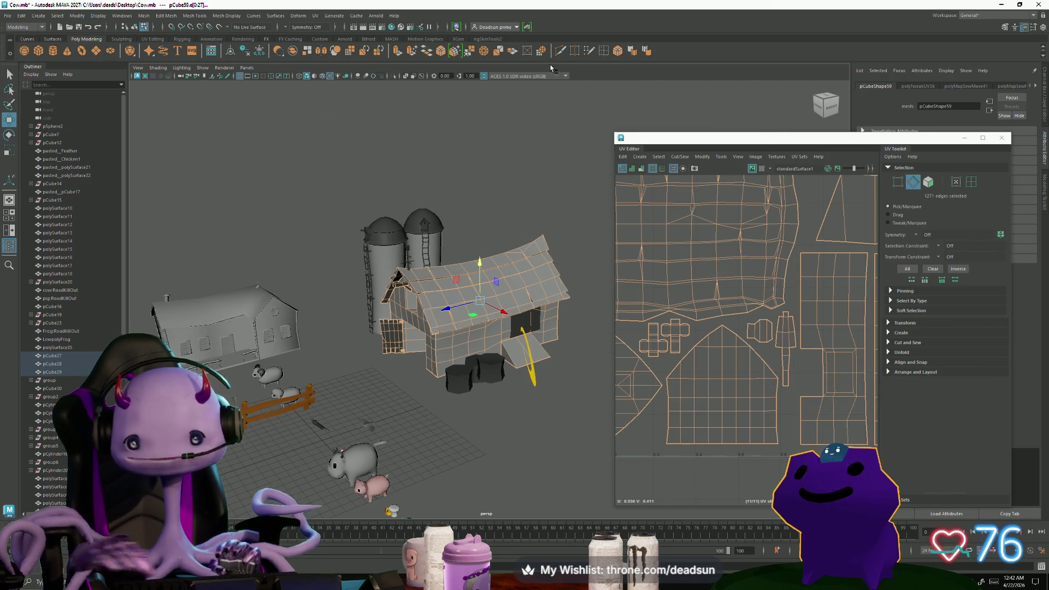
# Select the barn body in Edge mode and pick seam edge loops along its walls.
pyautogui.moveTo(508, 284); pyautogui.dragTo(541, 246, button='right')
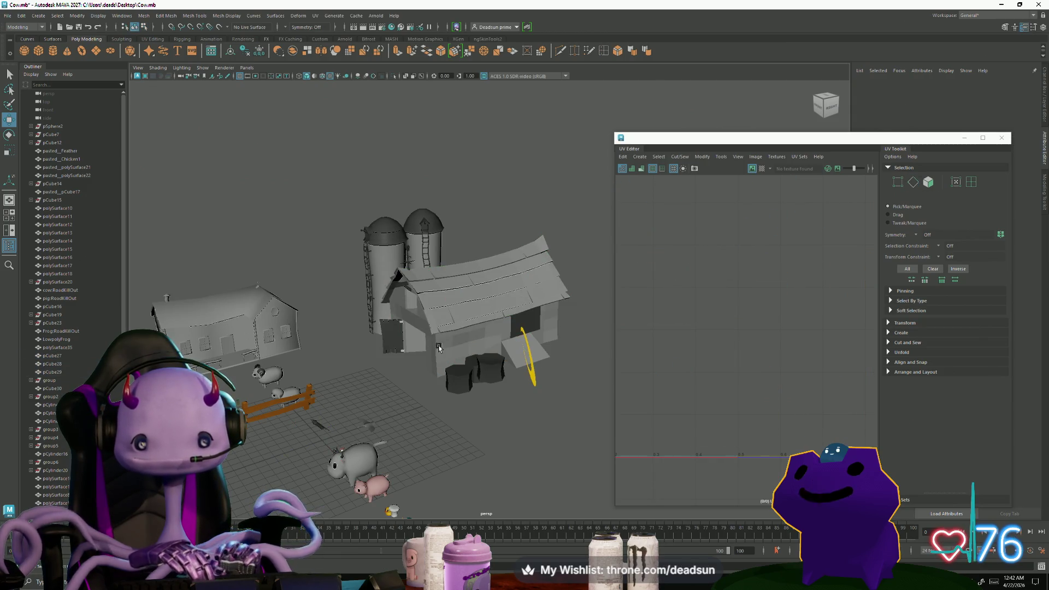
pyautogui.keyDown('alt'); pyautogui.moveTo(500, 310); pyautogui.dragTo(447, 382); pyautogui.keyUp('alt')
pyautogui.scroll(5, 446, 382)
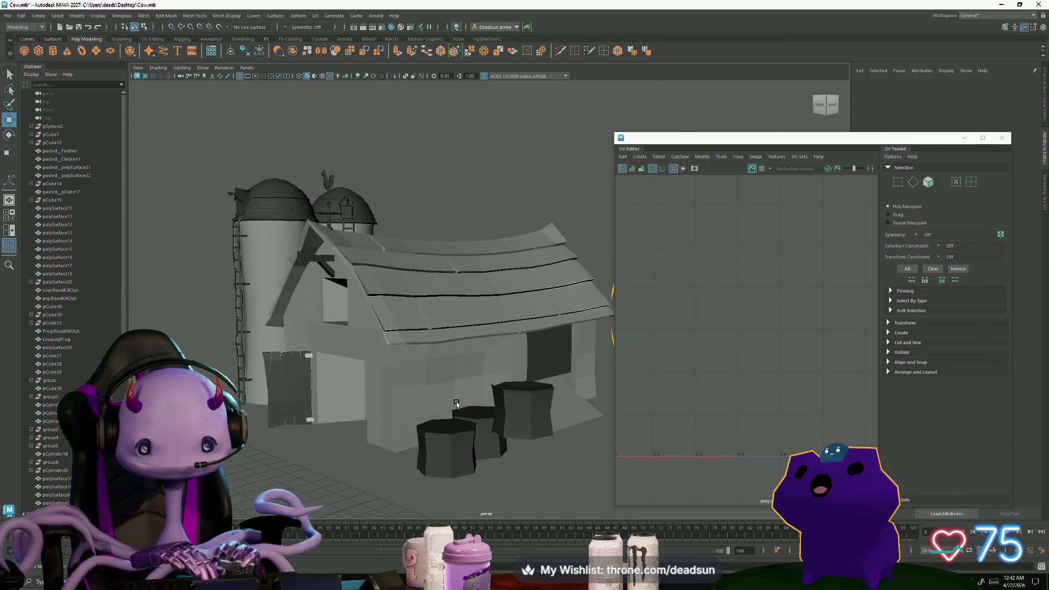
pyautogui.click(438, 377)
pyautogui.moveTo(432, 341); pyautogui.dragTo(430, 379, button='right')
pyautogui.doubleClick(429, 380)
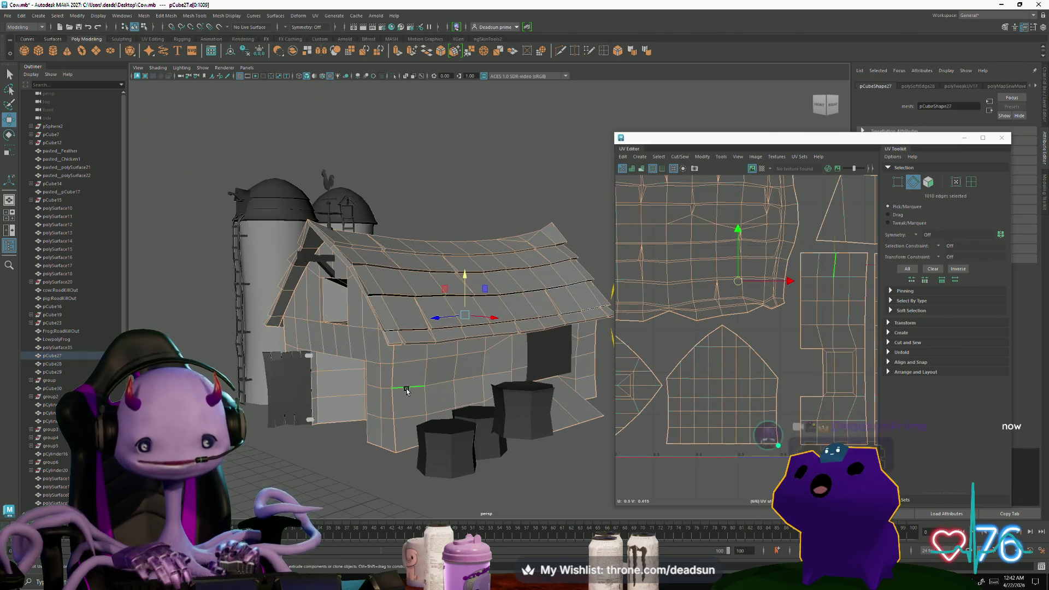
pyautogui.doubleClick(416, 410)
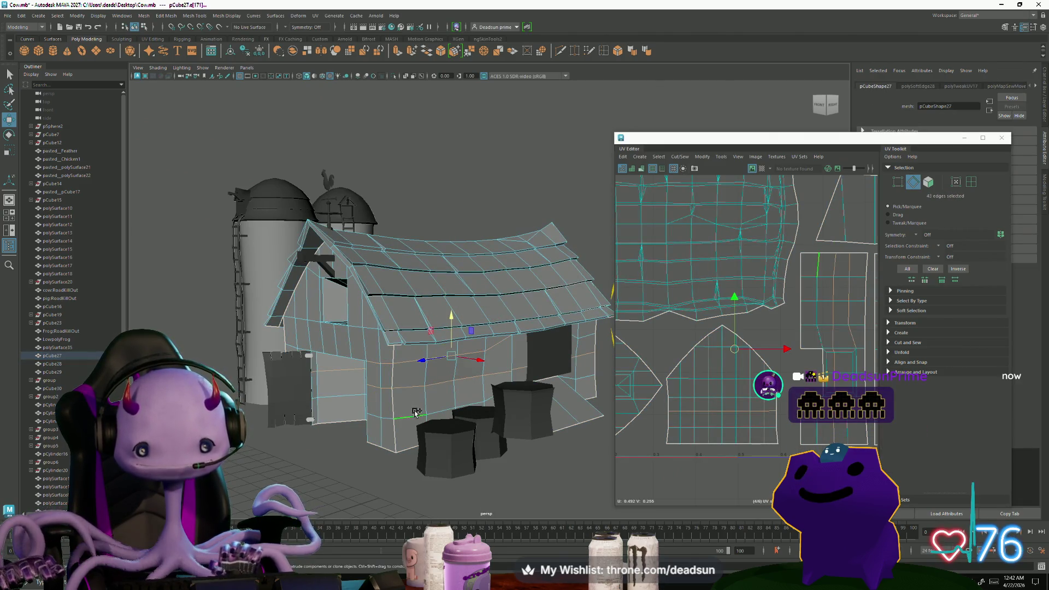
pyautogui.keyDown('shift'); pyautogui.doubleClick(587, 340); pyautogui.keyUp('shift')
pyautogui.moveTo(588, 342)
pyautogui.keyDown('alt'); pyautogui.mouseDown()
pyautogui.moveTo(374, 399)
pyautogui.moveTo(309, 334)
pyautogui.mouseUp(); pyautogui.keyUp('alt')
# Add gable and front seam edges, then unfold and lay out the barn UVs in 0–1 space.
pyautogui.keyDown('shift'); pyautogui.doubleClick(320, 331); pyautogui.keyUp('shift')
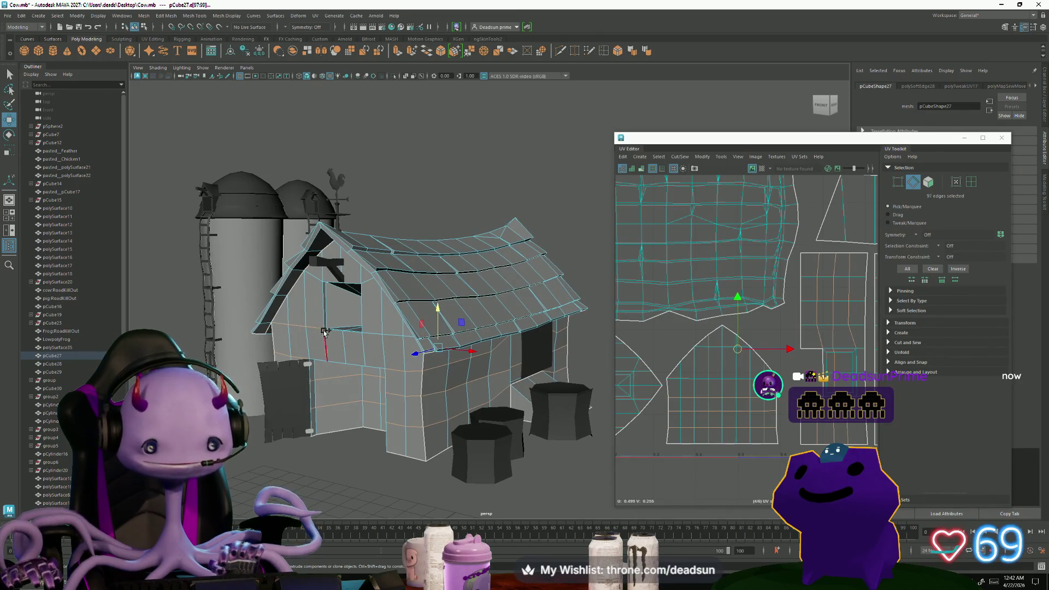
pyautogui.keyDown('shift'); pyautogui.click(350, 282); pyautogui.keyUp('shift')
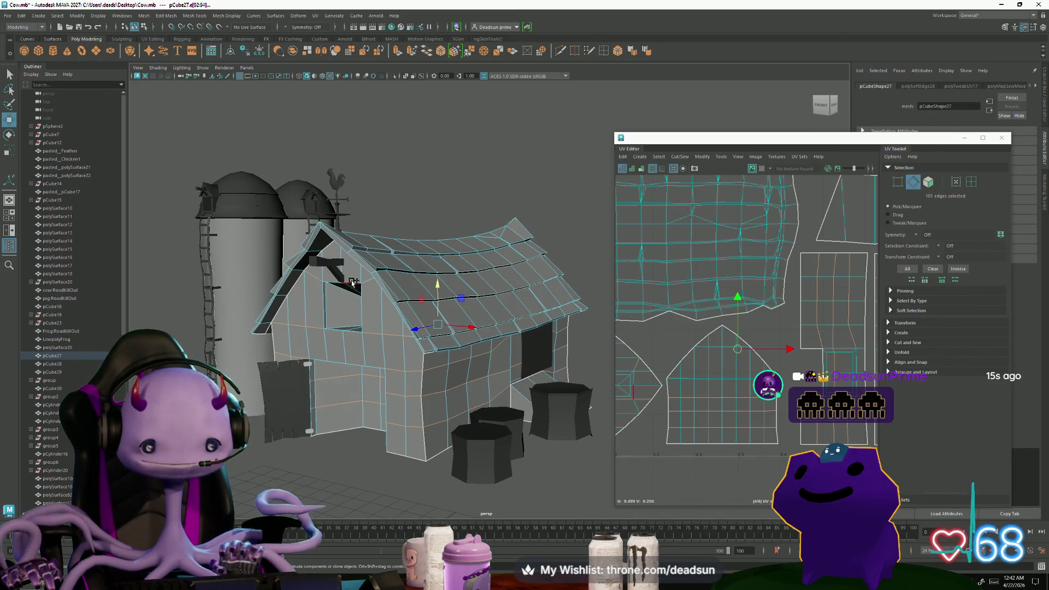
pyautogui.moveTo(367, 280)
pyautogui.keyDown('alt'); pyautogui.mouseDown()
pyautogui.moveTo(491, 325)
pyautogui.moveTo(481, 331)
pyautogui.moveTo(442, 295)
pyautogui.moveTo(518, 384)
pyautogui.mouseUp(); pyautogui.keyUp('alt')
pyautogui.keyDown('shift'); pyautogui.click(491, 324); pyautogui.keyUp('shift')
pyautogui.keyDown('shift'); pyautogui.doubleClick(442, 295); pyautogui.keyUp('shift')
pyautogui.keyDown('shift'); pyautogui.click(439, 299); pyautogui.keyUp('shift')
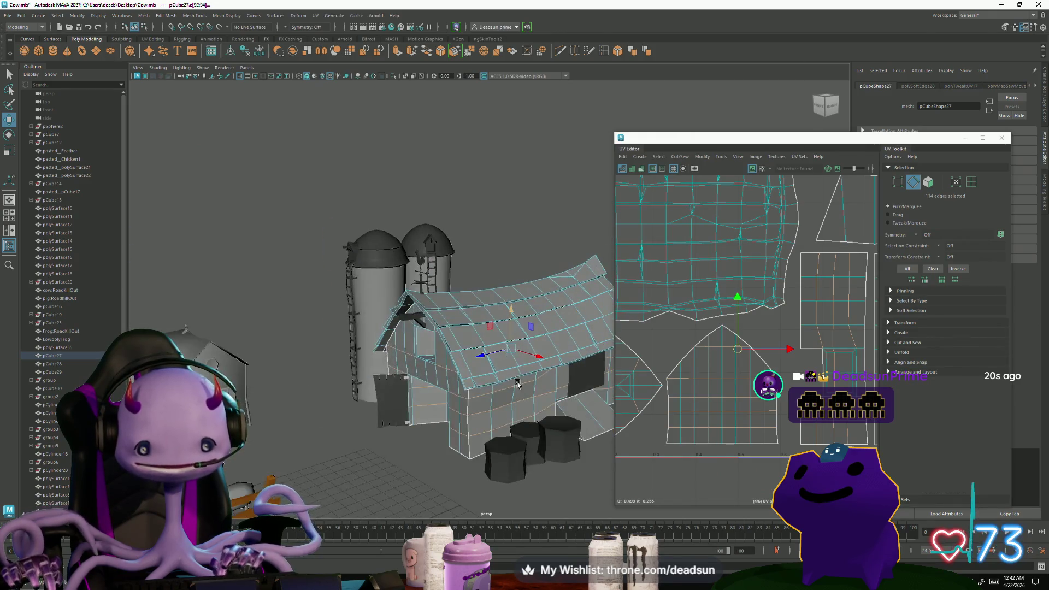
pyautogui.hotkey('ctrl', 'l')
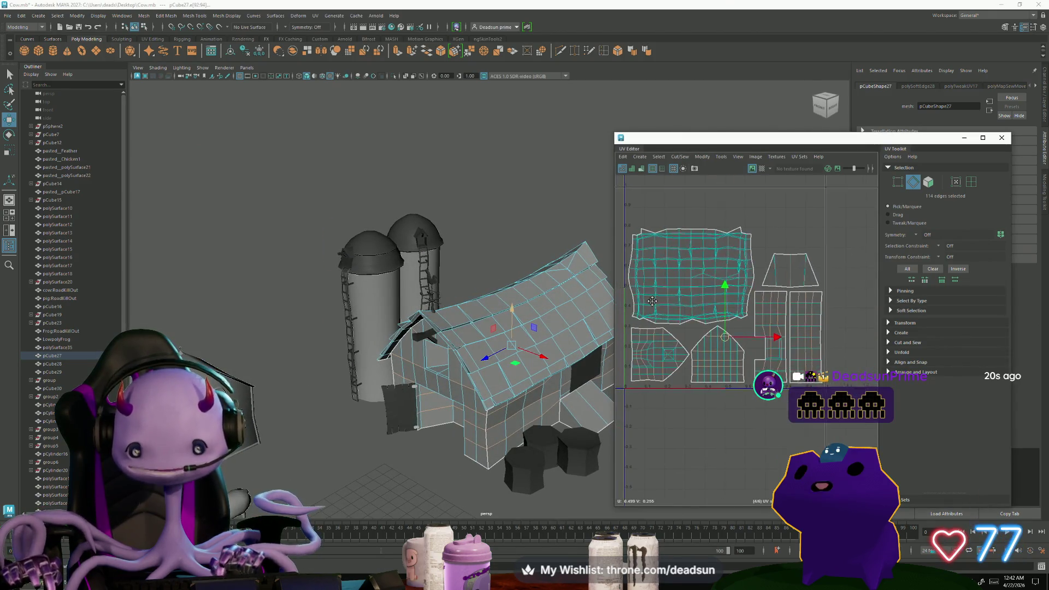
# Browse the UV Editor menus, then switch the barn to Object Mode and deselect it.
pyautogui.click(702, 157)
pyautogui.moveTo(683, 161)
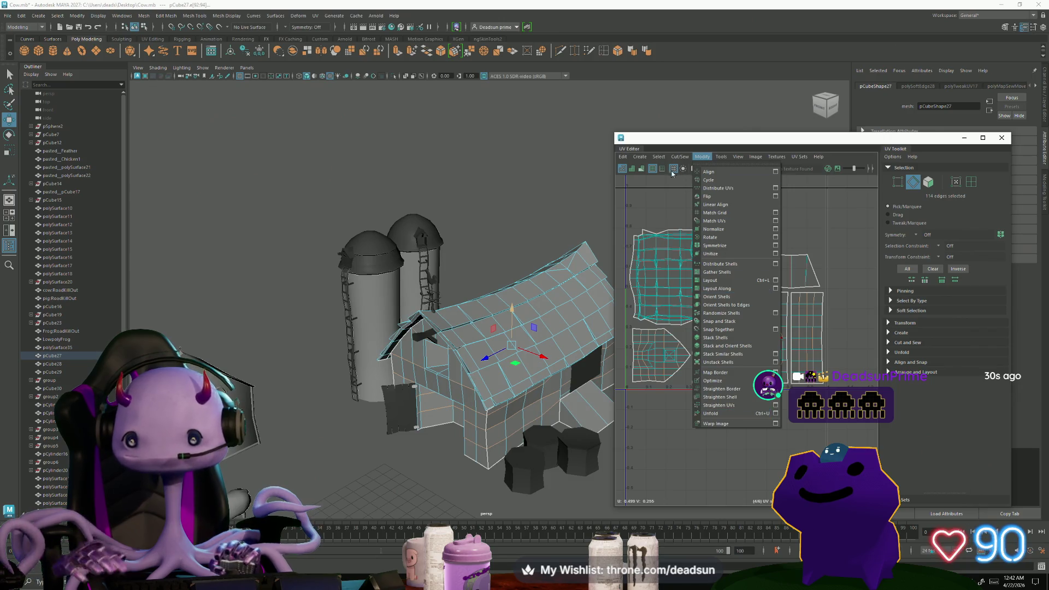
pyautogui.click(648, 51)
pyautogui.moveTo(529, 298)
pyautogui.keyDown('alt'); pyautogui.mouseDown()
pyautogui.moveTo(514, 302)
pyautogui.moveTo(534, 309)
pyautogui.mouseUp(); pyautogui.keyUp('alt')
pyautogui.rightClick(534, 308)
pyautogui.click(491, 383)
pyautogui.moveTo(492, 383)
pyautogui.keyDown('alt'); pyautogui.mouseDown()
pyautogui.moveTo(440, 431)
pyautogui.moveTo(416, 388)
pyautogui.moveTo(338, 389)
pyautogui.moveTo(468, 392)
pyautogui.moveTo(510, 433)
pyautogui.moveTo(498, 442)
pyautogui.moveTo(475, 425)
pyautogui.mouseUp(); pyautogui.keyUp('alt')
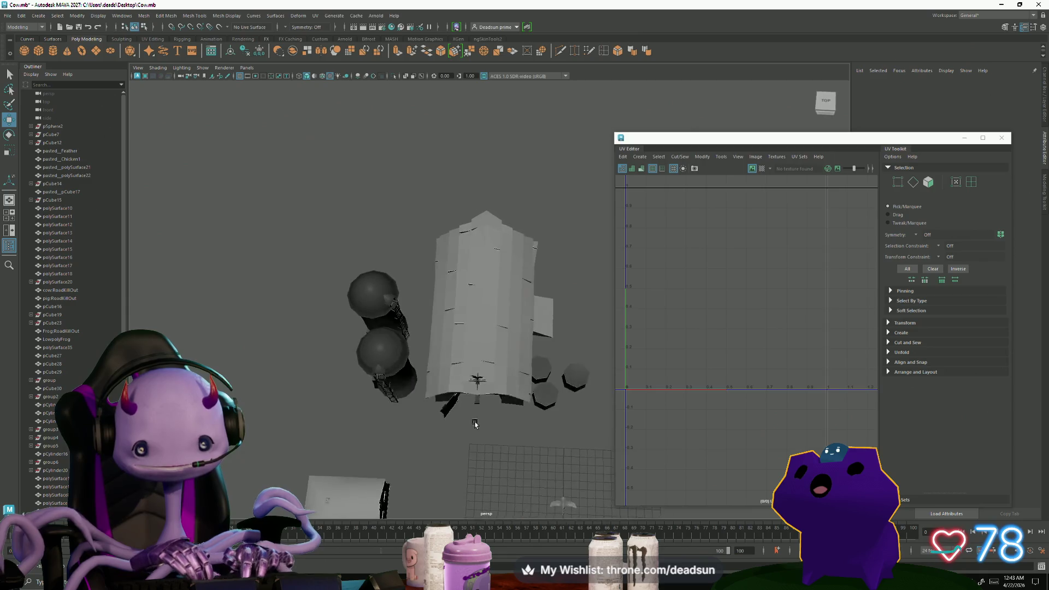
pyautogui.scroll(10, 418, 403)
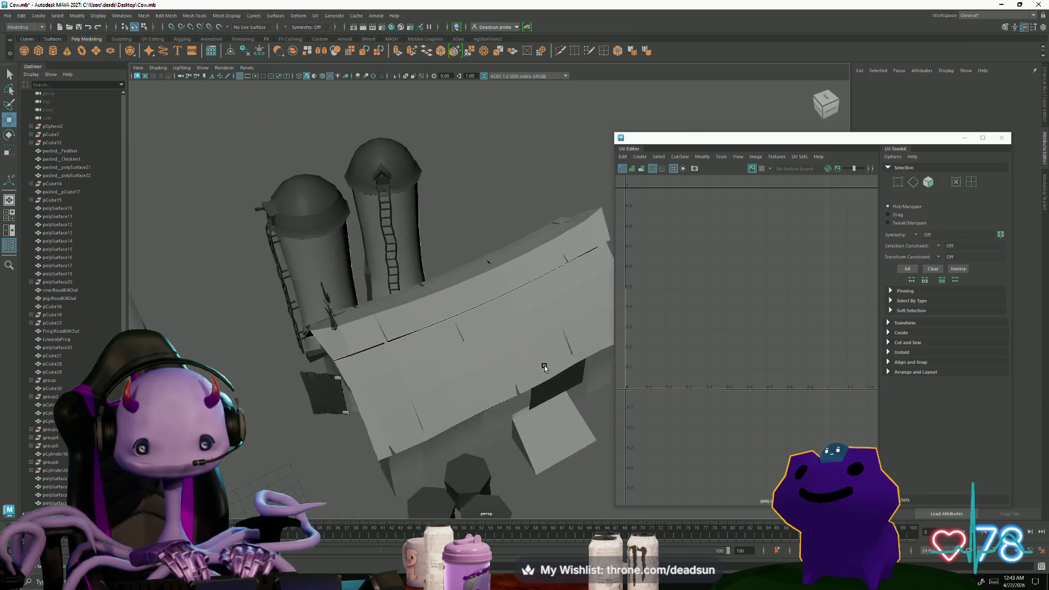
pyautogui.click(441, 366)
pyautogui.moveTo(441, 366)
pyautogui.mouseDown(button='right')
pyautogui.moveTo(382, 360)
pyautogui.moveTo(403, 332)
pyautogui.mouseUp(button='right')
pyautogui.click(449, 388)
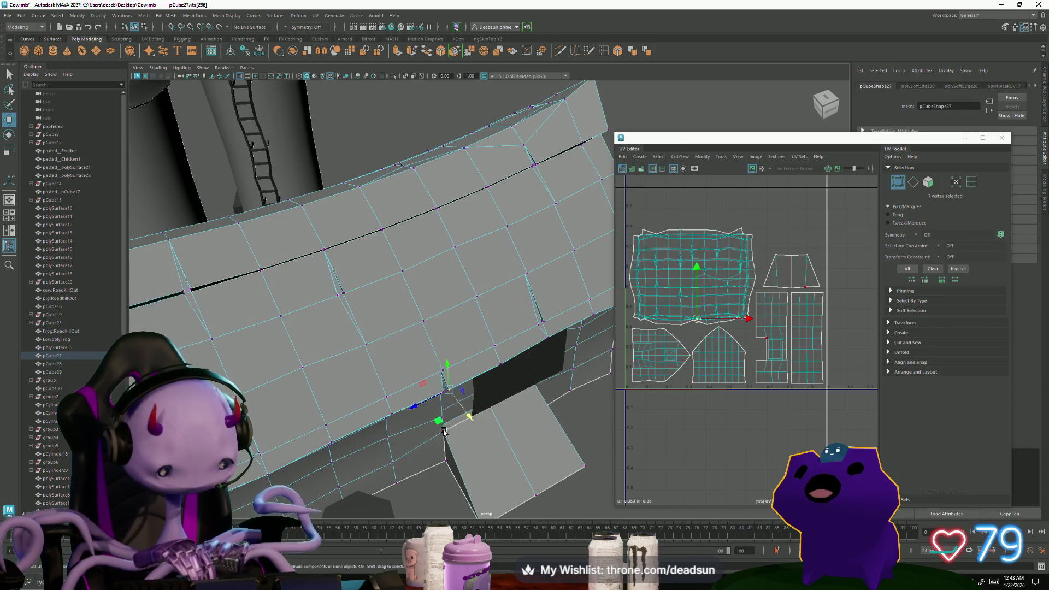
pyautogui.press('f')
pyautogui.keyDown('shift'); pyautogui.click(456, 377); pyautogui.keyUp('shift')
pyautogui.moveTo(527, 417)
pyautogui.keyDown('alt'); pyautogui.mouseDown()
pyautogui.moveTo(339, 445)
pyautogui.moveTo(446, 344)
pyautogui.mouseUp(); pyautogui.keyUp('alt')
pyautogui.keyDown('alt'); pyautogui.moveTo(487, 300); pyautogui.dragTo(371, 328); pyautogui.keyUp('alt')
pyautogui.scroll(-5, 313, 342)
pyautogui.moveTo(256, 356)
pyautogui.keyDown('alt'); pyautogui.mouseDown()
pyautogui.moveTo(346, 376)
pyautogui.moveTo(317, 349)
pyautogui.moveTo(323, 339)
pyautogui.mouseUp(); pyautogui.keyUp('alt')
pyautogui.click(323, 337)
pyautogui.press('f')
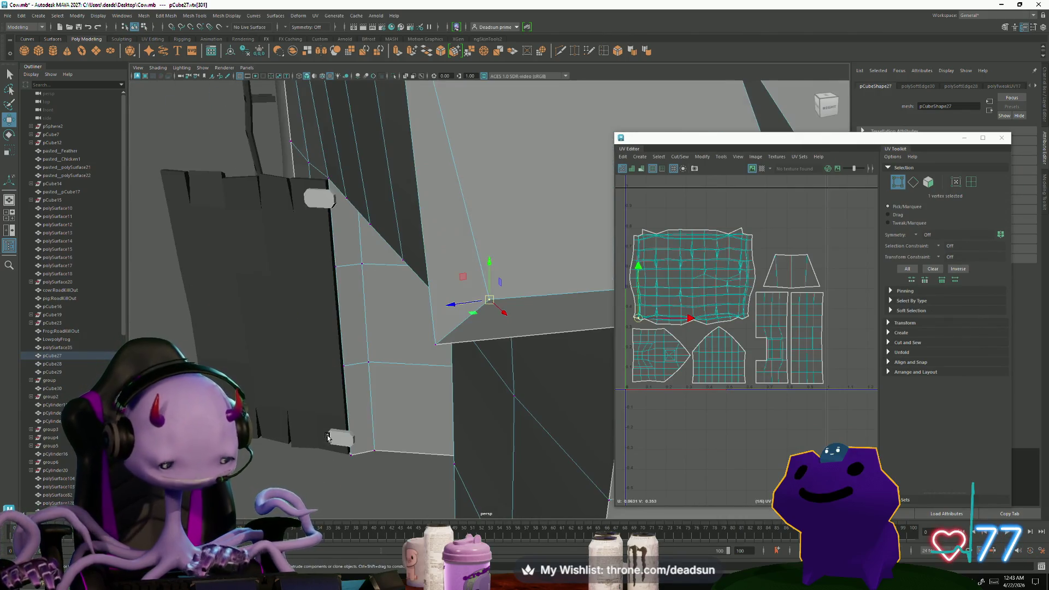
pyautogui.scroll(-3, 327, 431)
pyautogui.moveTo(339, 383)
pyautogui.keyDown('alt'); pyautogui.mouseDown()
pyautogui.moveTo(355, 335)
pyautogui.moveTo(403, 351)
pyautogui.moveTo(405, 368)
pyautogui.mouseUp(); pyautogui.keyUp('alt')
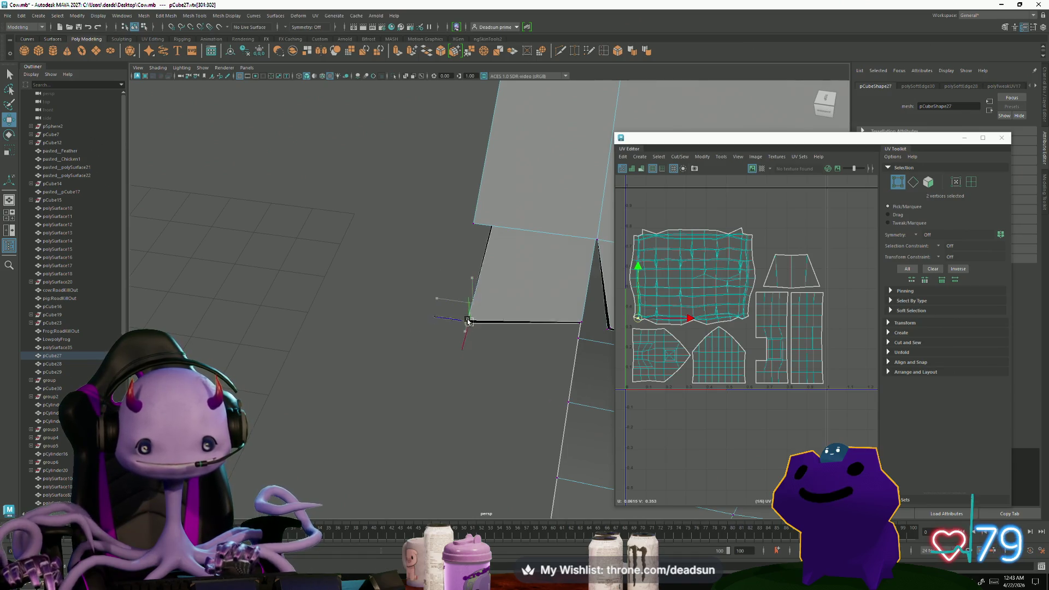
pyautogui.moveTo(468, 320)
pyautogui.keyDown('alt'); pyautogui.mouseDown()
pyautogui.moveTo(453, 306)
pyautogui.moveTo(383, 350)
pyautogui.moveTo(230, 380)
pyautogui.mouseUp(); pyautogui.keyUp('alt')
pyautogui.moveTo(231, 379)
pyautogui.keyDown('alt'); pyautogui.mouseDown(button='right')
pyautogui.moveTo(464, 416)
pyautogui.moveTo(546, 442)
pyautogui.moveTo(546, 375)
pyautogui.mouseUp(button='right'); pyautogui.keyUp('alt')
pyautogui.click(544, 372)
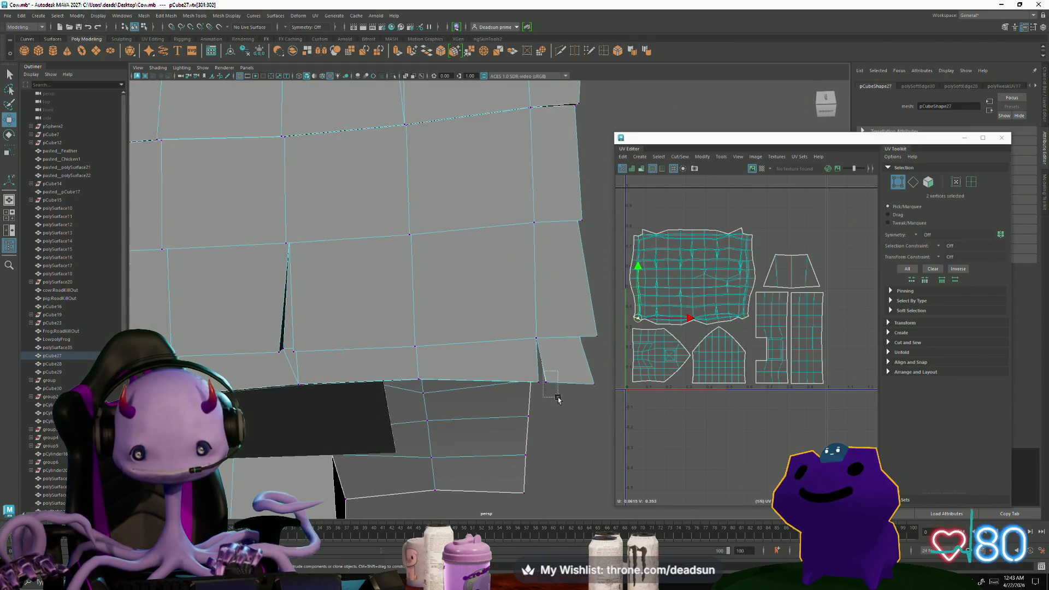
pyautogui.moveTo(615, 411); pyautogui.dragTo(439, 414)
pyautogui.moveTo(440, 413)
pyautogui.keyDown('alt'); pyautogui.mouseDown(button='right')
pyautogui.moveTo(327, 378)
pyautogui.moveTo(335, 302)
pyautogui.mouseUp(button='right'); pyautogui.keyUp('alt')
pyautogui.click(352, 276)
pyautogui.moveTo(352, 275)
pyautogui.keyDown('alt'); pyautogui.mouseDown()
pyautogui.moveTo(315, 326)
pyautogui.moveTo(368, 235)
pyautogui.moveTo(360, 284)
pyautogui.mouseUp(); pyautogui.keyUp('alt')
pyautogui.keyDown('alt'); pyautogui.moveTo(361, 284); pyautogui.dragTo(346, 341, button='right'); pyautogui.keyUp('alt')
pyautogui.moveTo(337, 335)
pyautogui.keyDown('alt'); pyautogui.mouseDown()
pyautogui.moveTo(355, 322)
pyautogui.moveTo(317, 426)
pyautogui.mouseUp(); pyautogui.keyUp('alt')
pyautogui.keyDown('alt'); pyautogui.moveTo(317, 426); pyautogui.dragTo(541, 454, button='right'); pyautogui.keyUp('alt')
pyautogui.click(329, 222)
pyautogui.moveTo(329, 224)
pyautogui.keyDown('alt'); pyautogui.mouseDown()
pyautogui.moveTo(276, 328)
pyautogui.moveTo(433, 363)
pyautogui.moveTo(464, 353)
pyautogui.moveTo(494, 380)
pyautogui.mouseUp(); pyautogui.keyUp('alt')
pyautogui.click(441, 332)
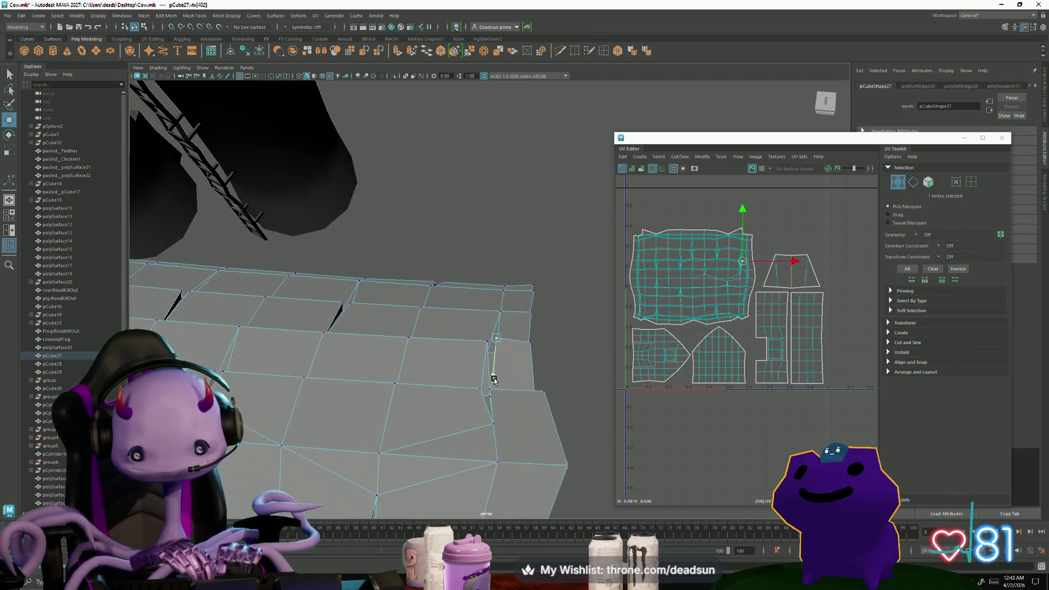
pyautogui.click(533, 345)
pyautogui.moveTo(531, 345); pyautogui.dragTo(529, 387)
pyautogui.click(532, 285)
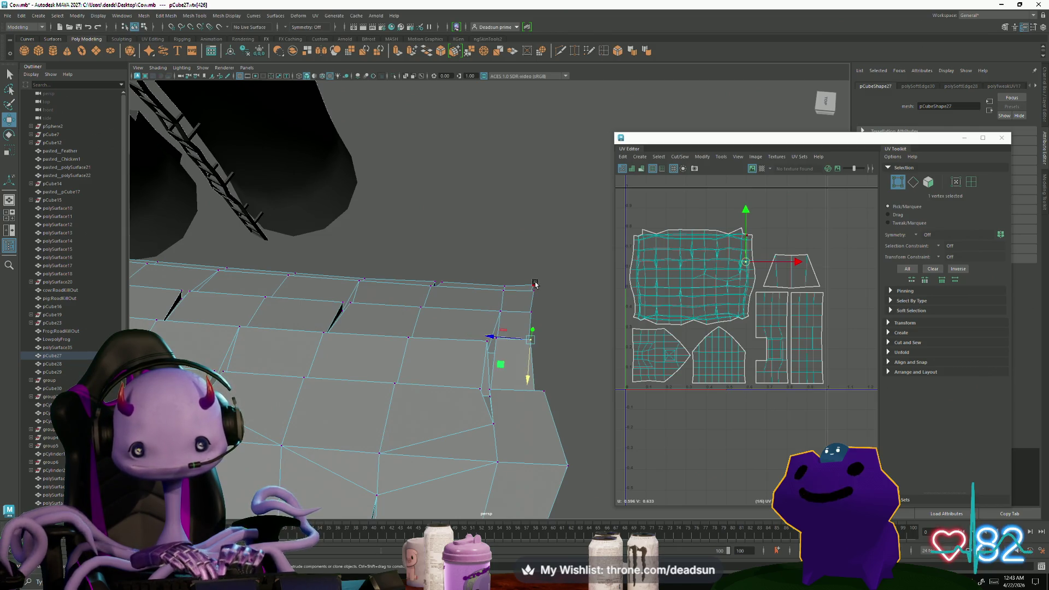
pyautogui.keyDown('alt'); pyautogui.moveTo(405, 342); pyautogui.dragTo(402, 347); pyautogui.keyUp('alt')
pyautogui.click(405, 315)
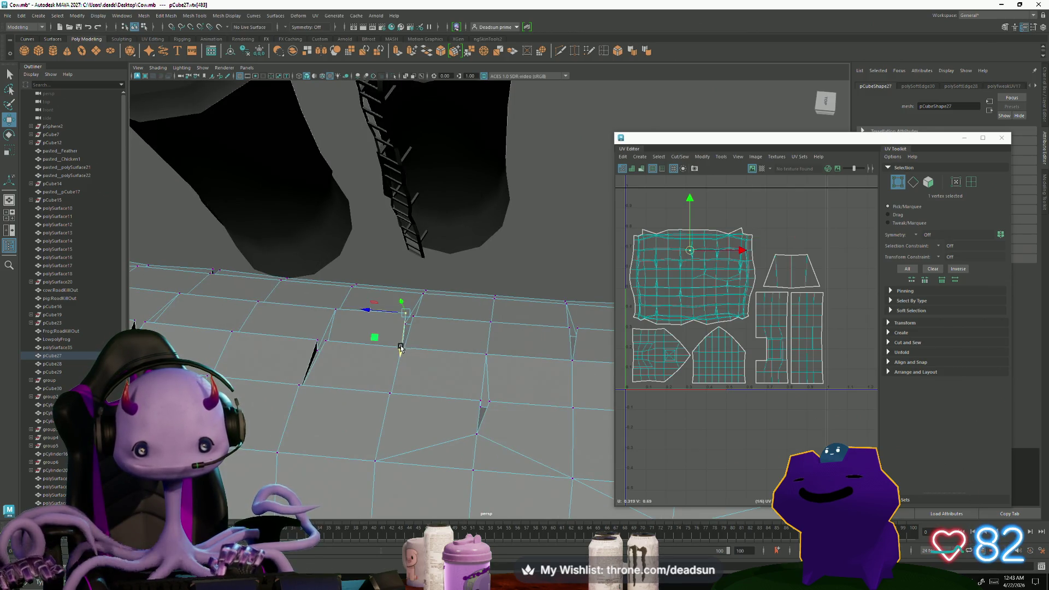
pyautogui.click(320, 340)
pyautogui.moveTo(321, 340); pyautogui.dragTo(315, 378)
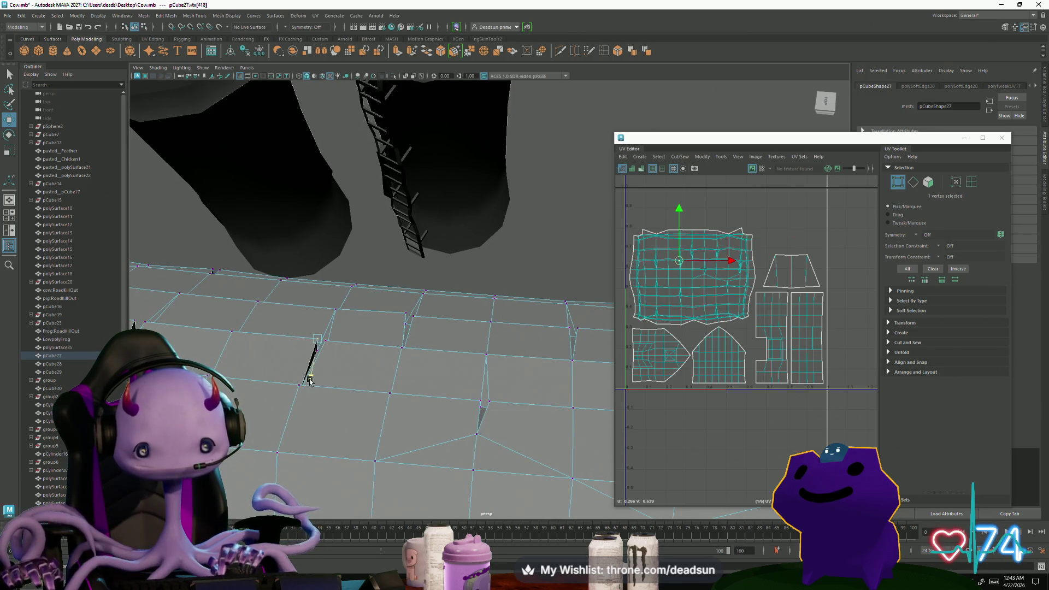
pyautogui.click(214, 272)
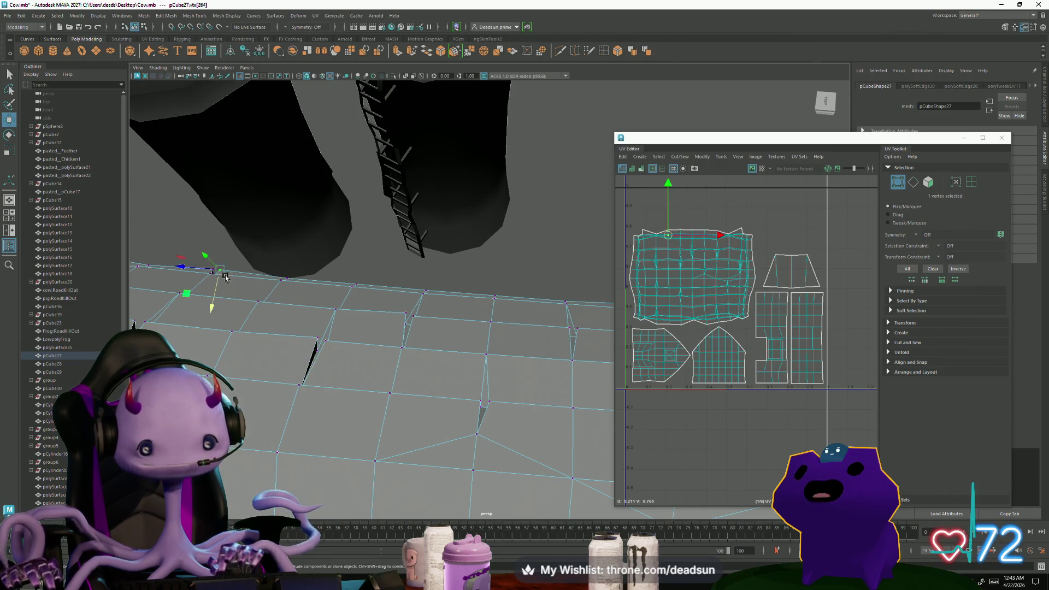
pyautogui.moveTo(211, 297)
pyautogui.keyDown('alt'); pyautogui.mouseDown()
pyautogui.moveTo(220, 300)
pyautogui.moveTo(202, 311)
pyautogui.mouseUp(); pyautogui.keyUp('alt')
pyautogui.click(191, 350)
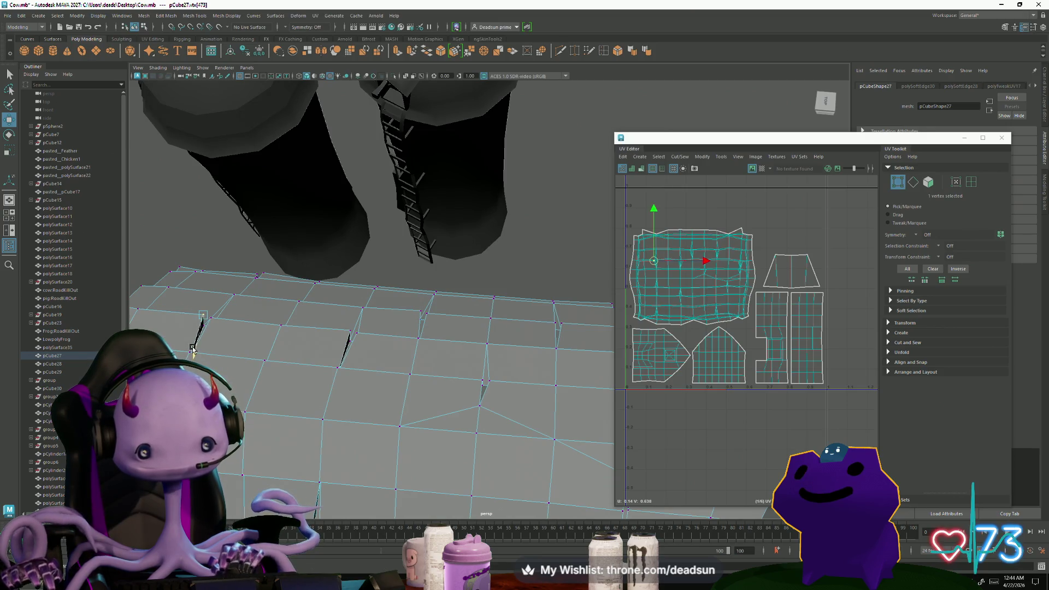
pyautogui.click(354, 335)
pyautogui.moveTo(346, 369)
pyautogui.keyDown('alt'); pyautogui.mouseDown()
pyautogui.moveTo(364, 411)
pyautogui.moveTo(405, 382)
pyautogui.moveTo(485, 286)
pyautogui.moveTo(432, 338)
pyautogui.moveTo(441, 369)
pyautogui.moveTo(373, 343)
pyautogui.moveTo(362, 374)
pyautogui.moveTo(454, 355)
pyautogui.mouseUp(); pyautogui.keyUp('alt')
pyautogui.click(485, 286)
pyautogui.press('a')
pyautogui.click(464, 306)
pyautogui.moveTo(515, 300)
pyautogui.mouseDown(button='right')
pyautogui.moveTo(524, 273)
pyautogui.moveTo(535, 279)
pyautogui.mouseUp(button='right')
pyautogui.click(552, 260)
pyautogui.keyDown('alt'); pyautogui.moveTo(561, 259); pyautogui.dragTo(547, 268); pyautogui.keyUp('alt')
pyautogui.click(544, 263)
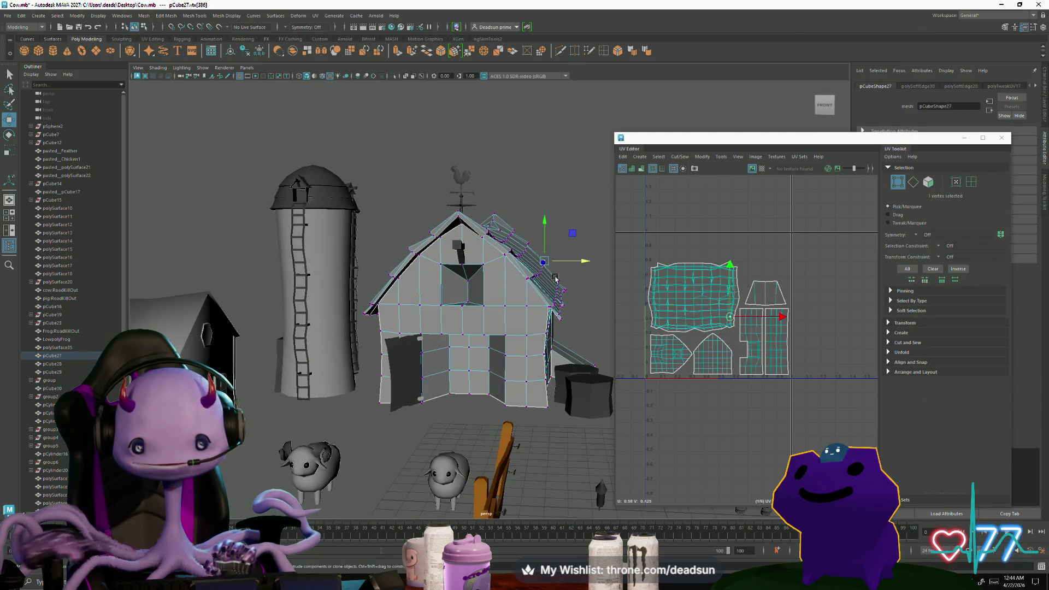
pyautogui.keyDown('alt'); pyautogui.moveTo(546, 220); pyautogui.dragTo(389, 347); pyautogui.keyUp('alt')
pyautogui.keyDown('alt'); pyautogui.moveTo(398, 395); pyautogui.dragTo(541, 257); pyautogui.keyUp('alt')
pyautogui.click(541, 256)
pyautogui.scroll(5, 543, 261)
pyautogui.moveTo(542, 261)
pyautogui.keyDown('alt'); pyautogui.mouseDown()
pyautogui.moveTo(387, 384)
pyautogui.moveTo(367, 383)
pyautogui.moveTo(391, 400)
pyautogui.moveTo(366, 339)
pyautogui.mouseUp(); pyautogui.keyUp('alt')
pyautogui.scroll(-5, 388, 384)
pyautogui.scroll(5, 386, 382)
pyautogui.click(350, 318)
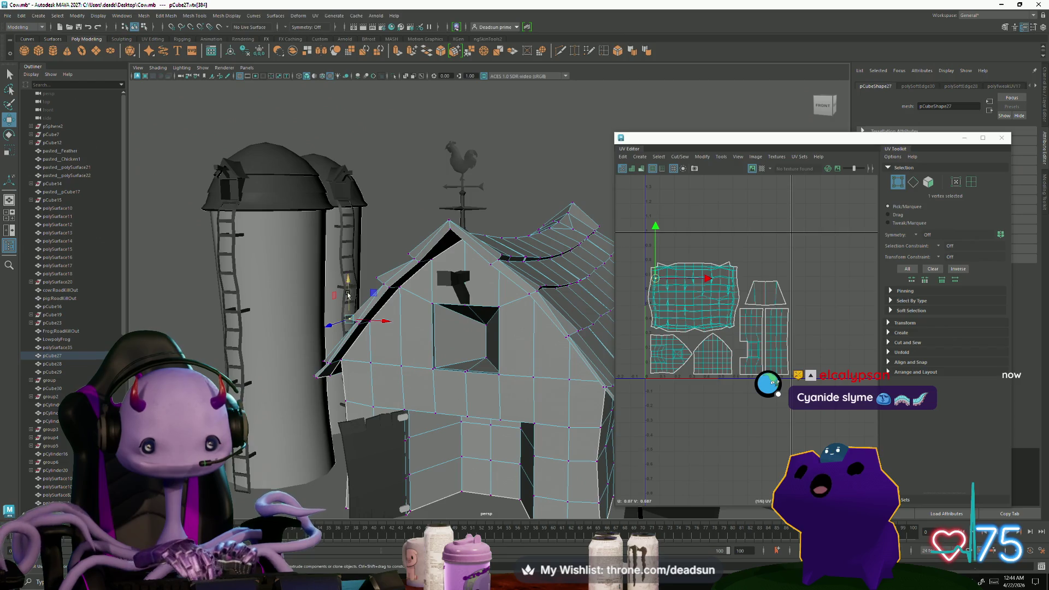
pyautogui.moveTo(350, 284)
pyautogui.keyDown('alt'); pyautogui.mouseDown()
pyautogui.moveTo(399, 337)
pyautogui.moveTo(437, 306)
pyautogui.moveTo(539, 267)
pyautogui.moveTo(372, 377)
pyautogui.moveTo(329, 372)
pyautogui.moveTo(356, 380)
pyautogui.mouseUp(); pyautogui.keyUp('alt')
pyautogui.scroll(-5, 437, 306)
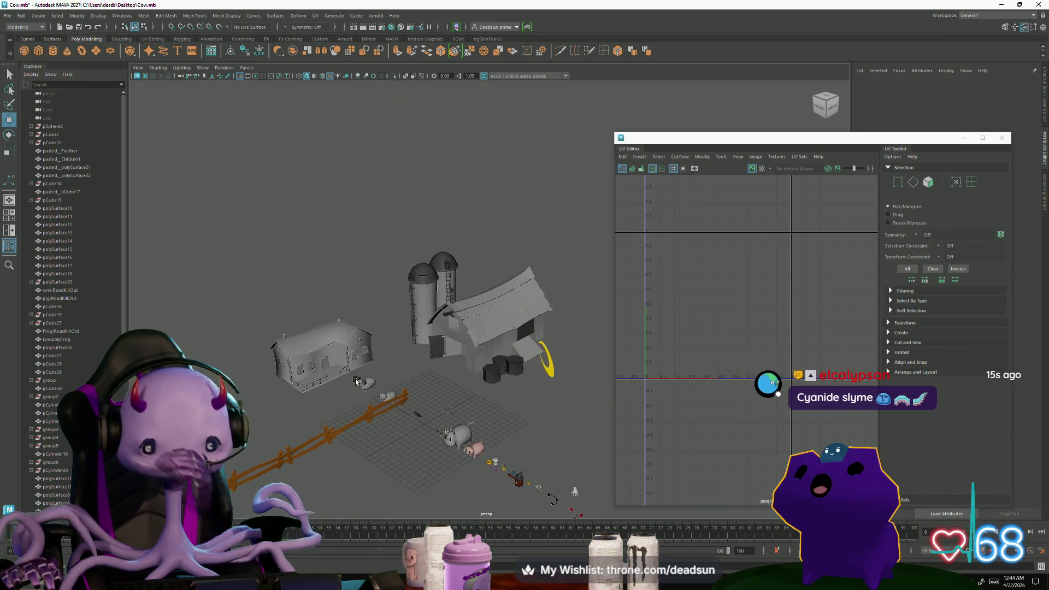
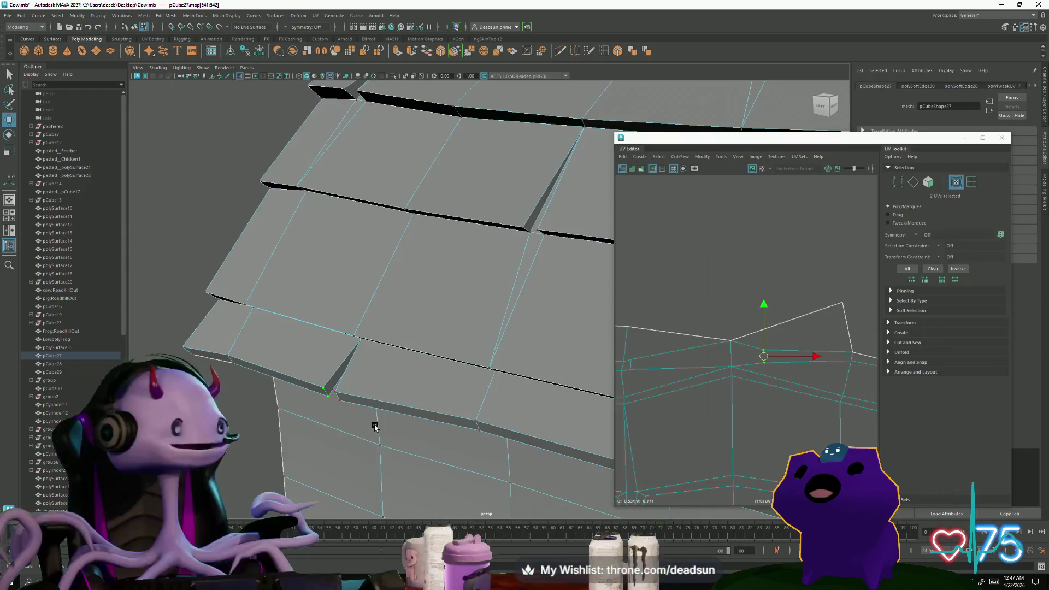
# Select the barn mesh pCube27, switch to Edge mode, and pick a first roof edge.
pyautogui.moveTo(375, 427)
pyautogui.keyDown('alt'); pyautogui.mouseDown()
pyautogui.moveTo(374, 438)
pyautogui.moveTo(402, 386)
pyautogui.moveTo(398, 343)
pyautogui.mouseUp(); pyautogui.keyUp('alt')
pyautogui.moveTo(471, 327)
pyautogui.keyDown('alt'); pyautogui.mouseDown()
pyautogui.moveTo(476, 339)
pyautogui.moveTo(417, 401)
pyautogui.moveTo(413, 387)
pyautogui.moveTo(351, 403)
pyautogui.mouseUp(); pyautogui.keyUp('alt')
pyautogui.moveTo(403, 277); pyautogui.dragTo(488, 195, button='right')
pyautogui.click(488, 195)
pyautogui.moveTo(488, 195)
pyautogui.keyDown('alt'); pyautogui.mouseDown()
pyautogui.moveTo(445, 314)
pyautogui.moveTo(473, 320)
pyautogui.moveTo(454, 372)
pyautogui.moveTo(422, 356)
pyautogui.moveTo(385, 379)
pyautogui.moveTo(352, 370)
pyautogui.moveTo(421, 358)
pyautogui.mouseUp(); pyautogui.keyUp('alt')
pyautogui.scroll(5, 421, 358)
pyautogui.click(450, 314)
pyautogui.moveTo(450, 313)
pyautogui.mouseDown(button='right')
pyautogui.moveTo(437, 306)
pyautogui.moveTo(445, 276)
pyautogui.mouseUp(button='right')
pyautogui.click(417, 268)
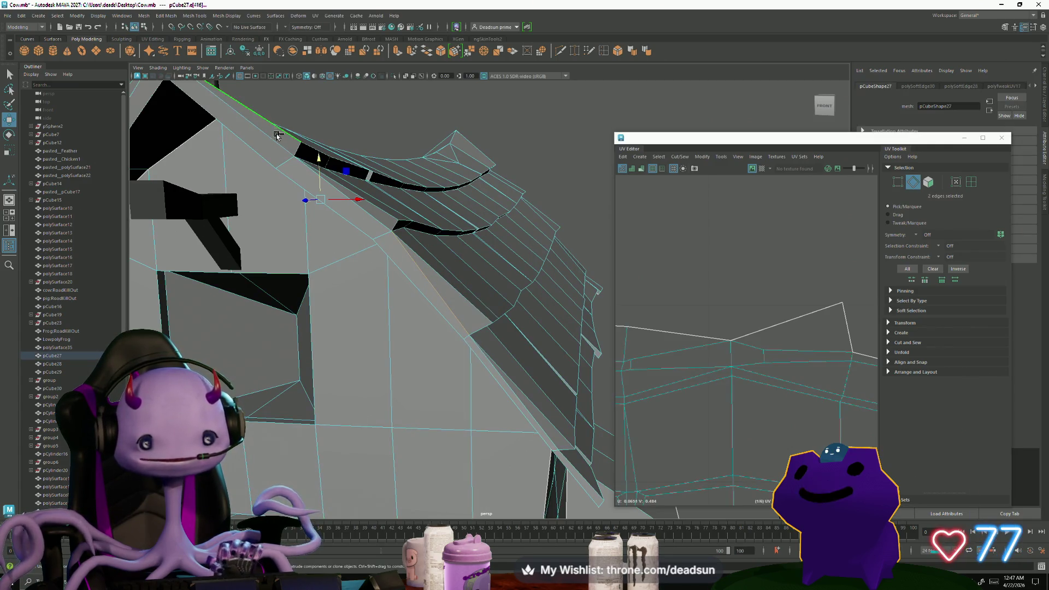
# Add two more roof edges to the edge selection from a wider angled view.
pyautogui.scroll(-5, 314, 217)
pyautogui.moveTo(317, 218)
pyautogui.keyDown('alt'); pyautogui.mouseDown()
pyautogui.moveTo(361, 332)
pyautogui.moveTo(295, 349)
pyautogui.moveTo(481, 382)
pyautogui.moveTo(328, 382)
pyautogui.mouseUp(); pyautogui.keyUp('alt')
pyautogui.scroll(3, 383, 335)
pyautogui.keyDown('shift'); pyautogui.click(309, 393); pyautogui.keyUp('shift')
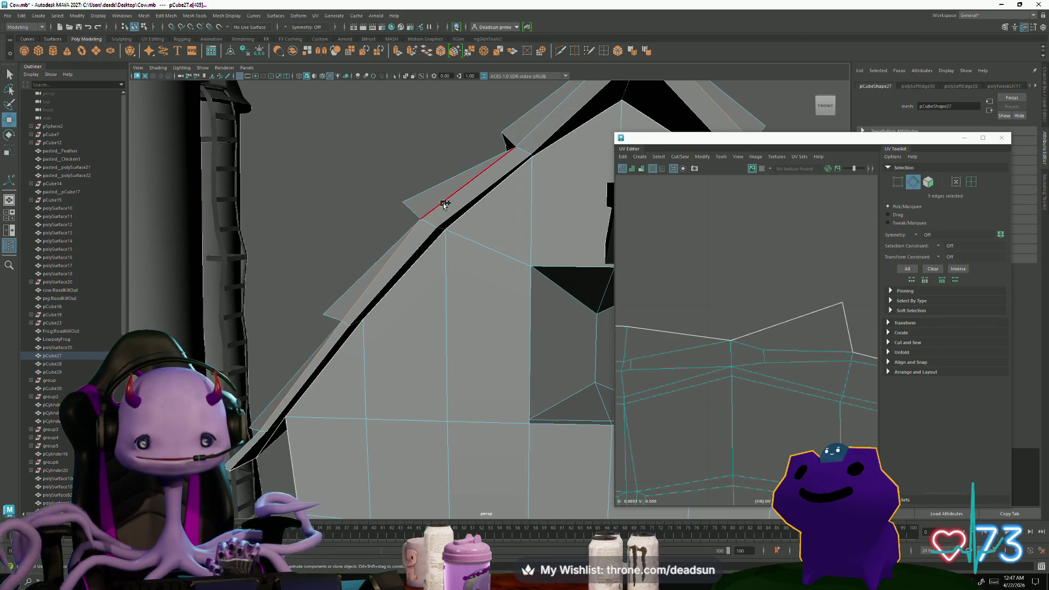
pyautogui.keyDown('shift'); pyautogui.click(527, 134); pyautogui.keyUp('shift')
pyautogui.scroll(-5, 527, 134)
pyautogui.moveTo(525, 164)
pyautogui.keyDown('alt'); pyautogui.mouseDown()
pyautogui.moveTo(437, 246)
pyautogui.moveTo(452, 337)
pyautogui.moveTo(432, 361)
pyautogui.moveTo(405, 438)
pyautogui.moveTo(267, 360)
pyautogui.moveTo(239, 311)
pyautogui.mouseUp(); pyautogui.keyUp('alt')
pyautogui.scroll(5, 431, 361)
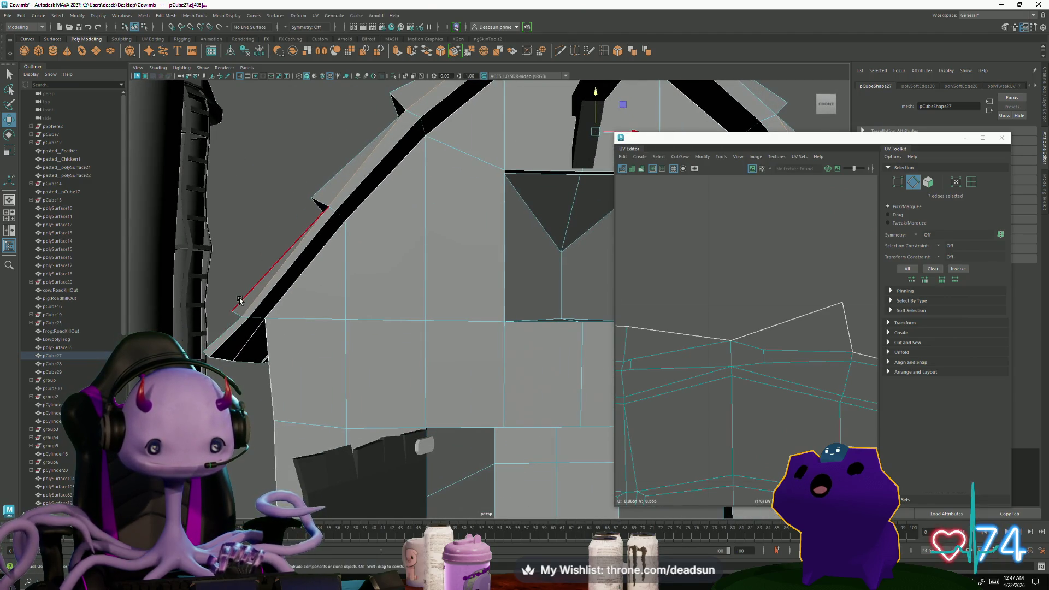
# Add the edges along the front gable roofline and the right roof edge.
pyautogui.click(322, 201)
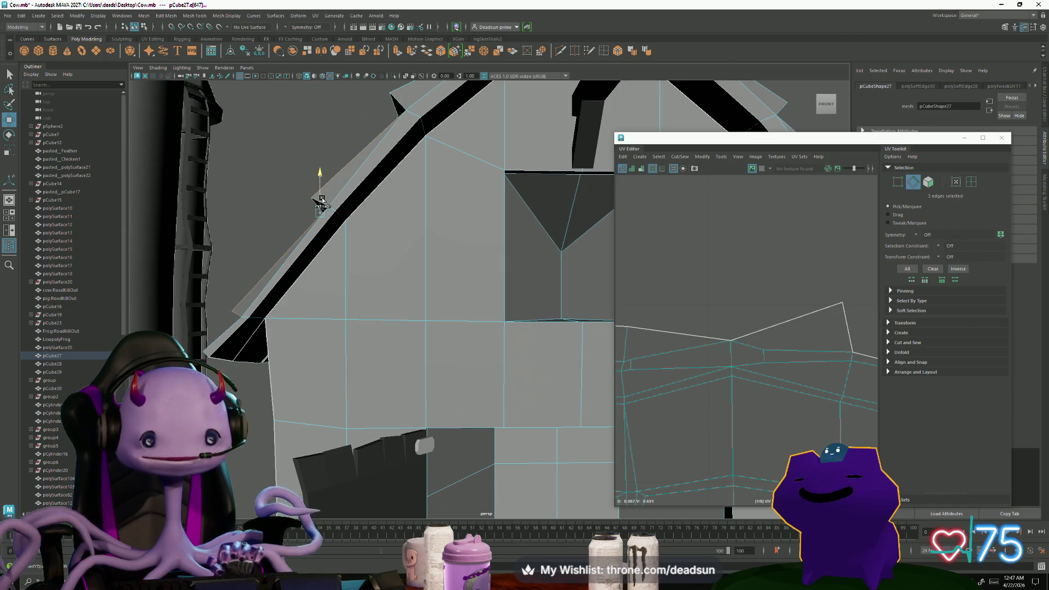
pyautogui.keyDown('shift'); pyautogui.click(400, 90); pyautogui.keyUp('shift')
pyautogui.keyDown('shift'); pyautogui.click(329, 196); pyautogui.keyUp('shift')
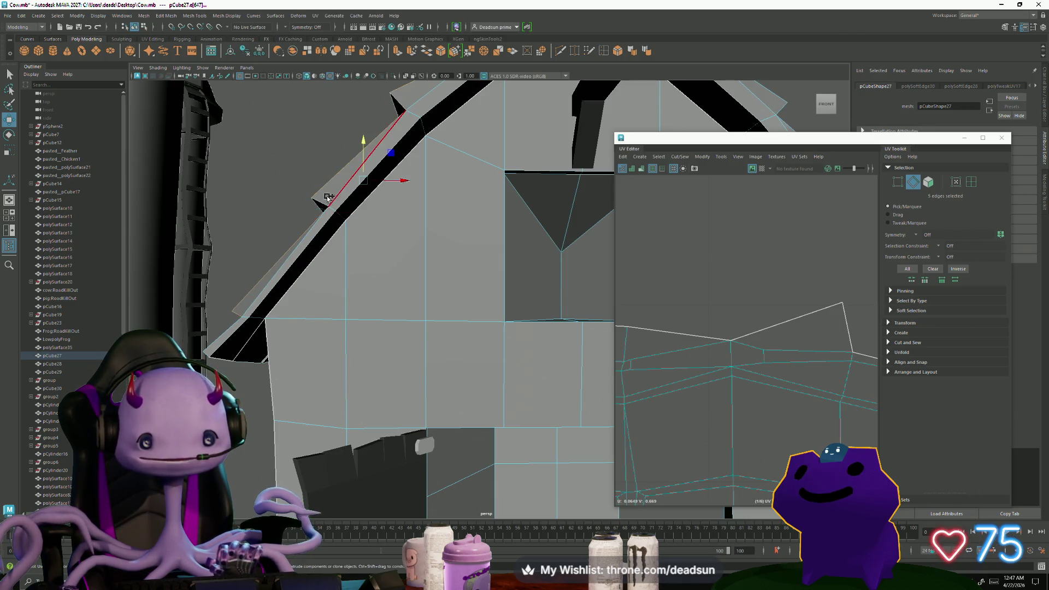
pyautogui.moveTo(321, 202)
pyautogui.keyDown('alt'); pyautogui.mouseDown()
pyautogui.moveTo(347, 218)
pyautogui.moveTo(316, 312)
pyautogui.mouseUp(); pyautogui.keyUp('alt')
pyautogui.keyDown('shift'); pyautogui.click(314, 257); pyautogui.keyUp('shift')
pyautogui.keyDown('shift'); pyautogui.click(500, 224); pyautogui.keyUp('shift')
# Add the remaining gable edges and the eave edge to the selection.
pyautogui.moveTo(547, 262)
pyautogui.keyDown('alt'); pyautogui.mouseDown()
pyautogui.moveTo(601, 280)
pyautogui.moveTo(573, 283)
pyautogui.moveTo(500, 253)
pyautogui.mouseUp(); pyautogui.keyUp('alt')
pyautogui.keyDown('shift'); pyautogui.click(584, 273); pyautogui.keyUp('shift')
pyautogui.keyDown('shift'); pyautogui.click(481, 247); pyautogui.keyUp('shift')
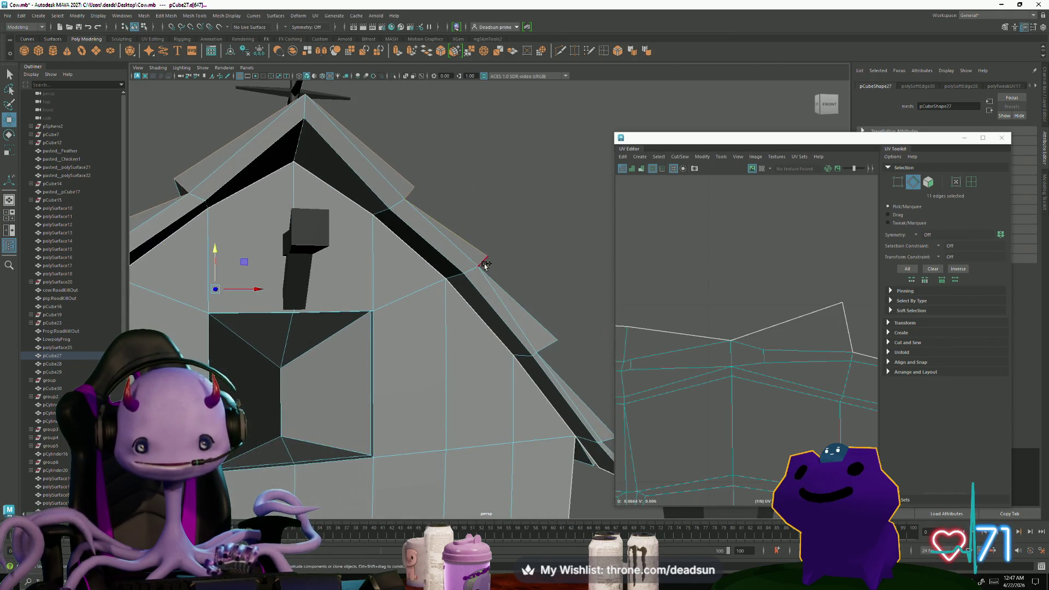
pyautogui.keyDown('shift'); pyautogui.click(537, 317); pyautogui.keyUp('shift')
pyautogui.moveTo(543, 346)
pyautogui.keyDown('alt'); pyautogui.mouseDown()
pyautogui.moveTo(552, 375)
pyautogui.moveTo(527, 352)
pyautogui.mouseUp(); pyautogui.keyUp('alt')
pyautogui.keyDown('shift'); pyautogui.click(533, 362); pyautogui.keyUp('shift')
pyautogui.keyDown('shift'); pyautogui.click(555, 393); pyautogui.keyUp('shift')
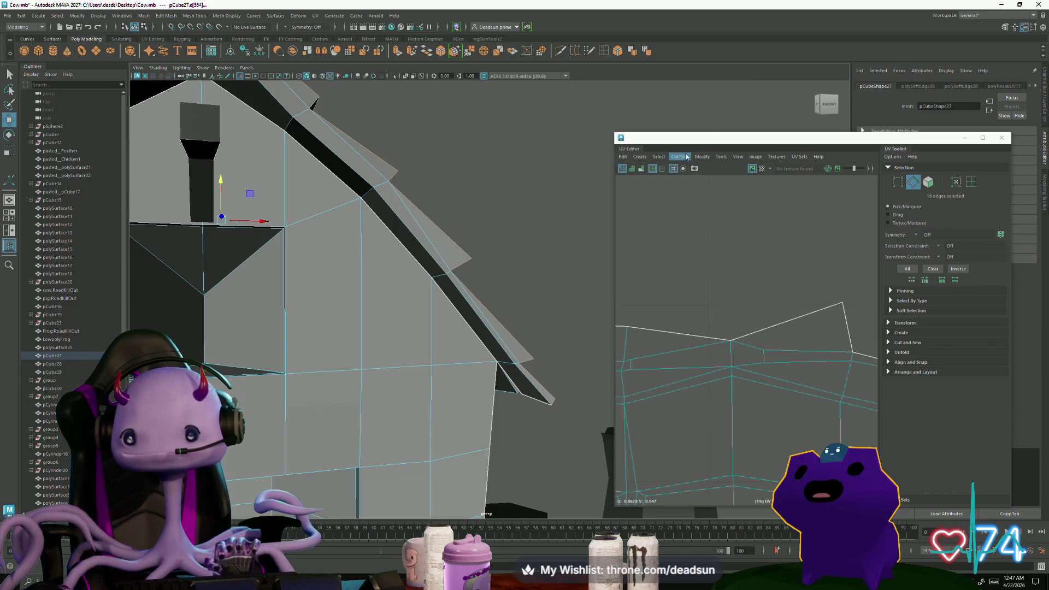
# Look through the mesh editing tools menu for selection mode choices.
pyautogui.click(186, 15)
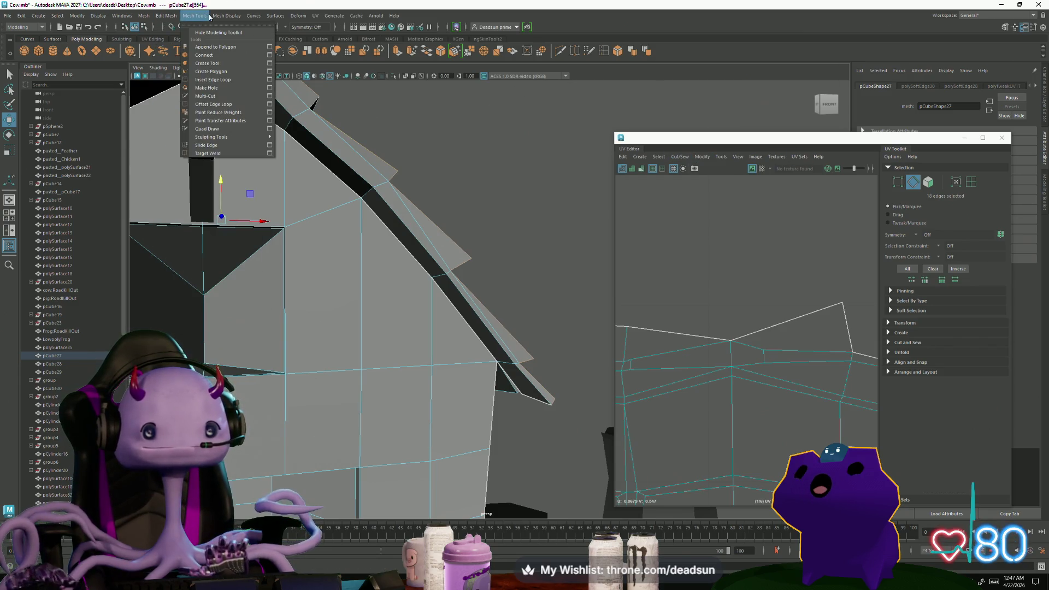
pyautogui.moveTo(224, 16)
pyautogui.click(241, 80)
pyautogui.scroll(-5, 328, 230)
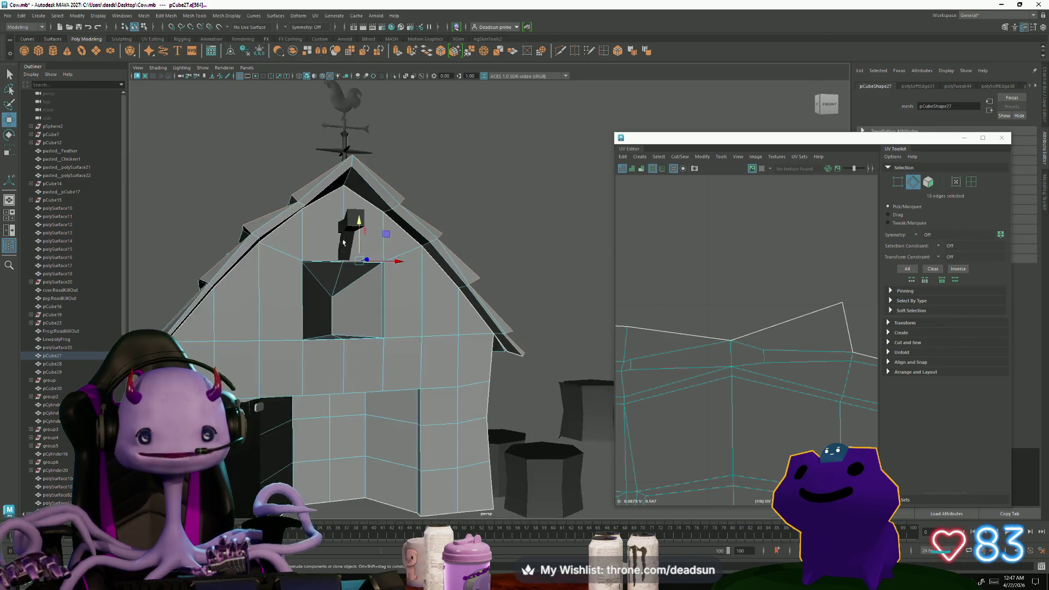
# Switch back to Object Mode through the right-click marking menu.
pyautogui.keyDown('alt'); pyautogui.moveTo(274, 229); pyautogui.dragTo(329, 225); pyautogui.keyUp('alt')
pyautogui.moveTo(329, 226); pyautogui.dragTo(368, 208, button='right')
pyautogui.moveTo(369, 208)
pyautogui.keyDown('alt'); pyautogui.mouseDown()
pyautogui.moveTo(398, 316)
pyautogui.moveTo(381, 364)
pyautogui.moveTo(412, 283)
pyautogui.mouseUp(); pyautogui.keyUp('alt')
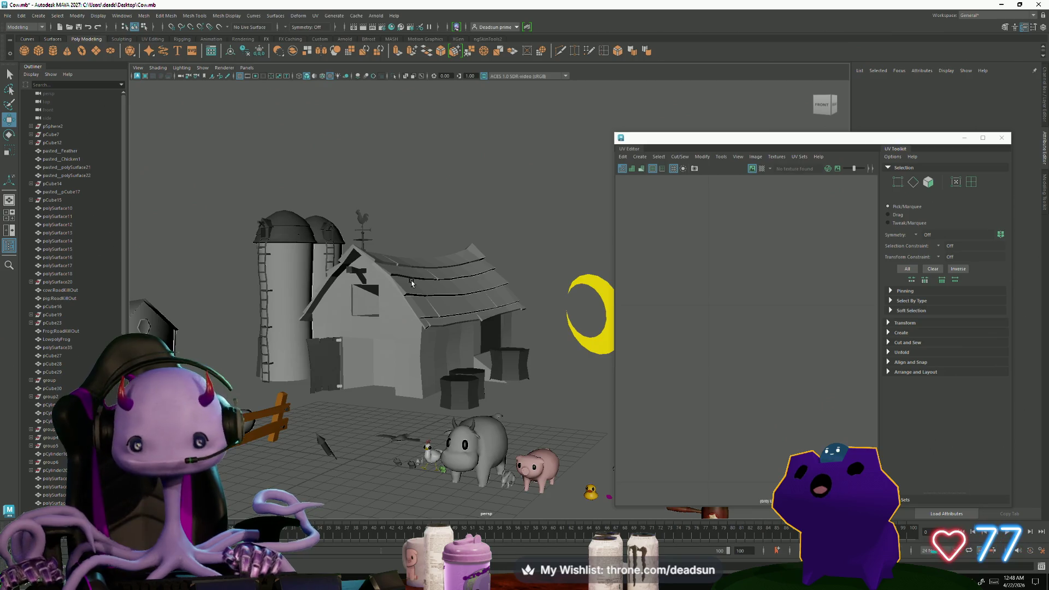
# Reselect the barn mesh pCube27 from a front view of the barn.
pyautogui.moveTo(403, 289)
pyautogui.keyDown('alt'); pyautogui.mouseDown()
pyautogui.moveTo(377, 318)
pyautogui.moveTo(419, 388)
pyautogui.moveTo(566, 308)
pyautogui.moveTo(519, 285)
pyautogui.moveTo(438, 290)
pyautogui.moveTo(445, 273)
pyautogui.moveTo(431, 306)
pyautogui.moveTo(398, 286)
pyautogui.moveTo(444, 290)
pyautogui.moveTo(433, 282)
pyautogui.moveTo(445, 300)
pyautogui.moveTo(382, 350)
pyautogui.moveTo(381, 339)
pyautogui.mouseUp(); pyautogui.keyUp('alt')
pyautogui.scroll(3, 378, 319)
pyautogui.click(419, 387)
pyautogui.click(567, 308)
pyautogui.scroll(-3, 566, 308)
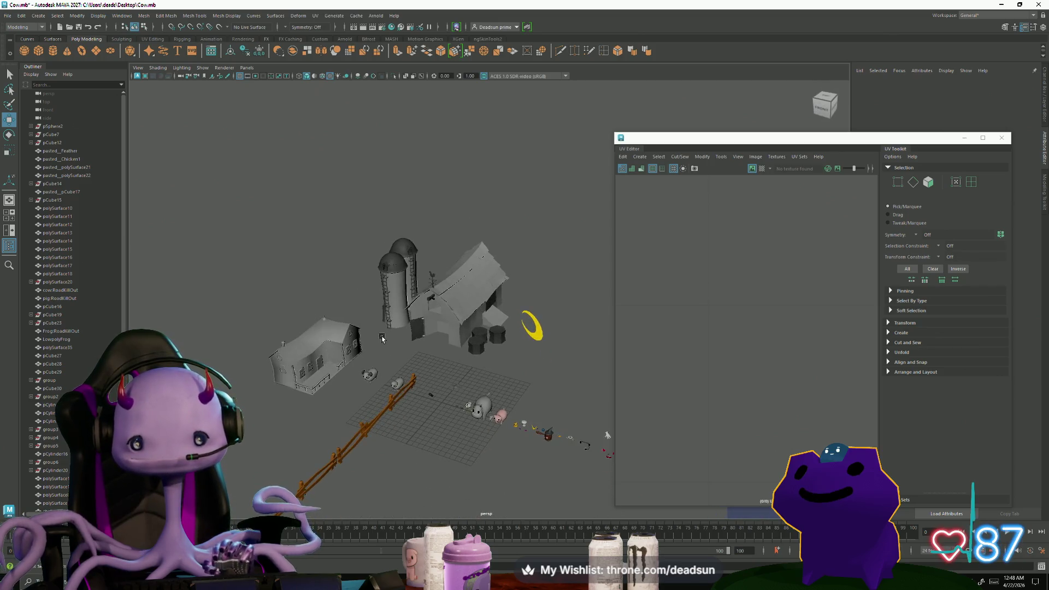
pyautogui.scroll(3, 382, 338)
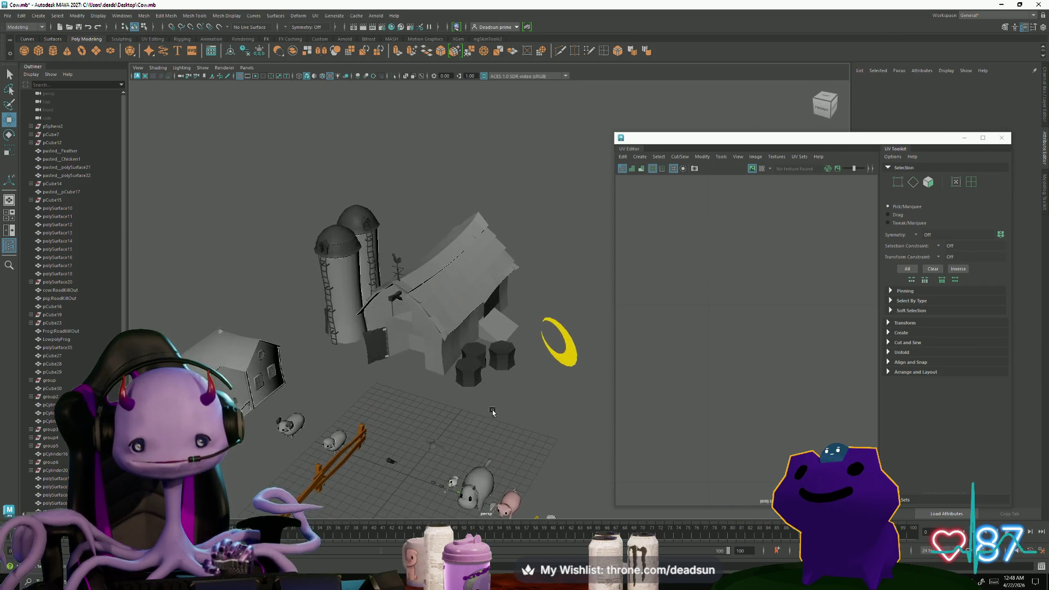
pyautogui.click(420, 328)
pyautogui.scroll(3, 419, 419)
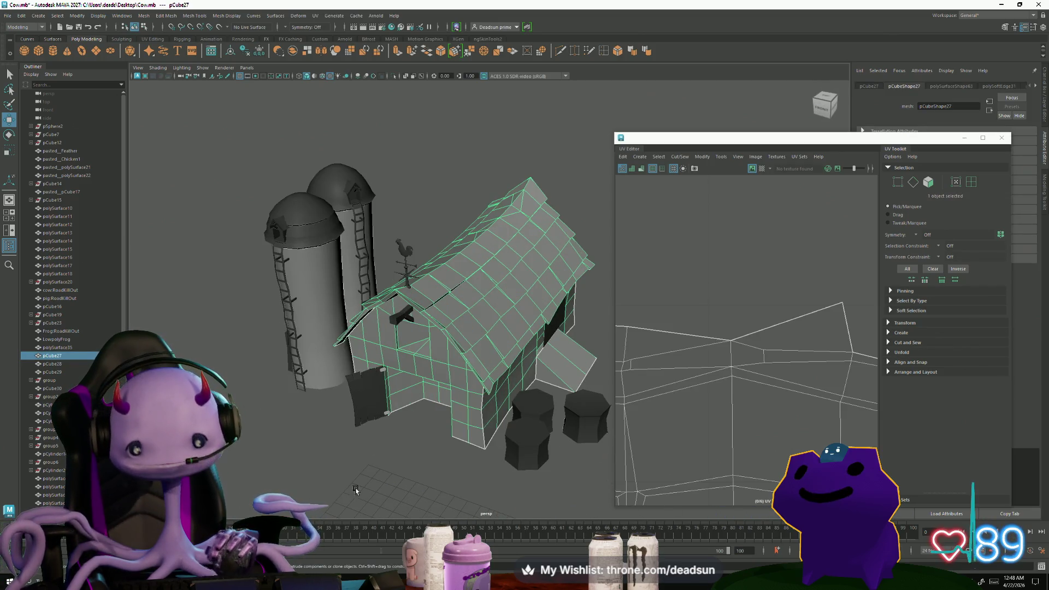
# Tumble around the barn from several angles, toggling the barn's selection.
pyautogui.click(422, 431)
pyautogui.scroll(3, 424, 444)
pyautogui.moveTo(425, 444)
pyautogui.keyDown('alt'); pyautogui.mouseDown()
pyautogui.moveTo(405, 403)
pyautogui.moveTo(407, 422)
pyautogui.moveTo(400, 415)
pyautogui.moveTo(409, 404)
pyautogui.mouseUp(); pyautogui.keyUp('alt')
pyautogui.click(441, 297)
pyautogui.moveTo(441, 298)
pyautogui.keyDown('alt'); pyautogui.mouseDown()
pyautogui.moveTo(383, 344)
pyautogui.moveTo(429, 341)
pyautogui.mouseUp(); pyautogui.keyUp('alt')
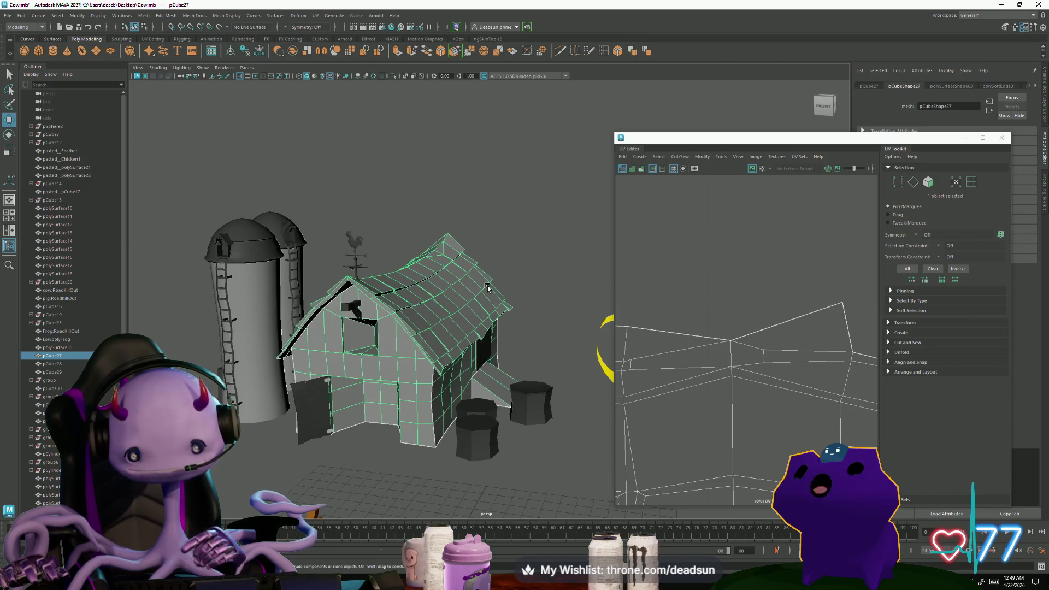
pyautogui.keyDown('alt'); pyautogui.moveTo(487, 287); pyautogui.dragTo(504, 297); pyautogui.keyUp('alt')
pyautogui.moveTo(505, 297); pyautogui.dragTo(497, 306, button='right')
pyautogui.moveTo(498, 306)
pyautogui.keyDown('alt'); pyautogui.mouseDown()
pyautogui.moveTo(325, 357)
pyautogui.moveTo(378, 377)
pyautogui.moveTo(430, 364)
pyautogui.mouseUp(); pyautogui.keyUp('alt')
pyautogui.click(430, 363)
pyautogui.keyDown('alt'); pyautogui.moveTo(430, 363); pyautogui.dragTo(460, 443, button='right'); pyautogui.keyUp('alt')
# Orbit toward the farmhouse side and select the barn door pCube56 to load its UVs.
pyautogui.moveTo(460, 442)
pyautogui.keyDown('alt'); pyautogui.mouseDown()
pyautogui.moveTo(333, 425)
pyautogui.moveTo(265, 433)
pyautogui.moveTo(363, 422)
pyautogui.moveTo(339, 447)
pyautogui.mouseUp(); pyautogui.keyUp('alt')
pyautogui.keyDown('alt'); pyautogui.moveTo(339, 447); pyautogui.dragTo(379, 389, button='right'); pyautogui.keyUp('alt')
pyautogui.click(379, 389)
pyautogui.keyDown('alt'); pyautogui.moveTo(435, 440); pyautogui.dragTo(420, 420, button='right'); pyautogui.keyUp('alt')
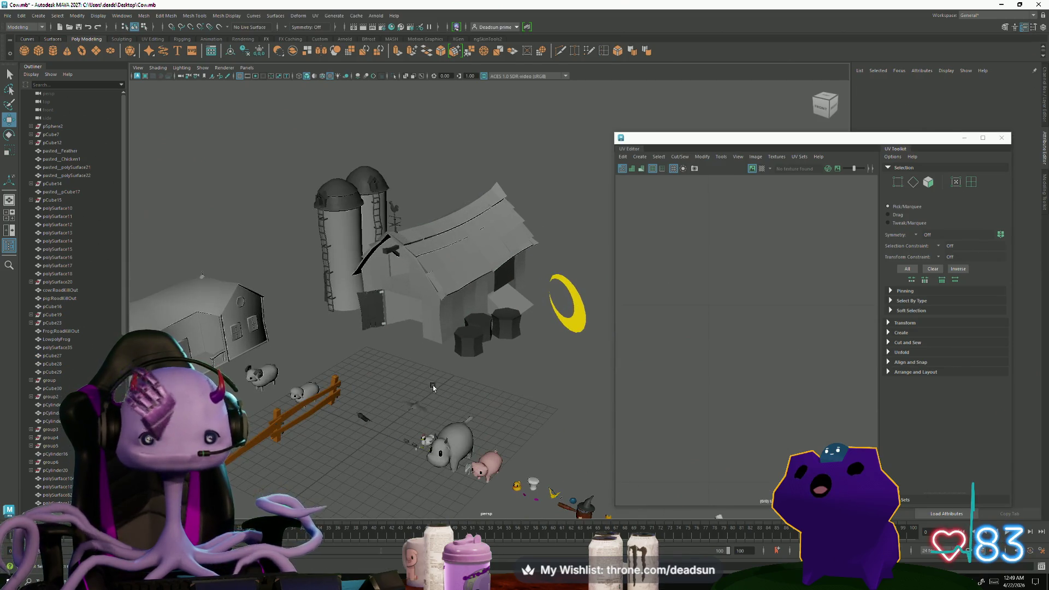
pyautogui.click(442, 315)
pyautogui.scroll(-5, 707, 347)
pyautogui.scroll(2, 706, 347)
pyautogui.click(375, 306)
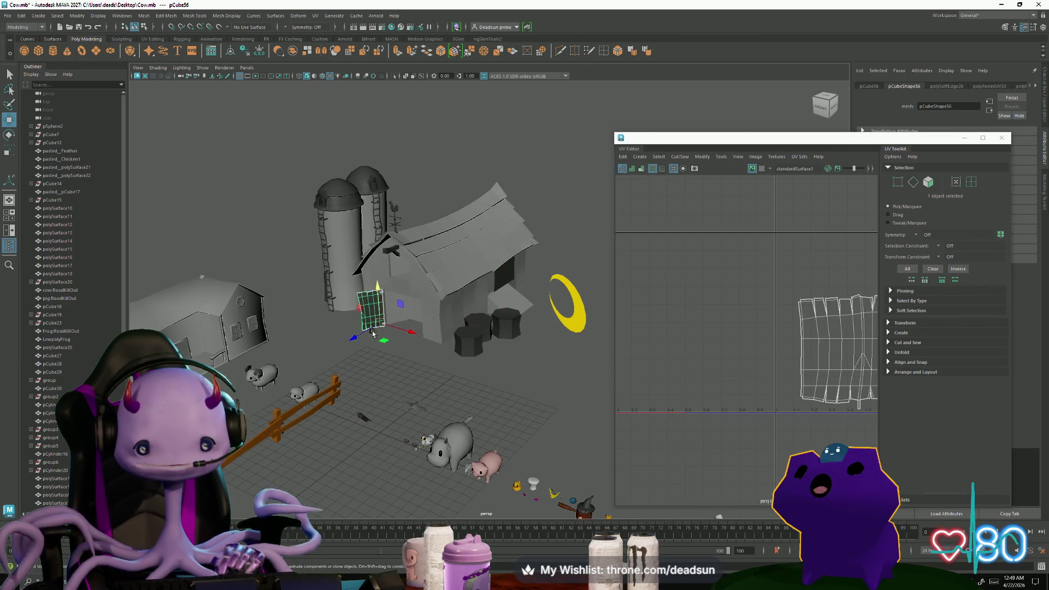
# Frame the door, move its pivot to the bottom corner, and add the barn to the selection.
pyautogui.press('f')
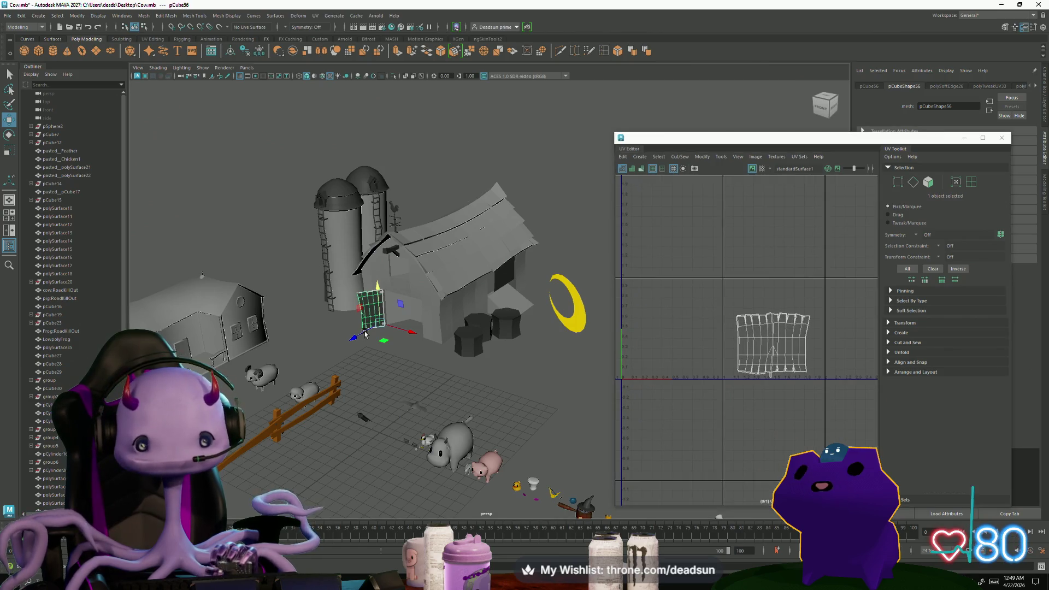
pyautogui.scroll(5, 575, 457)
pyautogui.scroll(-5, 575, 457)
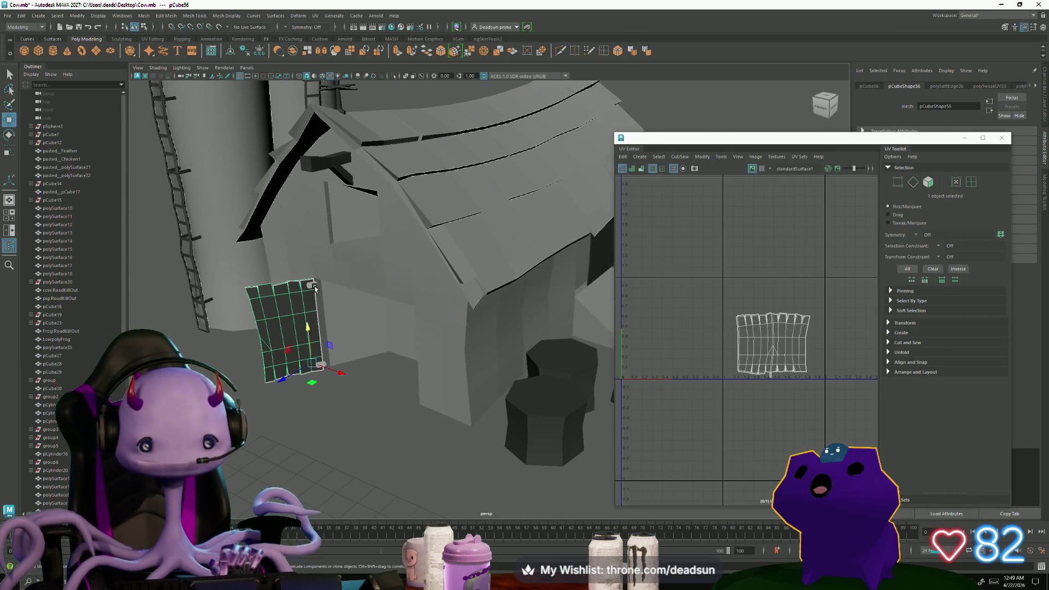
pyautogui.hotkey('ctrl', 'd')
pyautogui.moveTo(325, 336); pyautogui.dragTo(323, 365)
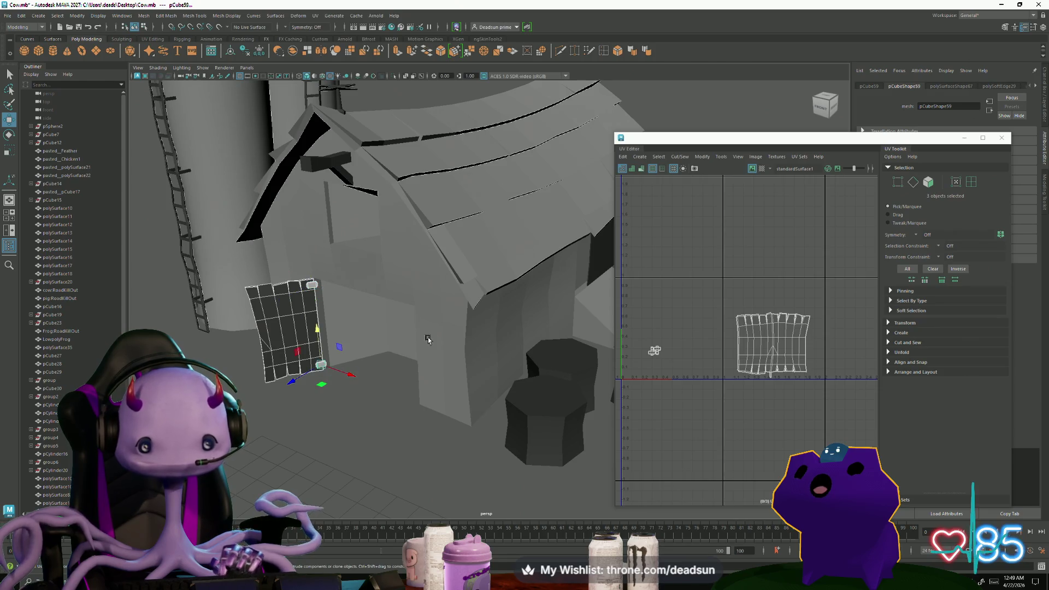
pyautogui.keyDown('shift'); pyautogui.click(455, 303); pyautogui.keyUp('shift')
pyautogui.scroll(-3, 765, 355)
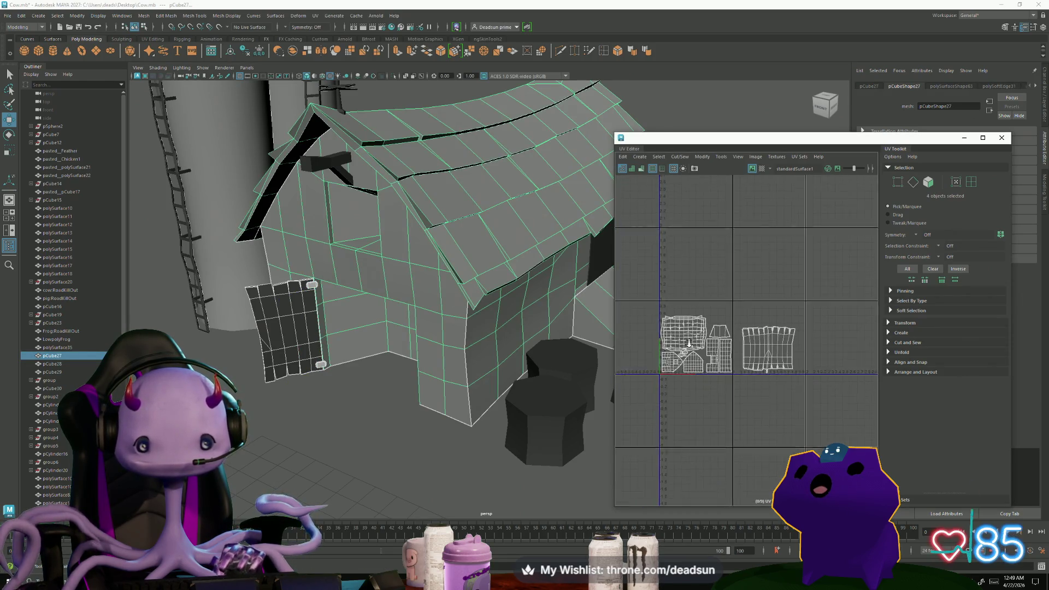
# Move the door UV shell up-left among the barn shells and scale it down.
pyautogui.moveTo(796, 362); pyautogui.dragTo(833, 365, button='right')
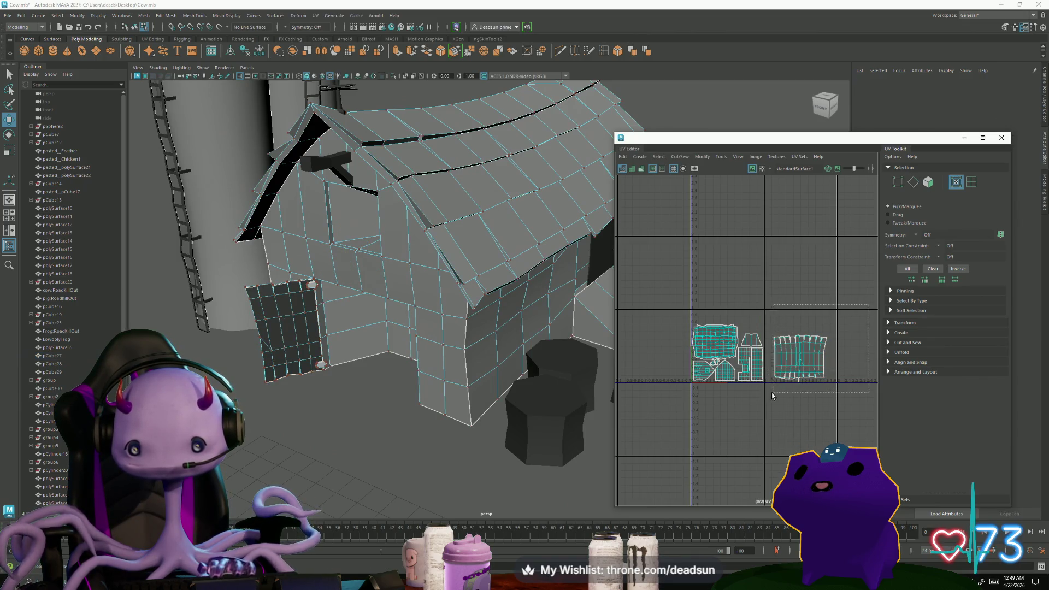
pyautogui.moveTo(868, 308); pyautogui.dragTo(771, 401)
pyautogui.press('w')
pyautogui.moveTo(800, 357)
pyautogui.mouseDown()
pyautogui.moveTo(744, 316)
pyautogui.moveTo(753, 322)
pyautogui.moveTo(740, 328)
pyautogui.mouseUp()
pyautogui.scroll(3, 752, 321)
pyautogui.scroll(3, 752, 321)
pyautogui.press('r')
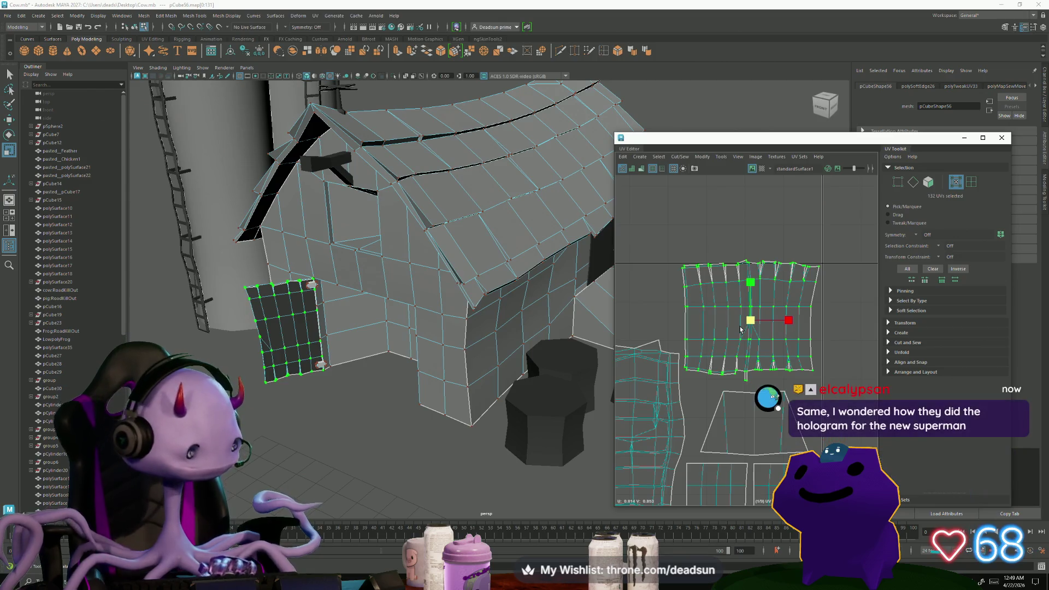
pyautogui.press('w')
pyautogui.keyDown('alt'); pyautogui.moveTo(740, 332); pyautogui.dragTo(739, 347, button='middle'); pyautogui.keyUp('alt')
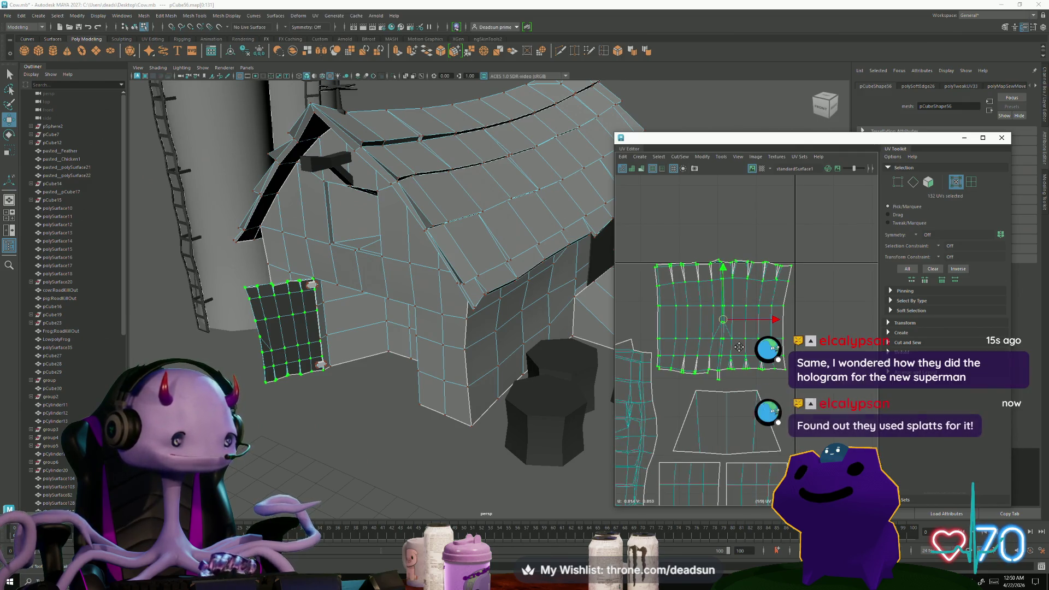
pyautogui.moveTo(722, 320); pyautogui.dragTo(722, 328)
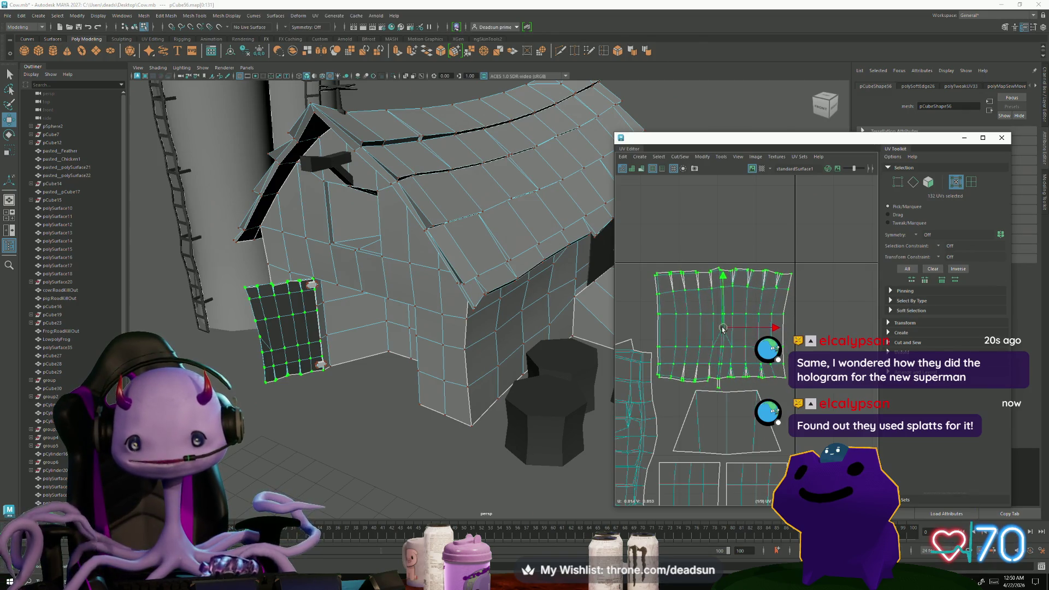
# Squash the lower trapezoid shell vertically, then reselect the whole door shell.
pyautogui.click(728, 411)
pyautogui.moveTo(726, 377); pyautogui.dragTo(727, 381)
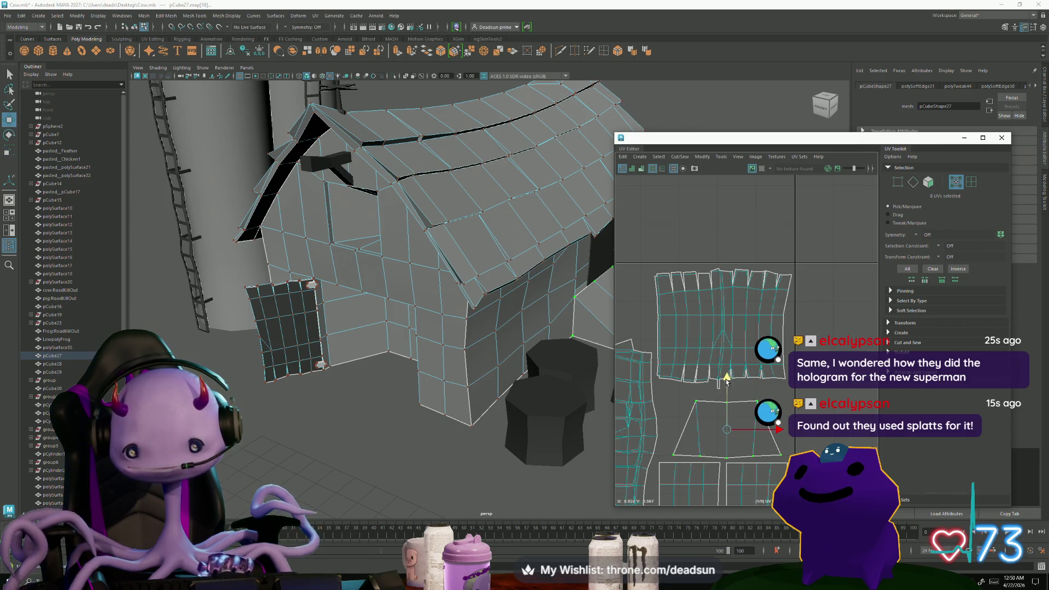
pyautogui.doubleClick(721, 331)
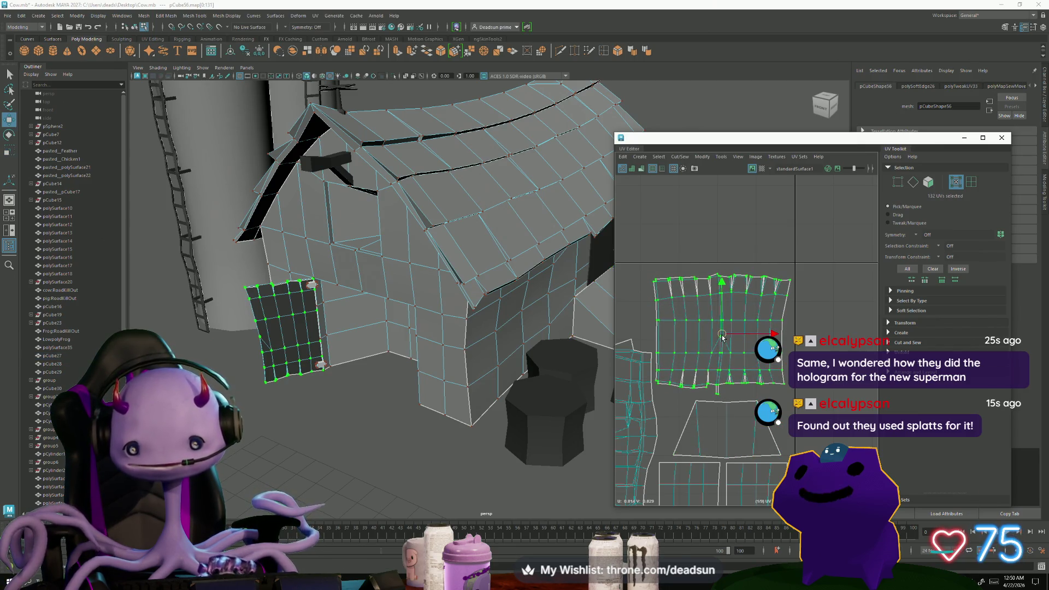
pyautogui.scroll(-5, 752, 380)
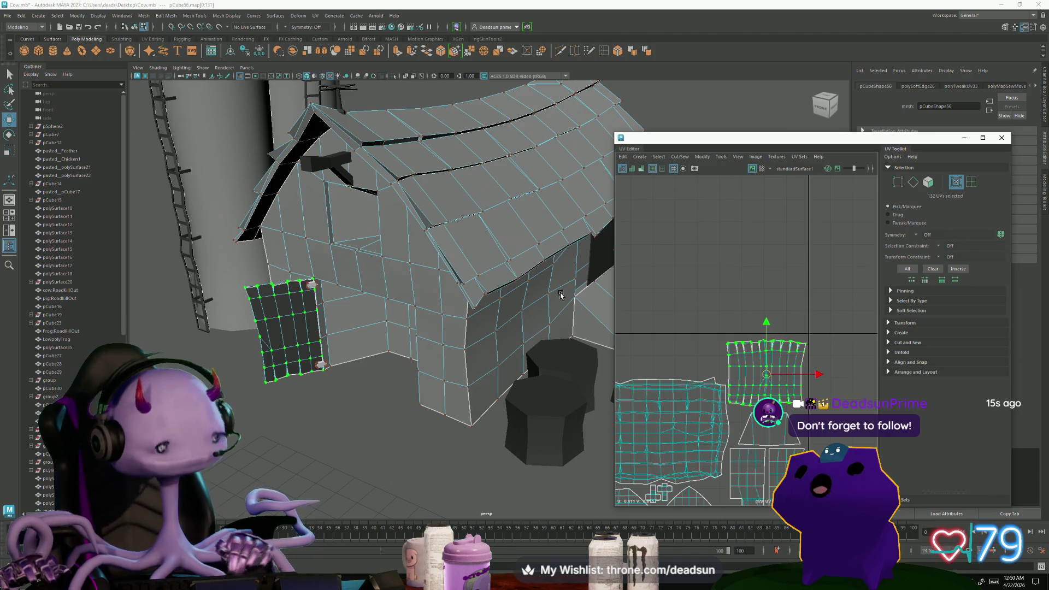
# Return to object selection and deselect the barn.
pyautogui.moveTo(552, 328)
pyautogui.keyDown('alt'); pyautogui.mouseDown()
pyautogui.moveTo(491, 284)
pyautogui.moveTo(519, 257)
pyautogui.moveTo(502, 236)
pyautogui.mouseUp(); pyautogui.keyUp('alt')
pyautogui.moveTo(503, 236); pyautogui.dragTo(538, 219, button='right')
pyautogui.click(593, 296)
pyautogui.click(422, 365)
pyautogui.moveTo(422, 365)
pyautogui.keyDown('alt'); pyautogui.mouseDown()
pyautogui.moveTo(506, 389)
pyautogui.moveTo(484, 382)
pyautogui.moveTo(495, 381)
pyautogui.mouseUp(); pyautogui.keyUp('alt')
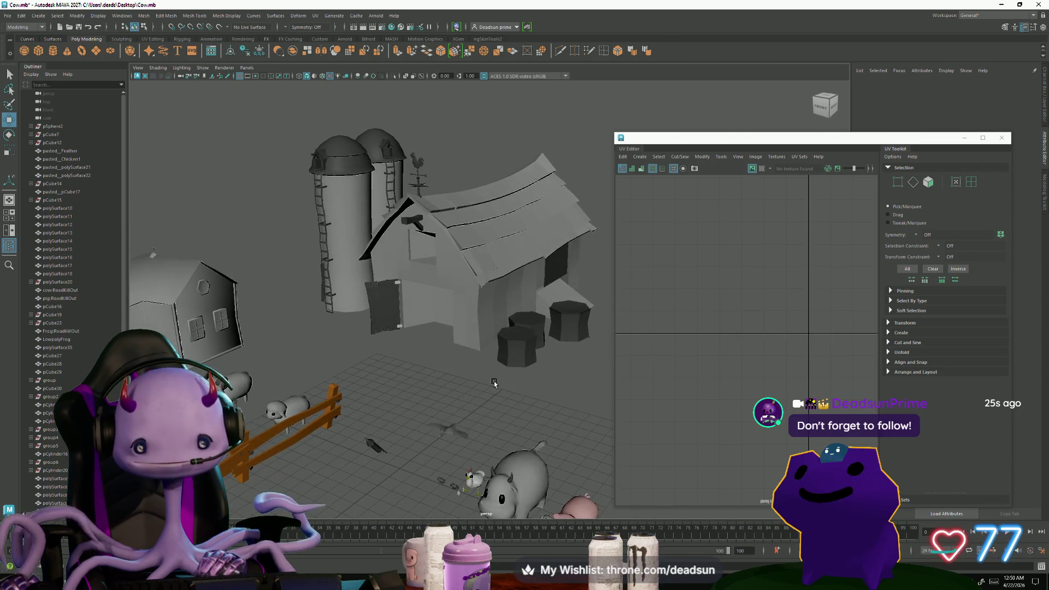
# Select the barn to view its UV shells, briefly entering edge component mode.
pyautogui.click(492, 327)
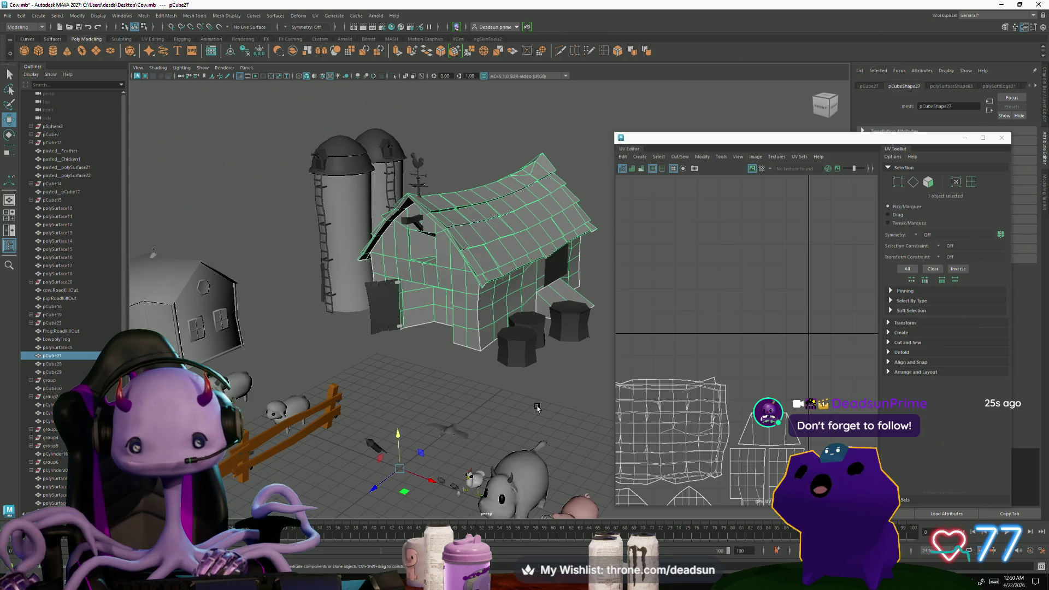
pyautogui.keyDown('alt'); pyautogui.moveTo(732, 491); pyautogui.dragTo(731, 391, button='middle'); pyautogui.keyUp('alt')
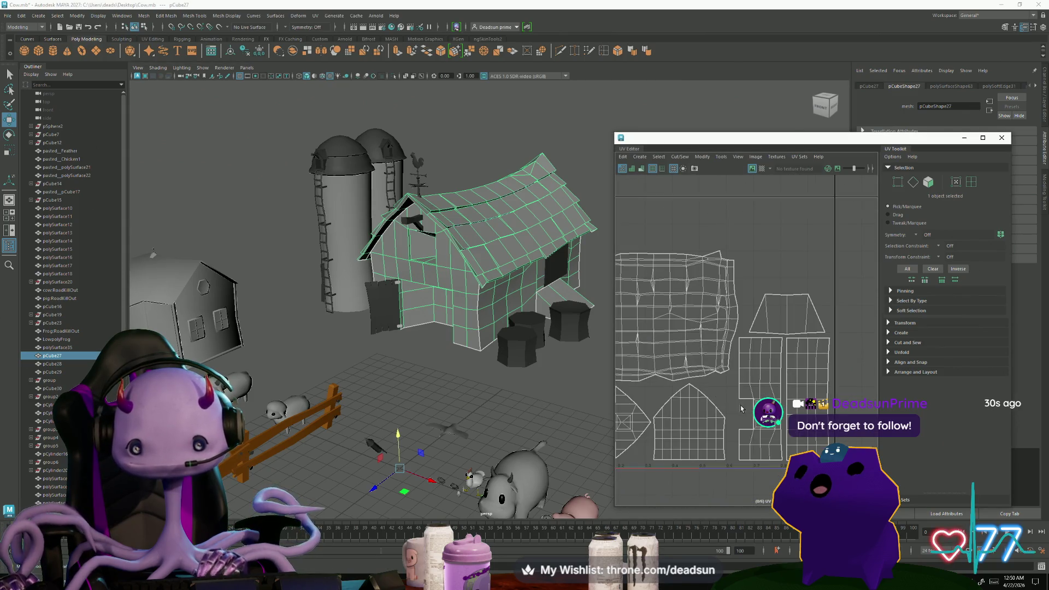
pyautogui.scroll(2, 756, 408)
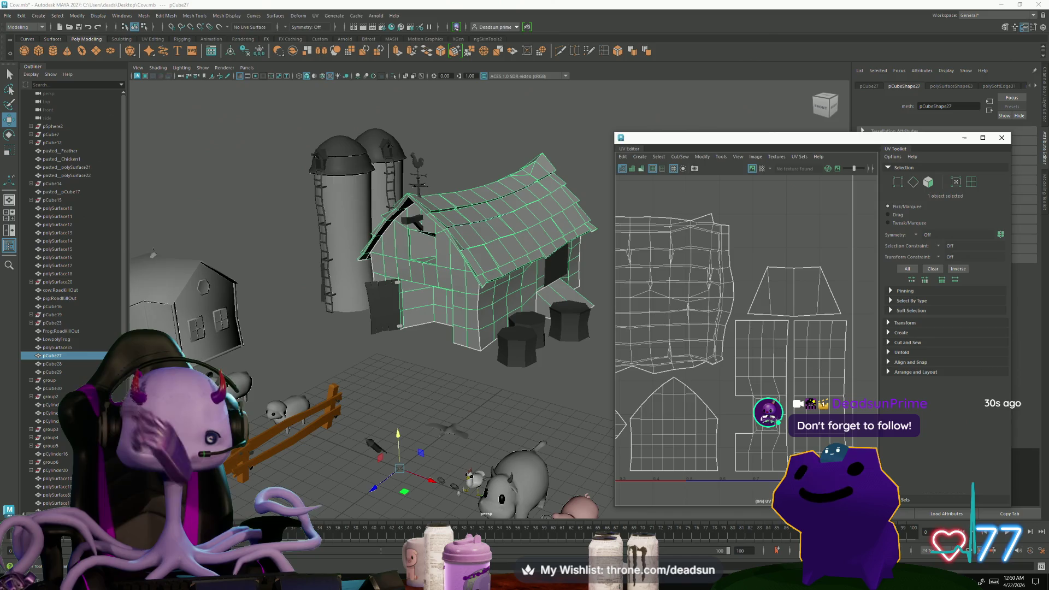
pyautogui.press('F8')
pyautogui.moveTo(787, 329); pyautogui.dragTo(788, 310, button='right')
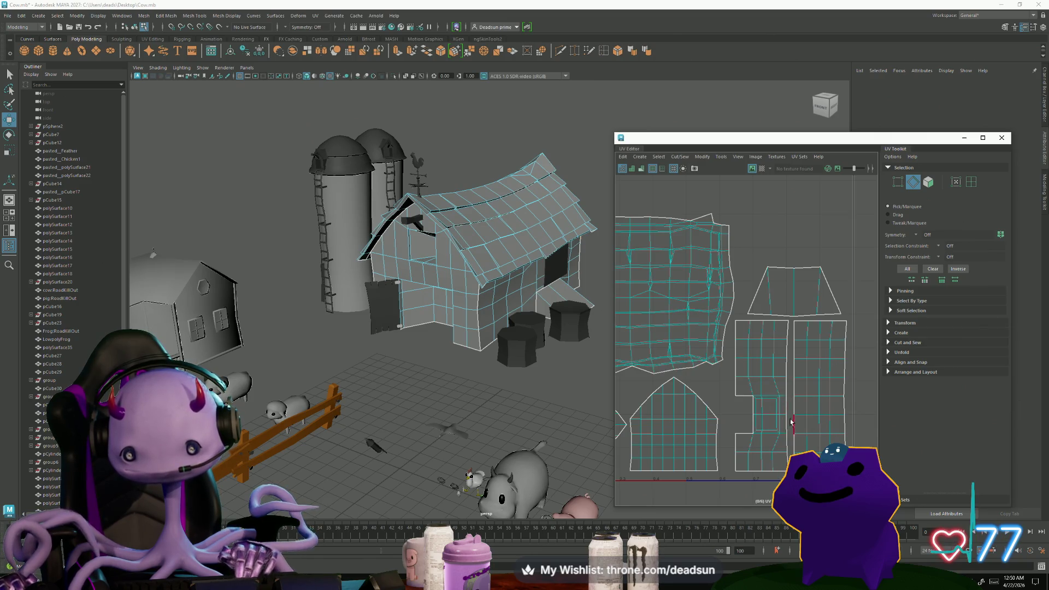
pyautogui.moveTo(607, 331)
pyautogui.keyDown('alt'); pyautogui.mouseDown()
pyautogui.moveTo(452, 317)
pyautogui.moveTo(383, 360)
pyautogui.moveTo(333, 369)
pyautogui.mouseUp(); pyautogui.keyUp('alt')
pyautogui.press('F8')
# Select the door and handle pieces, then only the dark door panel pCube52.
pyautogui.click(328, 370)
pyautogui.press('f')
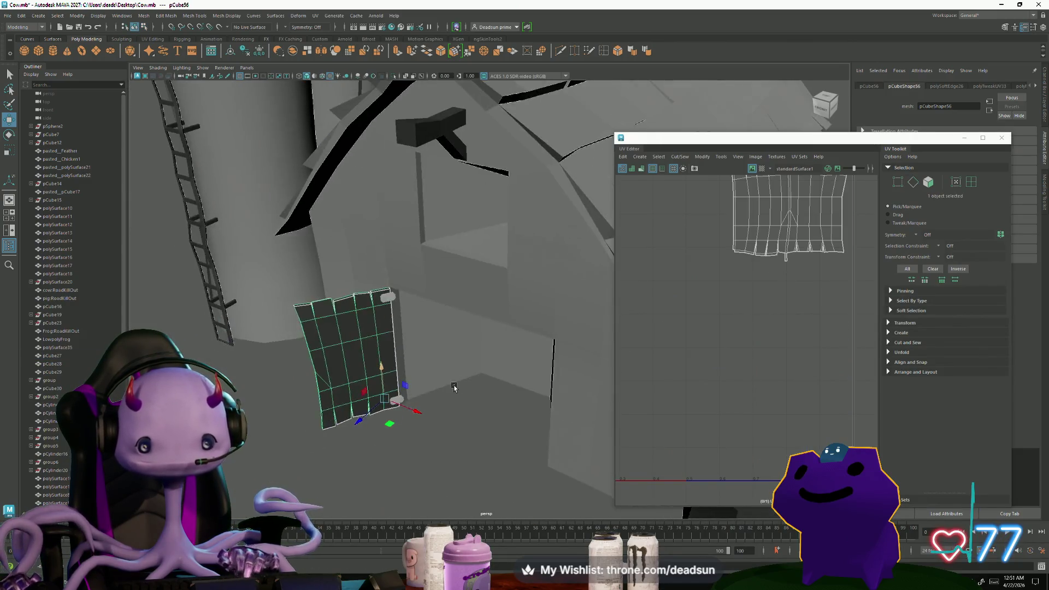
pyautogui.keyDown('shift'); pyautogui.click(392, 334); pyautogui.keyUp('shift')
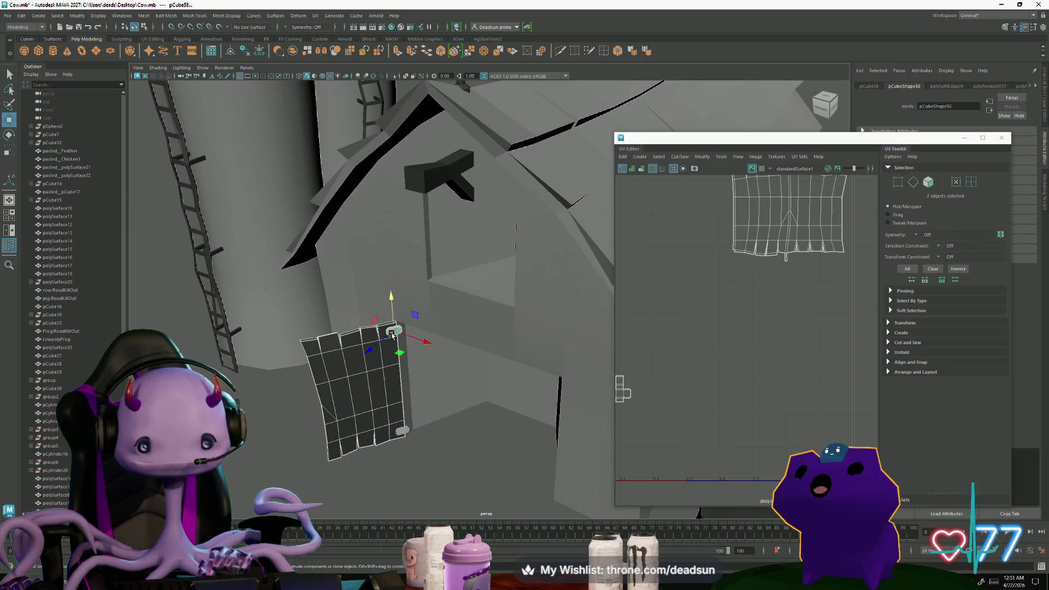
pyautogui.keyDown('shift'); pyautogui.click(403, 429); pyautogui.keyUp('shift')
pyautogui.scroll(-5, 398, 433)
pyautogui.moveTo(375, 436)
pyautogui.keyDown('alt'); pyautogui.mouseDown()
pyautogui.moveTo(293, 445)
pyautogui.moveTo(388, 435)
pyautogui.mouseUp(); pyautogui.keyUp('alt')
pyautogui.click(466, 304)
pyautogui.moveTo(467, 304)
pyautogui.keyDown('alt'); pyautogui.mouseDown()
pyautogui.moveTo(422, 437)
pyautogui.moveTo(239, 67)
pyautogui.mouseUp(); pyautogui.keyUp('alt')
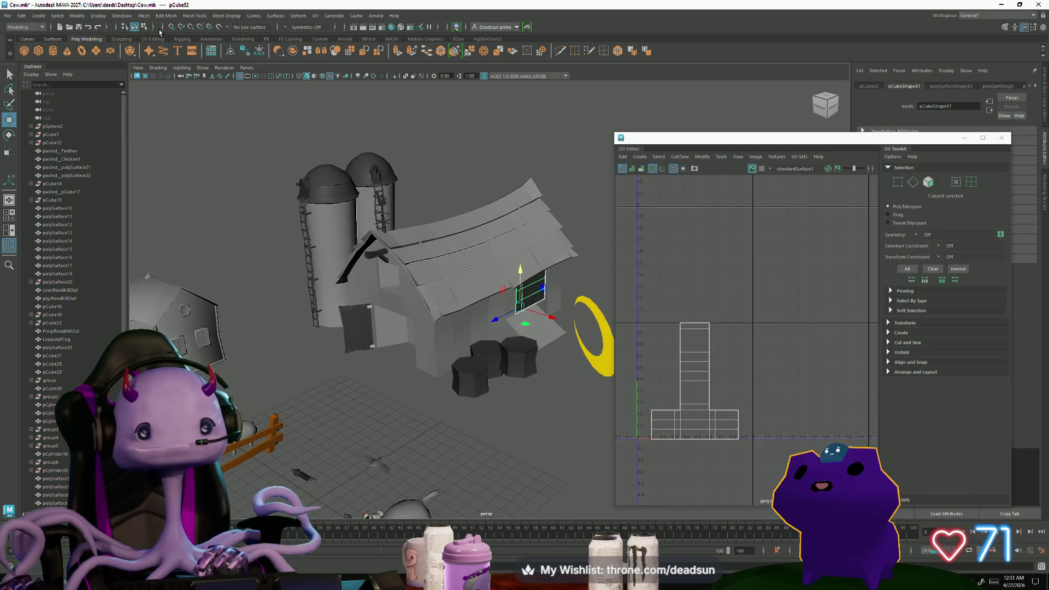
# Apply Create > Automatic UV mapping to the dark door panel and frame it in view.
pyautogui.click(639, 158)
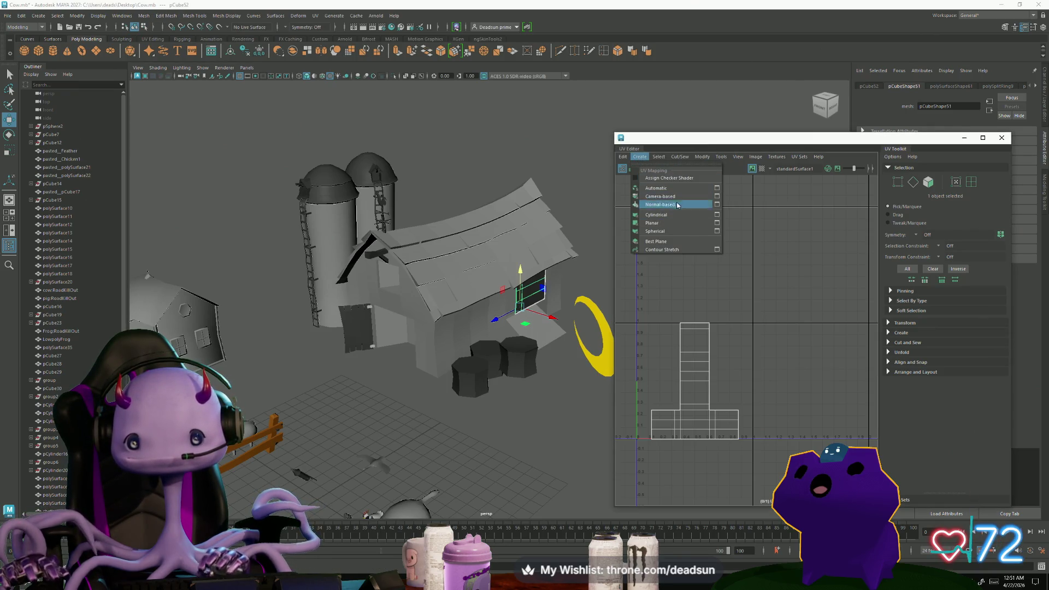
pyautogui.click(659, 188)
pyautogui.scroll(-2, 688, 356)
pyautogui.scroll(3, 687, 357)
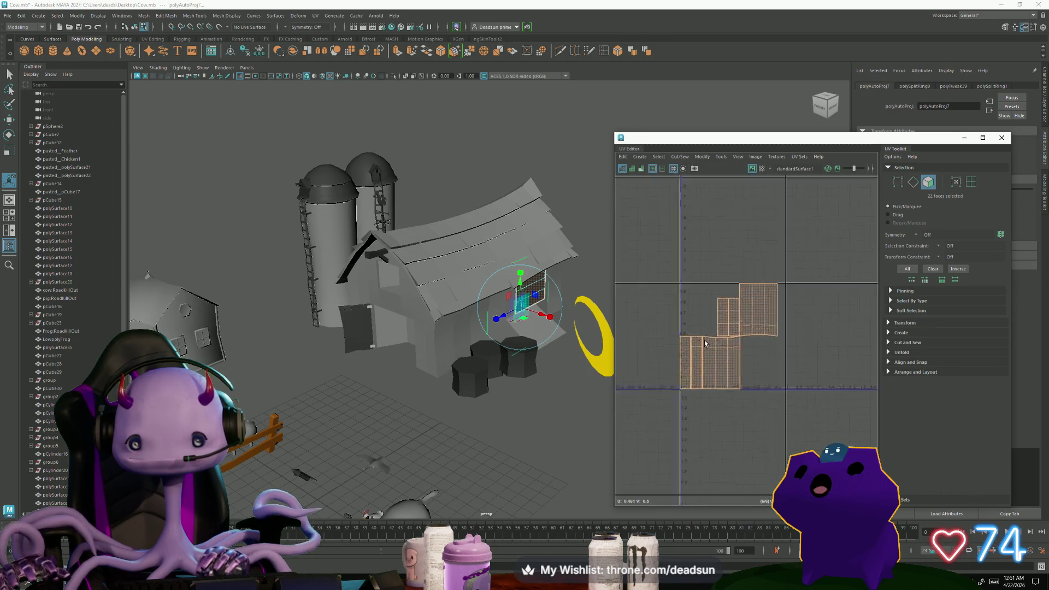
pyautogui.press('F10')
pyautogui.press('f')
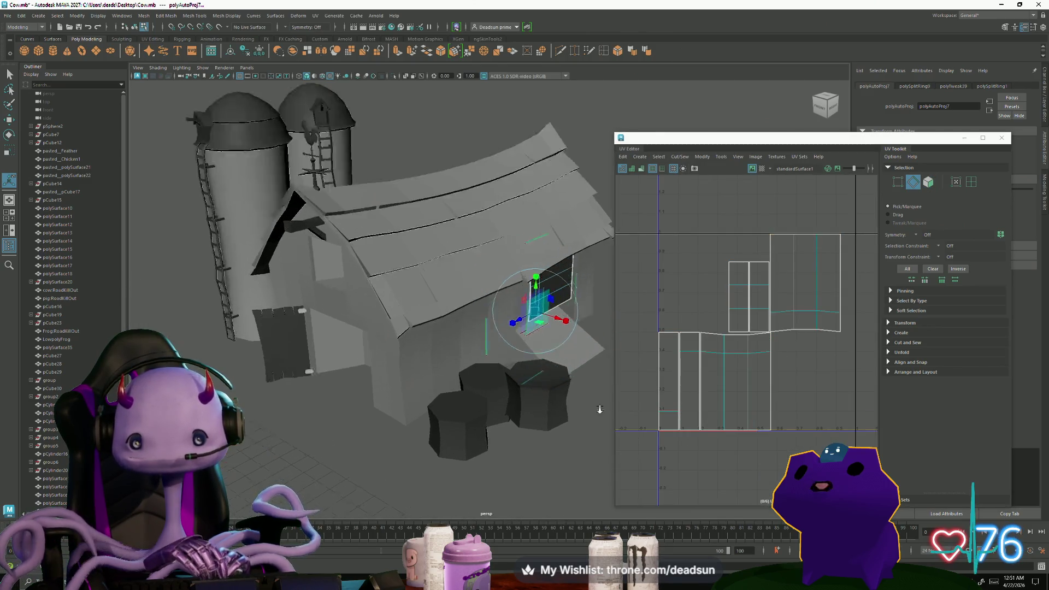
pyautogui.keyDown('alt'); pyautogui.moveTo(547, 346); pyautogui.dragTo(444, 360); pyautogui.keyUp('alt')
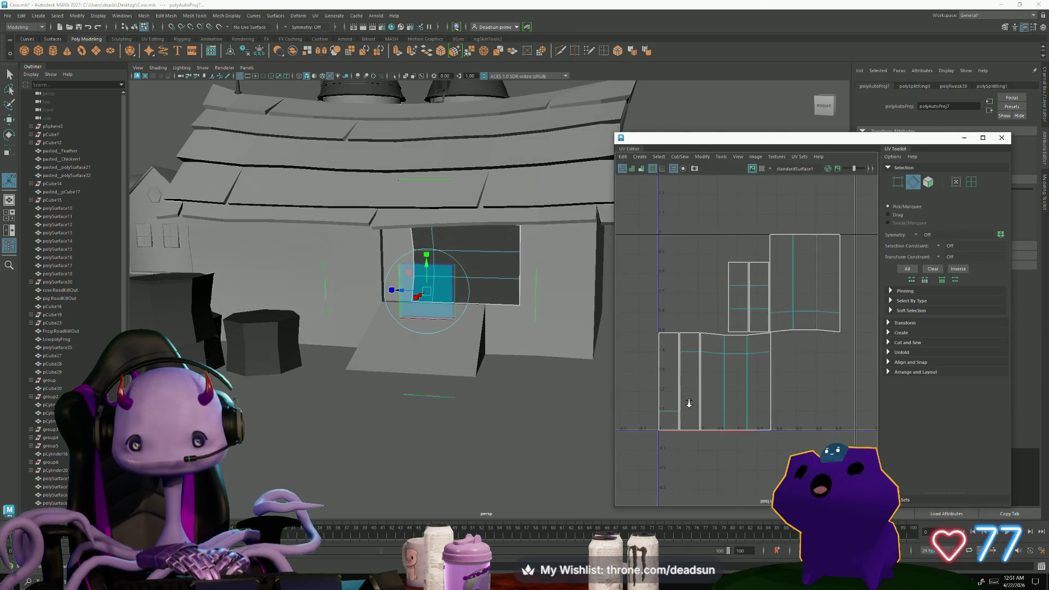
# Select the panel's left border edge and convert it to UVs.
pyautogui.click(705, 398)
pyautogui.click(742, 438)
pyautogui.click(718, 425)
pyautogui.click(779, 446)
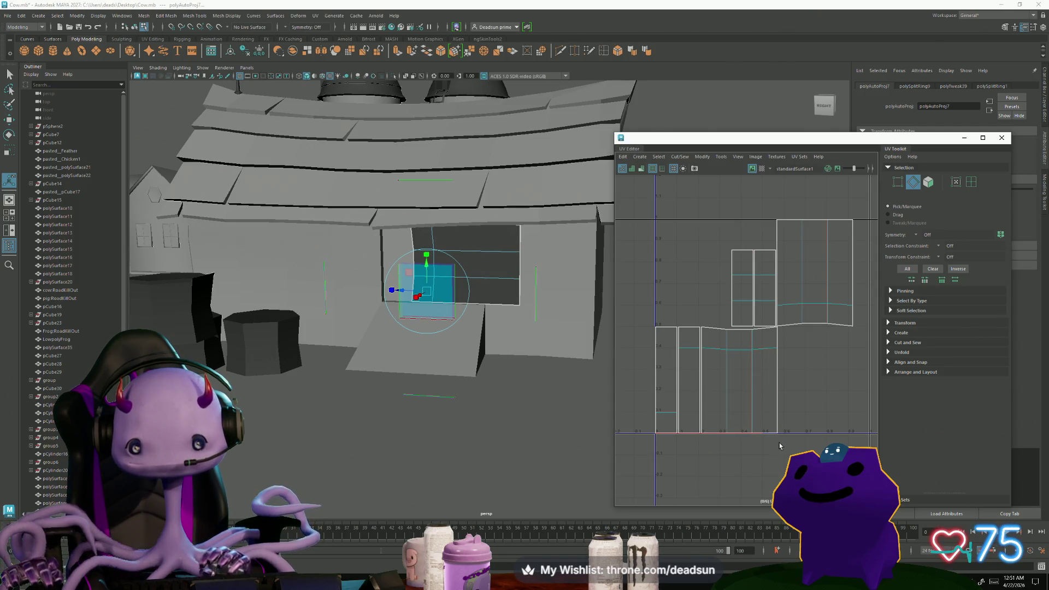
pyautogui.moveTo(756, 451); pyautogui.dragTo(754, 449)
pyautogui.moveTo(492, 382)
pyautogui.keyDown('alt'); pyautogui.mouseDown()
pyautogui.moveTo(531, 380)
pyautogui.moveTo(546, 393)
pyautogui.mouseUp(); pyautogui.keyUp('alt')
pyautogui.scroll(3, 635, 340)
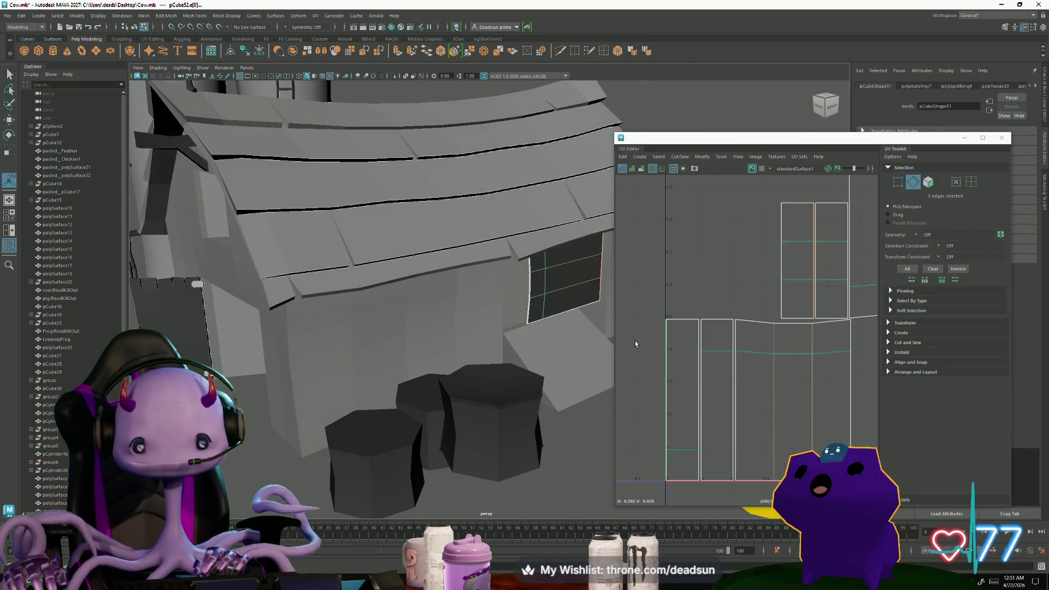
pyautogui.moveTo(589, 337)
pyautogui.keyDown('alt'); pyautogui.mouseDown(button='right')
pyautogui.moveTo(558, 316)
pyautogui.moveTo(363, 386)
pyautogui.moveTo(382, 341)
pyautogui.mouseUp(button='right'); pyautogui.keyUp('alt')
pyautogui.click(399, 241)
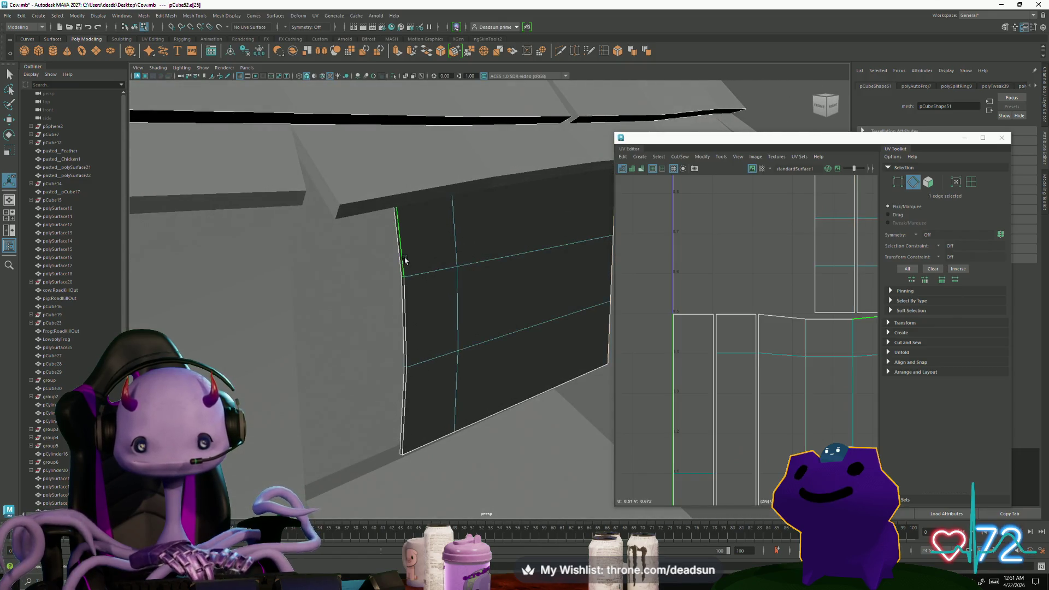
pyautogui.scroll(-4, 731, 307)
pyautogui.keyDown('alt'); pyautogui.moveTo(677, 316); pyautogui.dragTo(668, 336, button='middle'); pyautogui.keyUp('alt')
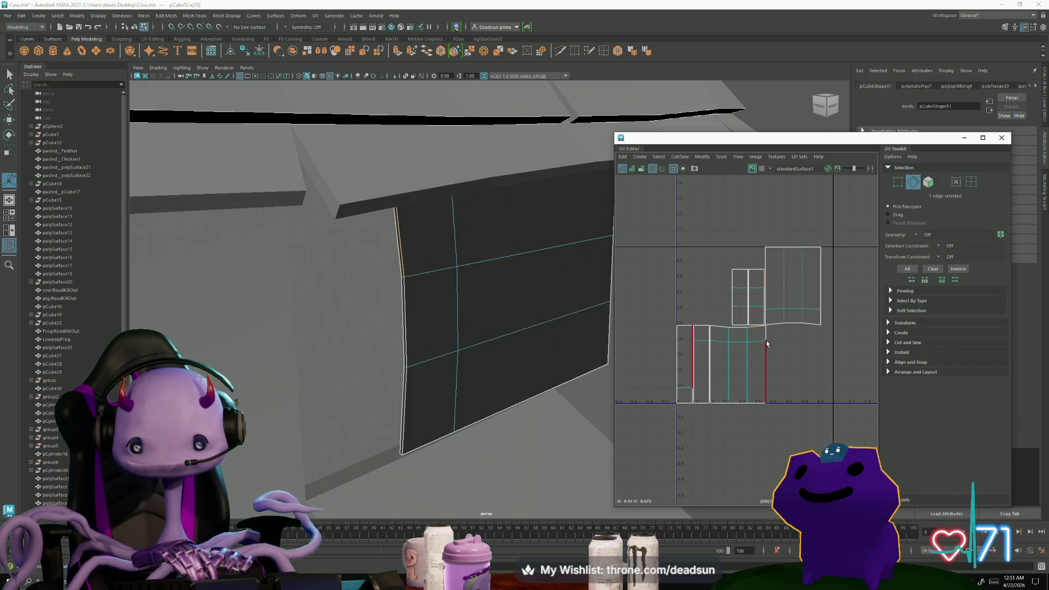
pyautogui.moveTo(739, 295)
pyautogui.keyDown('ctrl'); pyautogui.mouseDown(button='right')
pyautogui.moveTo(762, 292)
pyautogui.moveTo(755, 288)
pyautogui.mouseUp(button='right'); pyautogui.keyUp('ctrl')
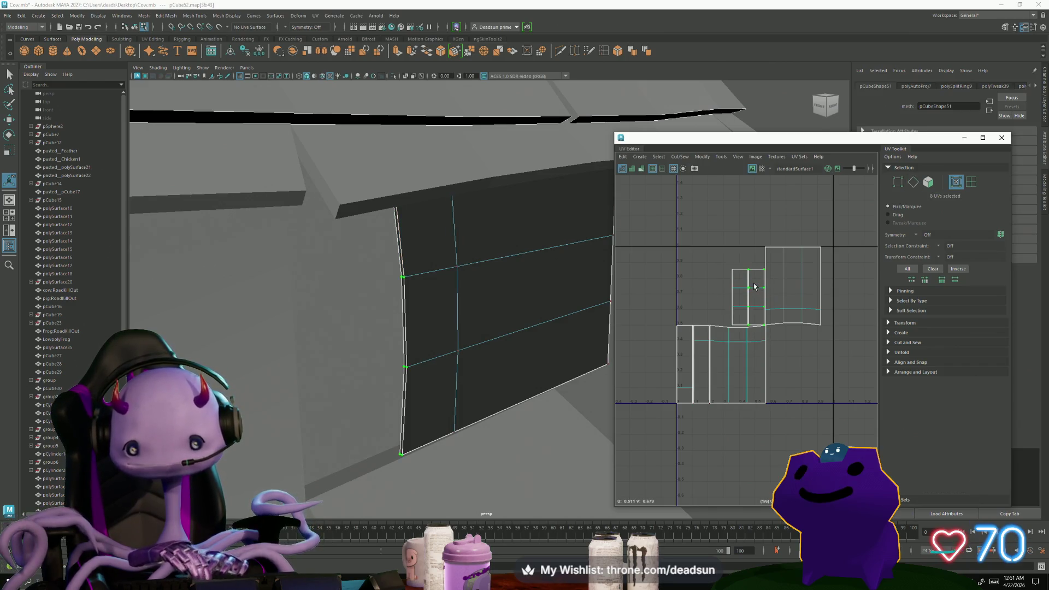
# Squash the side-strip UVs into a thin column, rotate it horizontal and move it below 0.
pyautogui.press('r')
pyautogui.moveTo(789, 296); pyautogui.dragTo(751, 296)
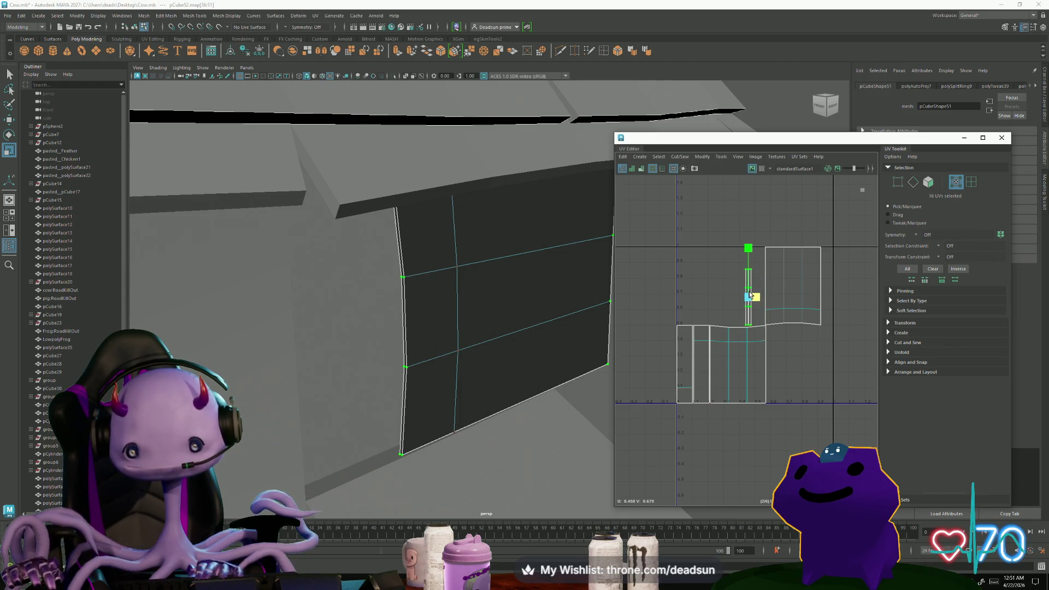
pyautogui.press('w')
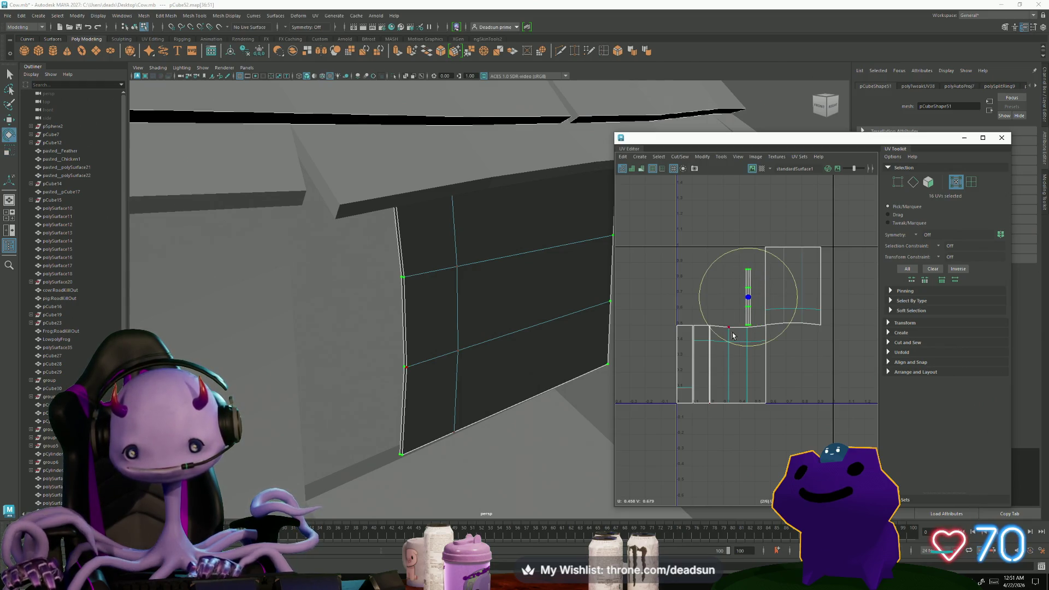
pyautogui.moveTo(730, 346); pyautogui.dragTo(797, 333)
pyautogui.press('w')
pyautogui.moveTo(749, 299); pyautogui.dragTo(736, 409)
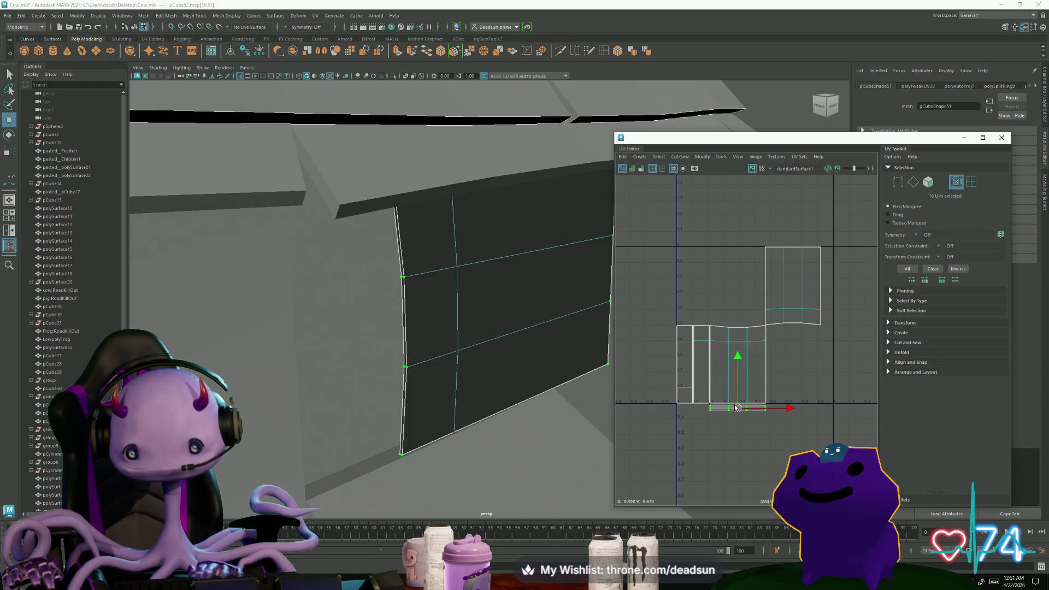
# Select the strip's border edges and Move and Sew them together.
pyautogui.scroll(3, 736, 407)
pyautogui.press('r')
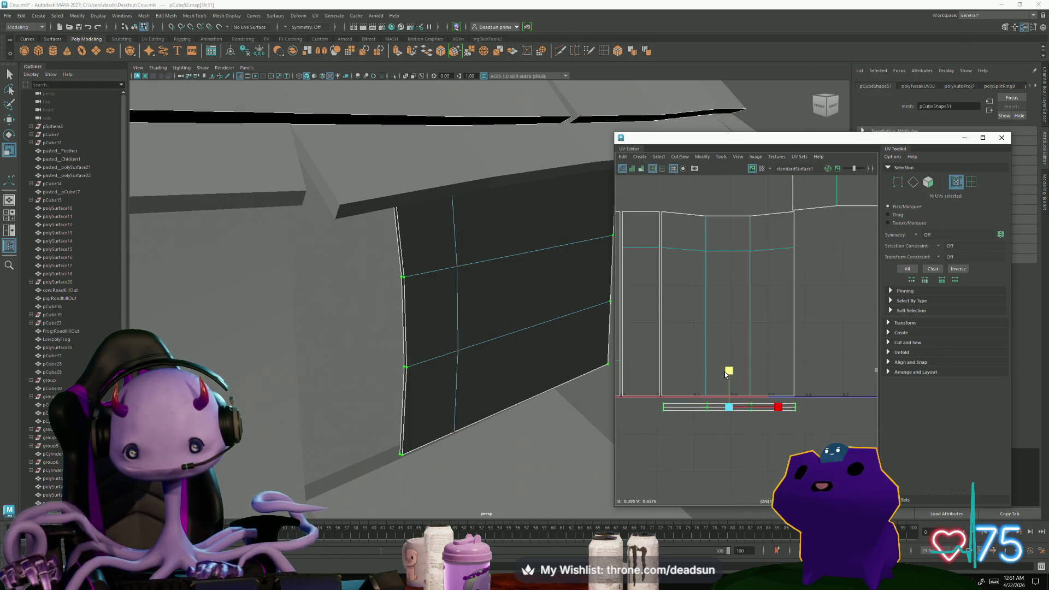
pyautogui.moveTo(724, 382); pyautogui.dragTo(687, 380, button='right')
pyautogui.click(708, 394)
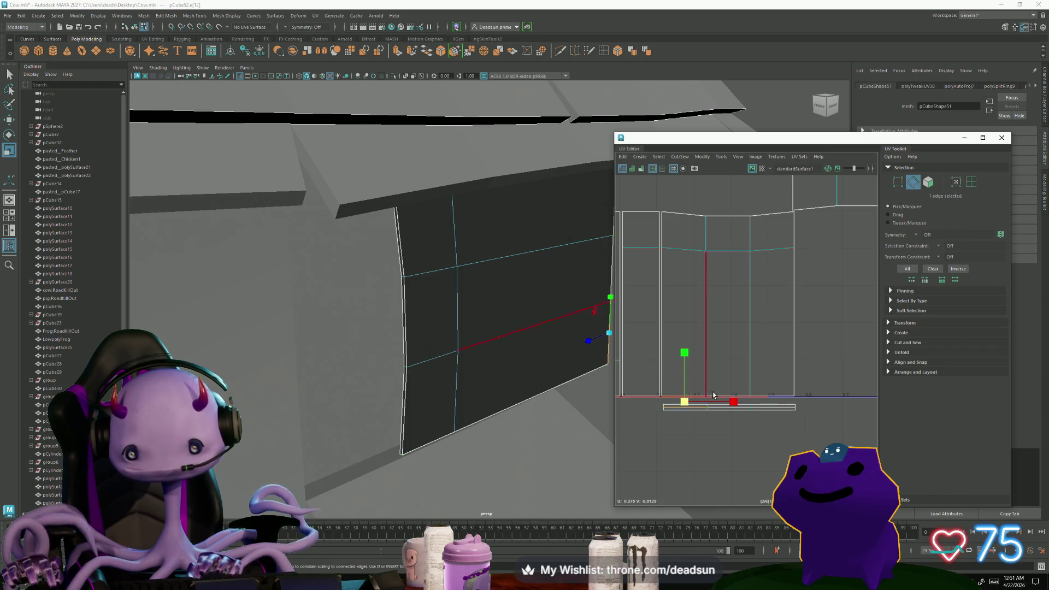
pyautogui.doubleClick(741, 395)
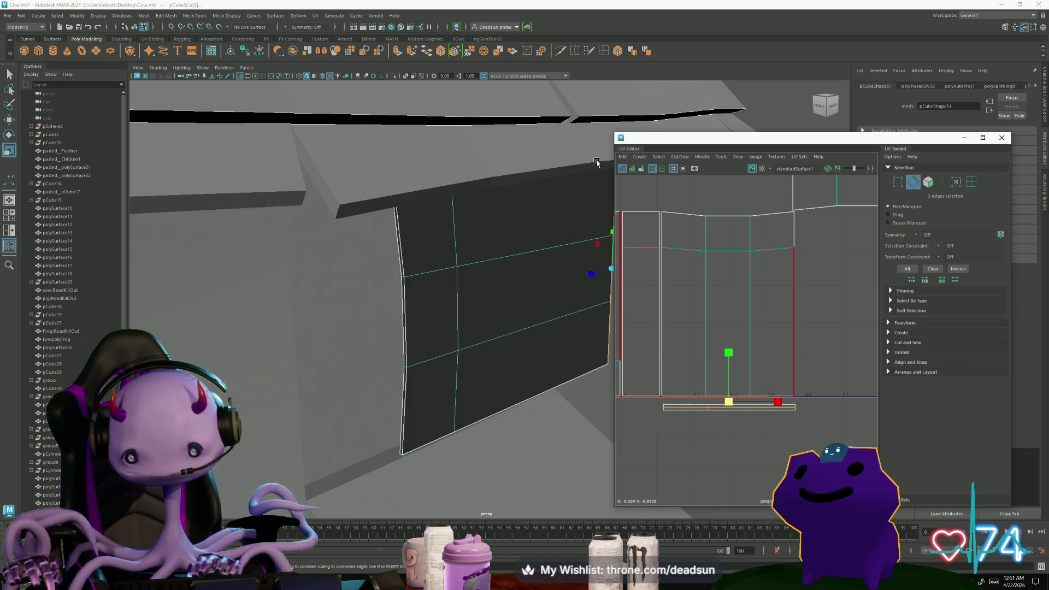
pyautogui.click(673, 158)
pyautogui.click(710, 229)
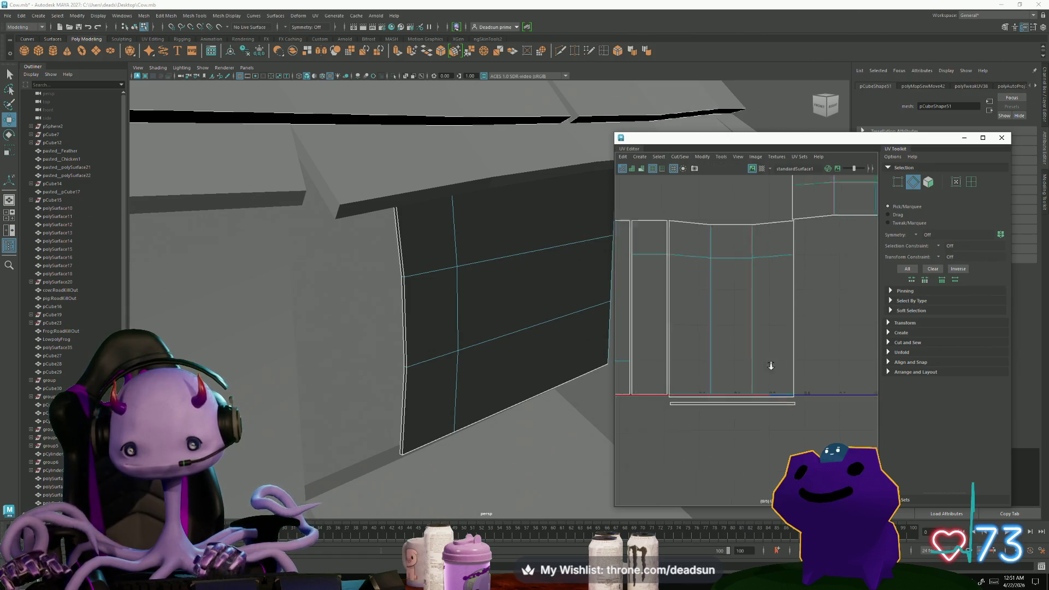
pyautogui.moveTo(780, 295); pyautogui.dragTo(781, 296)
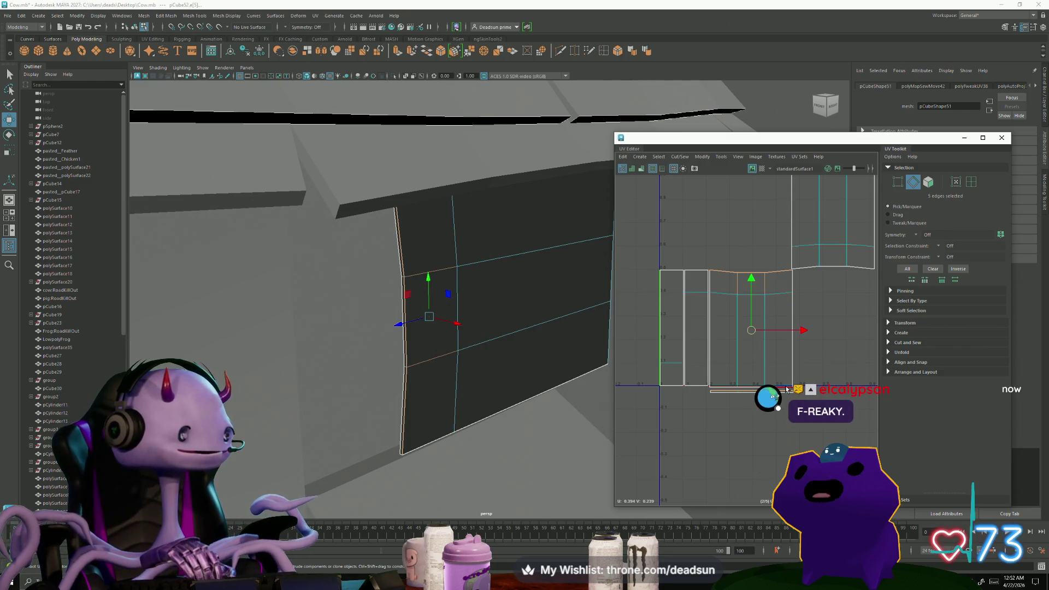
pyautogui.keyDown('shift'); pyautogui.moveTo(765, 391); pyautogui.dragTo(754, 360, button='right'); pyautogui.keyUp('shift')
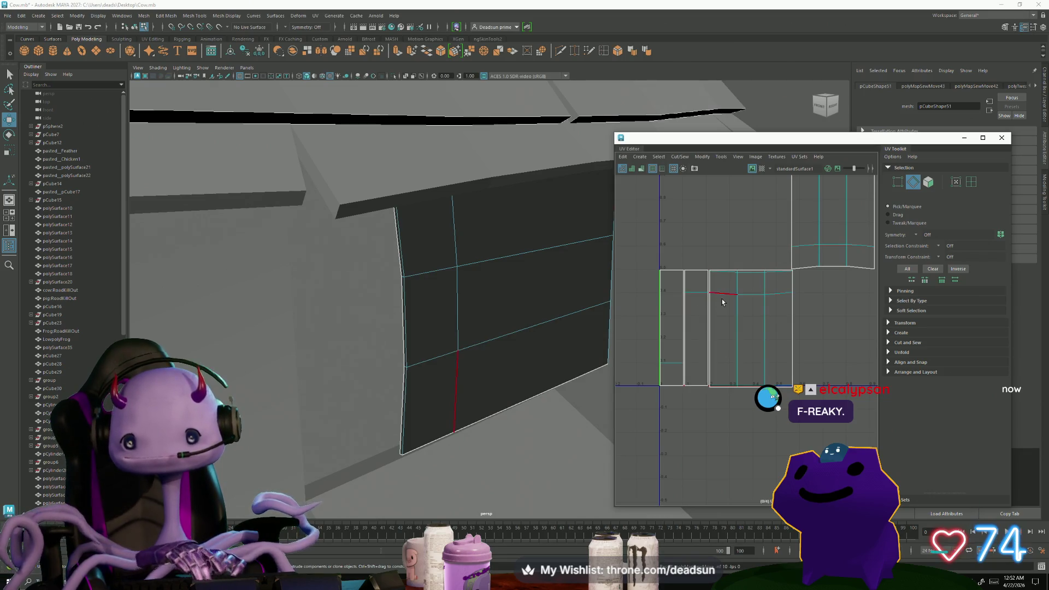
# Select the narrow UV shell and scale it narrower into a thin sliver.
pyautogui.scroll(4, 745, 271)
pyautogui.scroll(-3, 733, 293)
pyautogui.scroll(-3, 688, 346)
pyautogui.moveTo(699, 353); pyautogui.dragTo(707, 358, button='right')
pyautogui.click(707, 359)
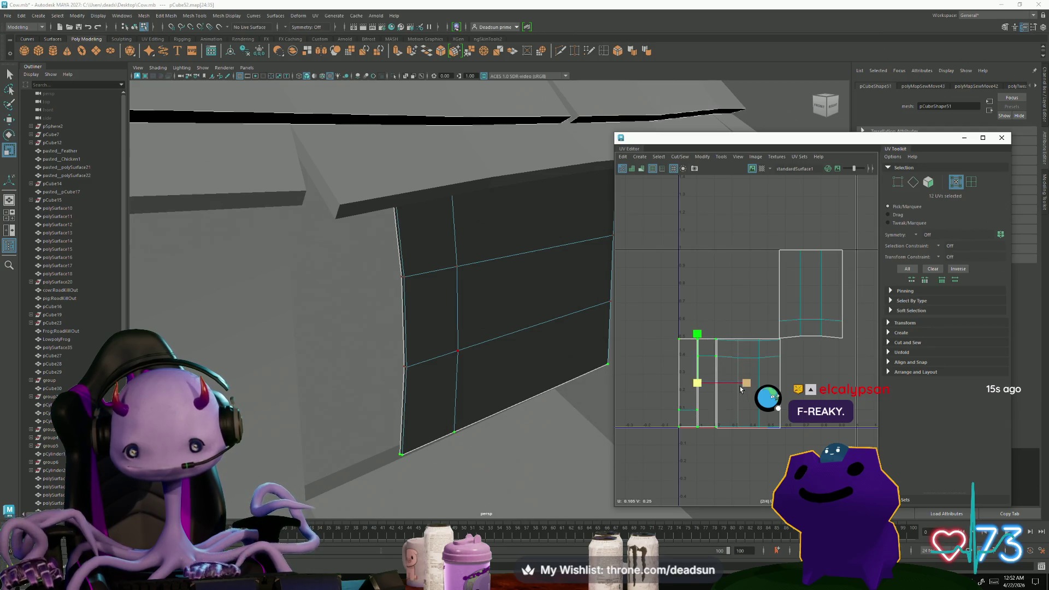
pyautogui.moveTo(745, 383); pyautogui.dragTo(701, 384)
pyautogui.press('F11')
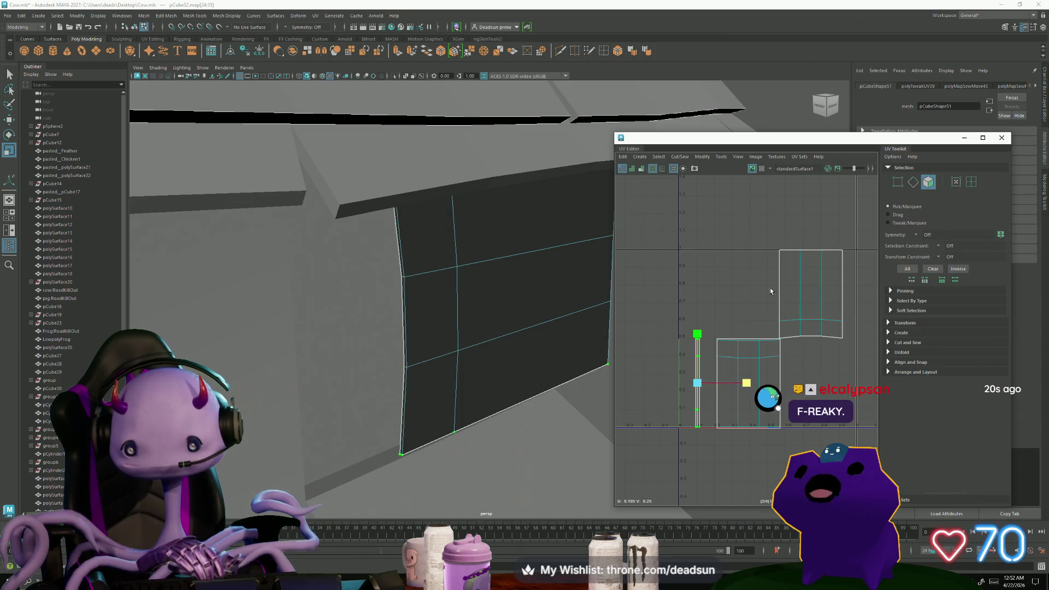
pyautogui.doubleClick(790, 290)
# Select the window shell's eleven seam edges and Move and Sew them.
pyautogui.press('f')
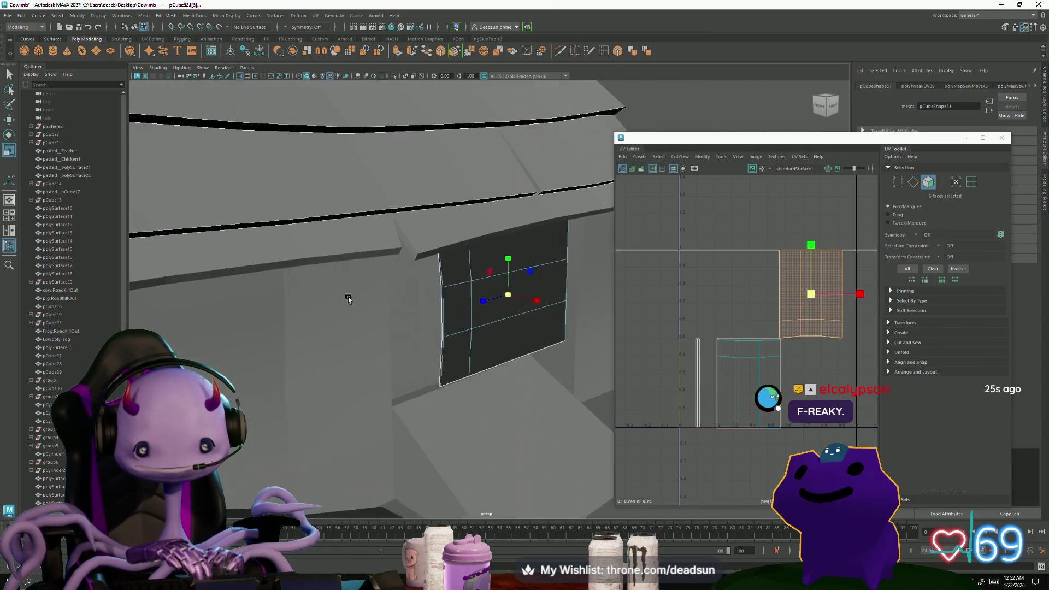
pyautogui.keyDown('alt'); pyautogui.moveTo(342, 293); pyautogui.dragTo(417, 316); pyautogui.keyUp('alt')
pyautogui.click(420, 329)
pyautogui.press('F10')
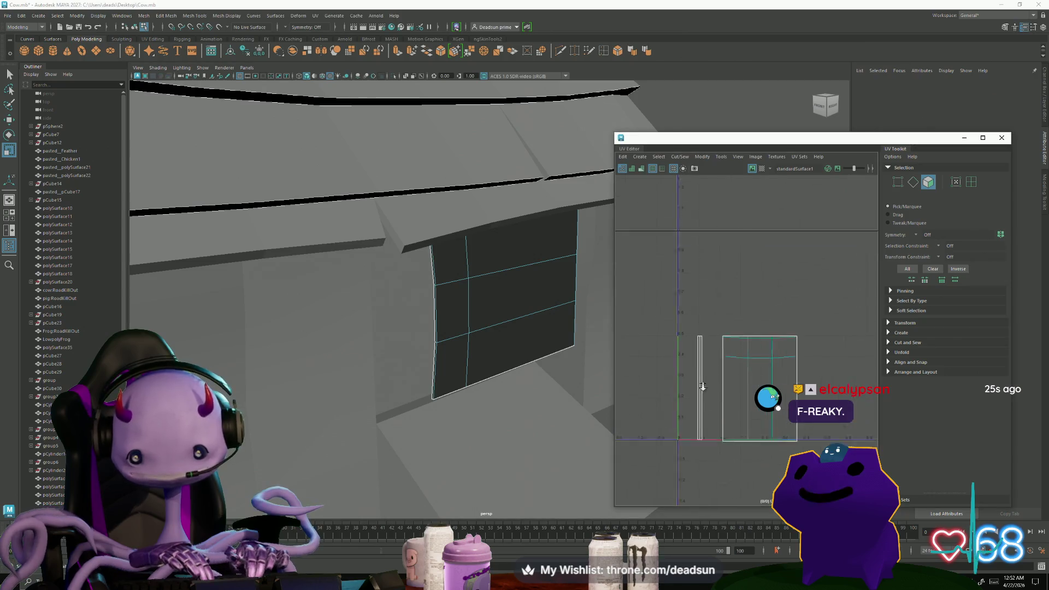
pyautogui.scroll(5, 686, 358)
pyautogui.moveTo(733, 346); pyautogui.dragTo(912, 407)
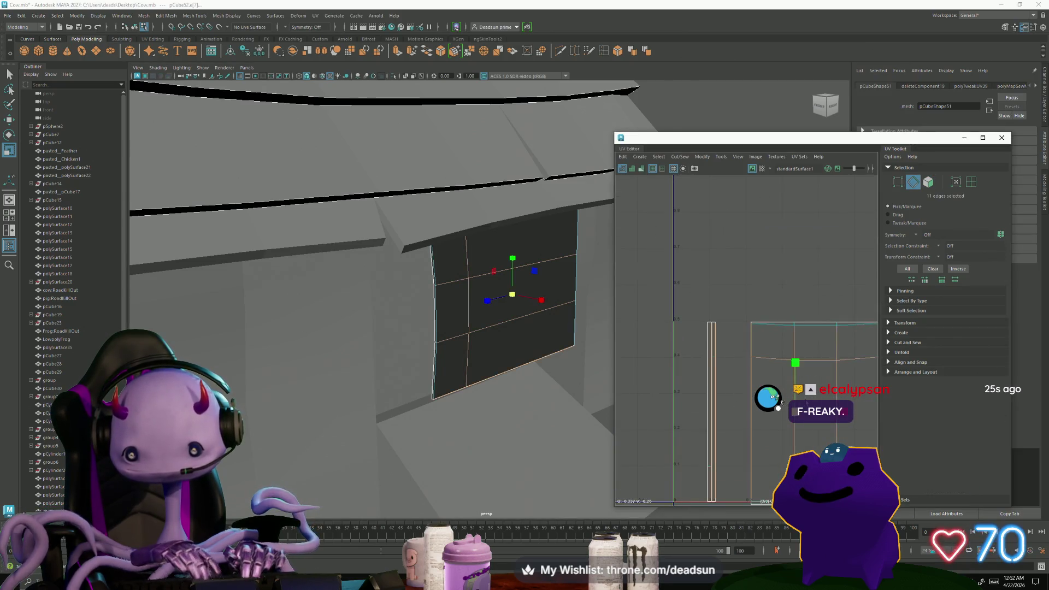
pyautogui.scroll(-3, 765, 382)
pyautogui.keyDown('alt'); pyautogui.moveTo(765, 382); pyautogui.dragTo(683, 377, button='middle'); pyautogui.keyUp('alt')
pyautogui.click(678, 157)
pyautogui.click(708, 230)
pyautogui.press('f')
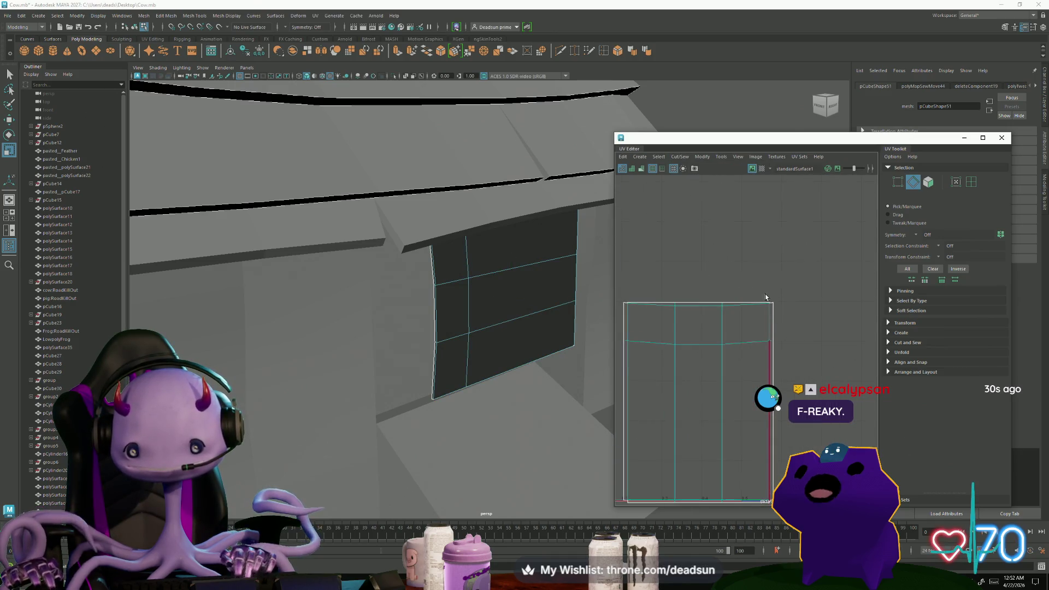
# Convert the window shell's top edge to UVs and Unfold the shell flat.
pyautogui.scroll(4, 771, 308)
pyautogui.click(769, 308)
pyautogui.scroll(-2, 769, 310)
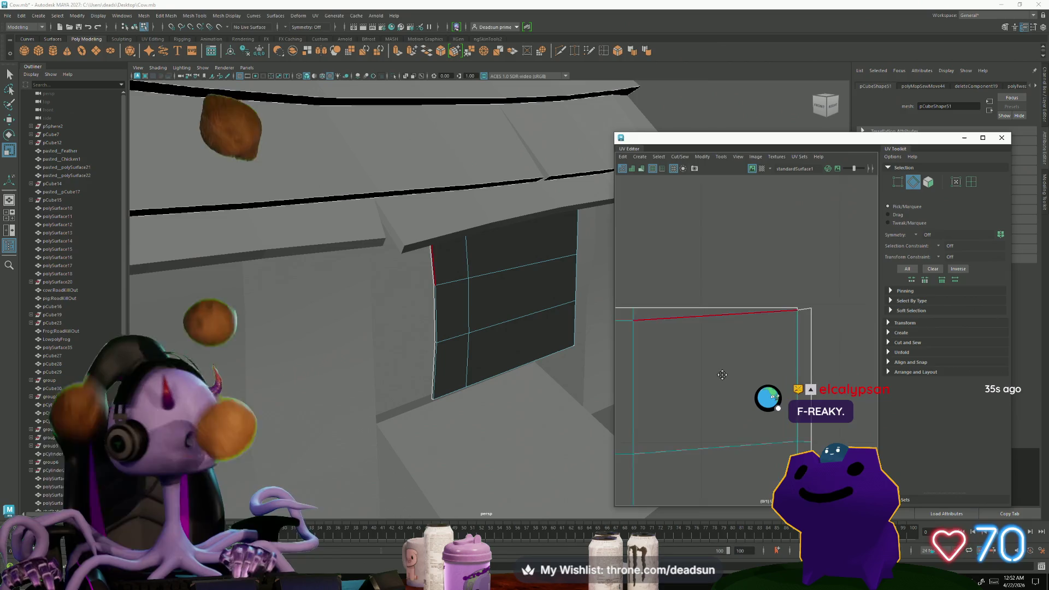
pyautogui.scroll(-2, 725, 352)
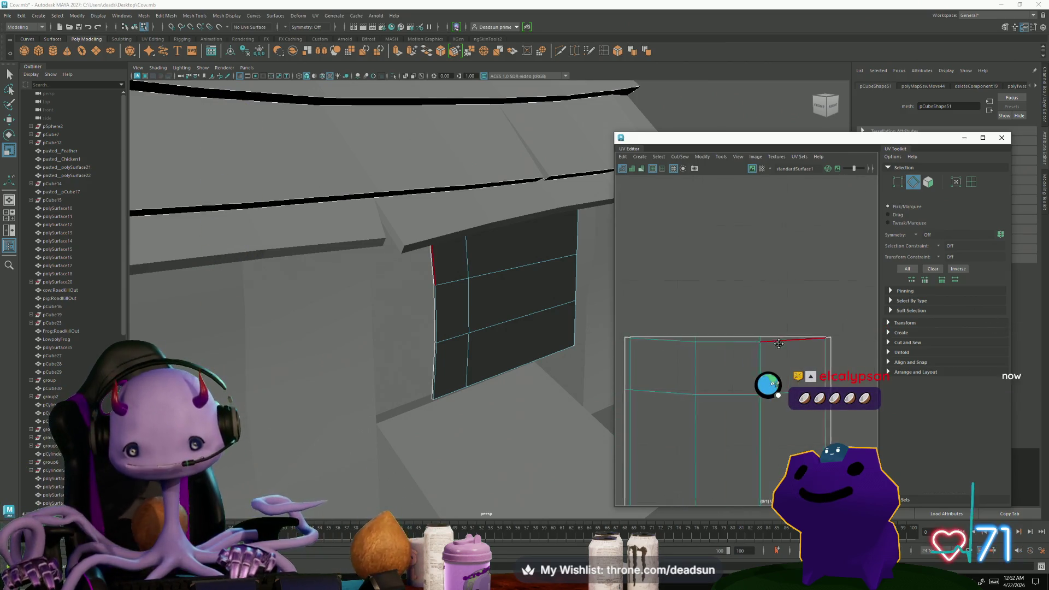
pyautogui.moveTo(710, 307); pyautogui.dragTo(697, 313, button='right')
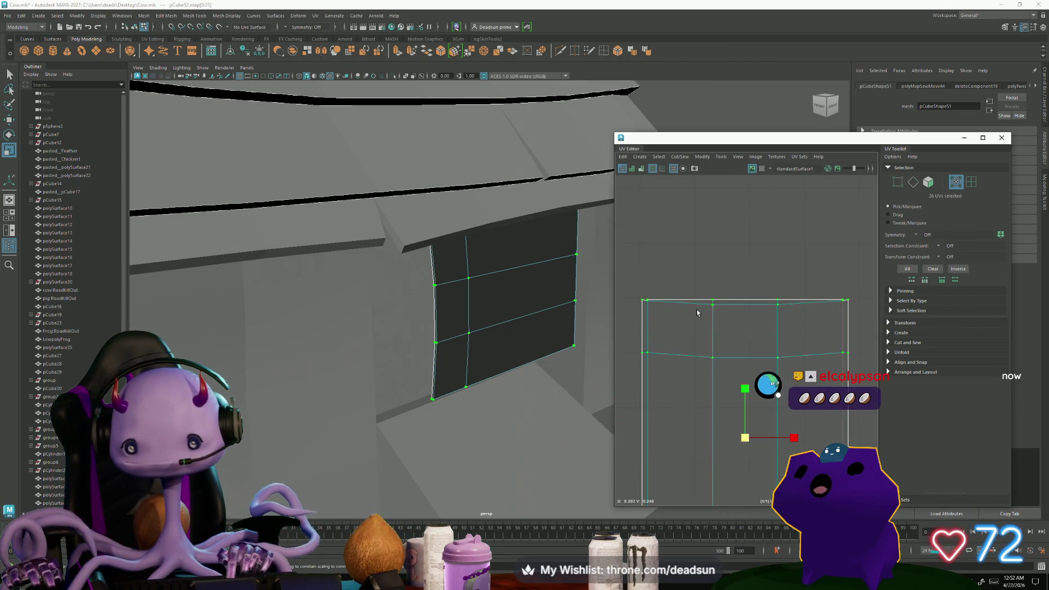
pyautogui.click(699, 156)
pyautogui.click(728, 418)
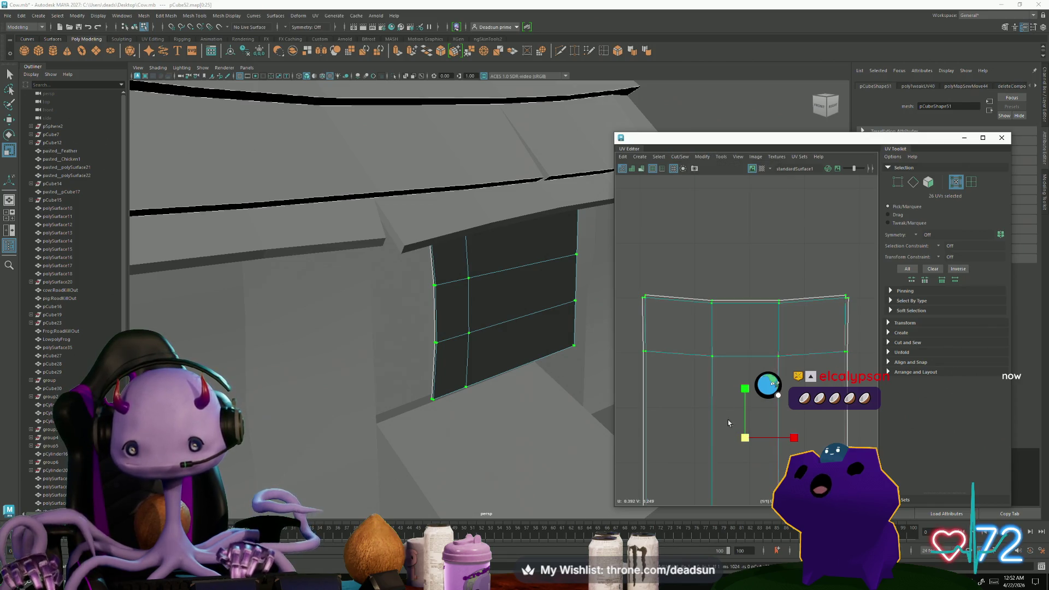
pyautogui.scroll(-3, 627, 327)
pyautogui.scroll(-10, 493, 387)
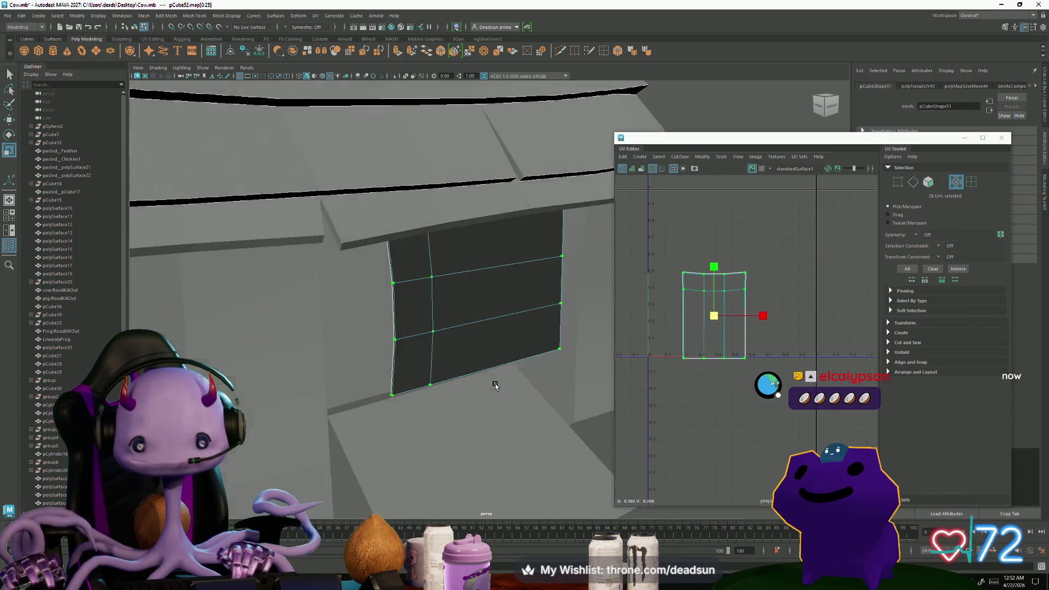
pyautogui.moveTo(416, 373)
pyautogui.keyDown('alt'); pyautogui.mouseDown()
pyautogui.moveTo(403, 375)
pyautogui.moveTo(477, 392)
pyautogui.mouseUp(); pyautogui.keyUp('alt')
pyautogui.scroll(-4, 698, 386)
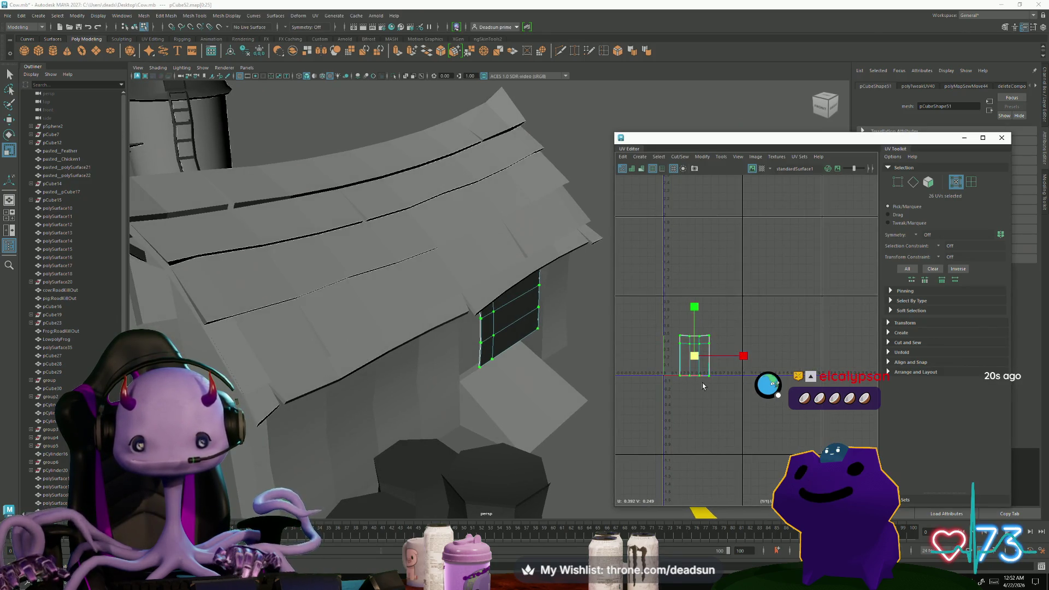
# Move the window UV shell up and to the left of the barn shells.
pyautogui.click(695, 356)
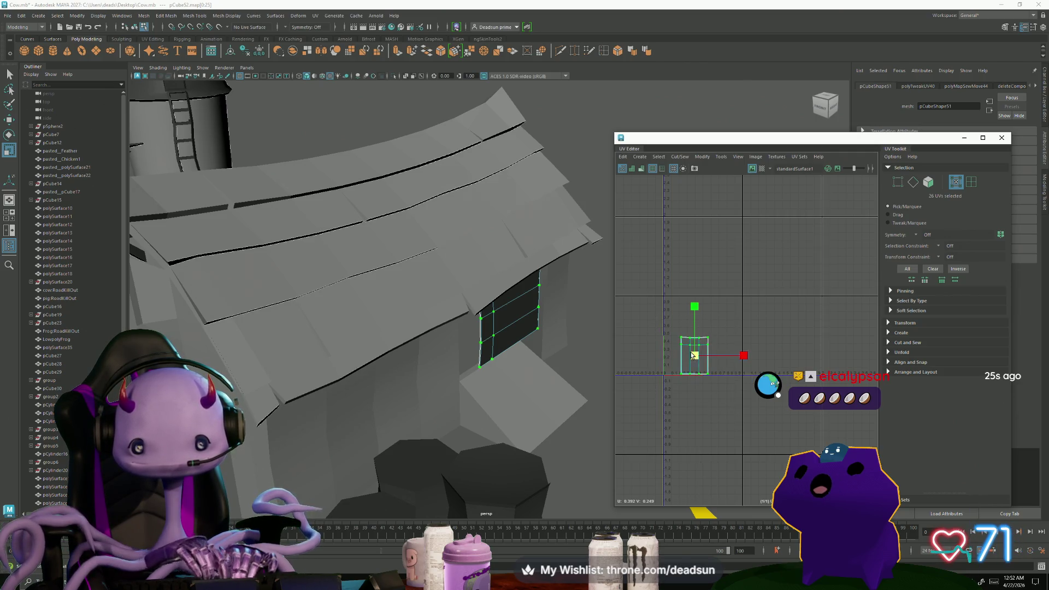
pyautogui.press('w')
pyautogui.moveTo(689, 352); pyautogui.dragTo(634, 319)
pyautogui.moveTo(541, 398)
pyautogui.keyDown('alt'); pyautogui.mouseDown(button='right')
pyautogui.moveTo(389, 395)
pyautogui.moveTo(398, 347)
pyautogui.mouseUp(button='right'); pyautogui.keyUp('alt')
# Select the barn house, door, bottom hinge and gable beam pieces together.
pyautogui.click(399, 348)
pyautogui.scroll(3, 678, 388)
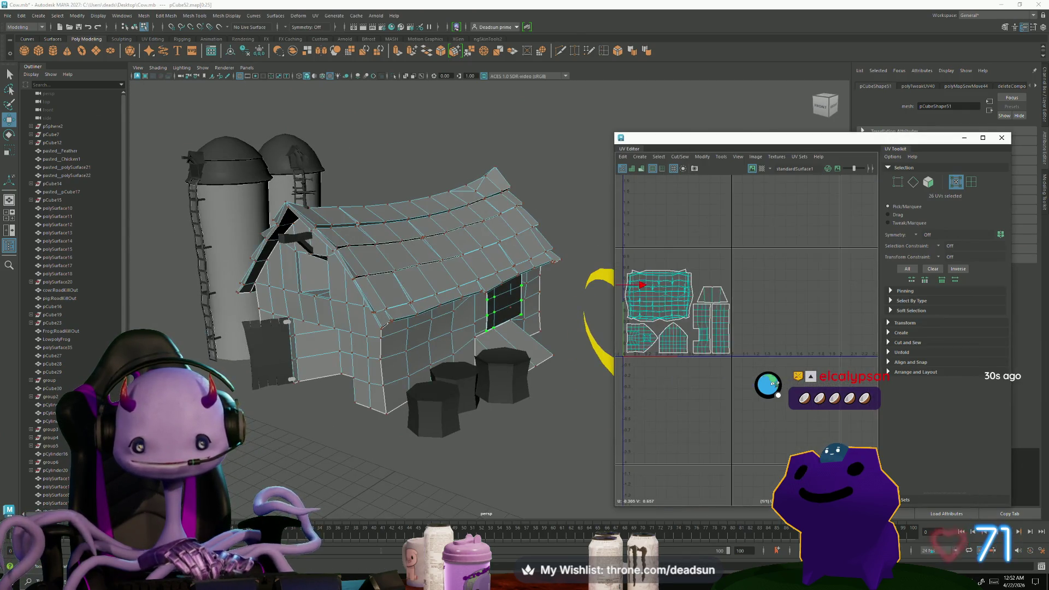
pyautogui.keyDown('shift'); pyautogui.click(274, 358); pyautogui.keyUp('shift')
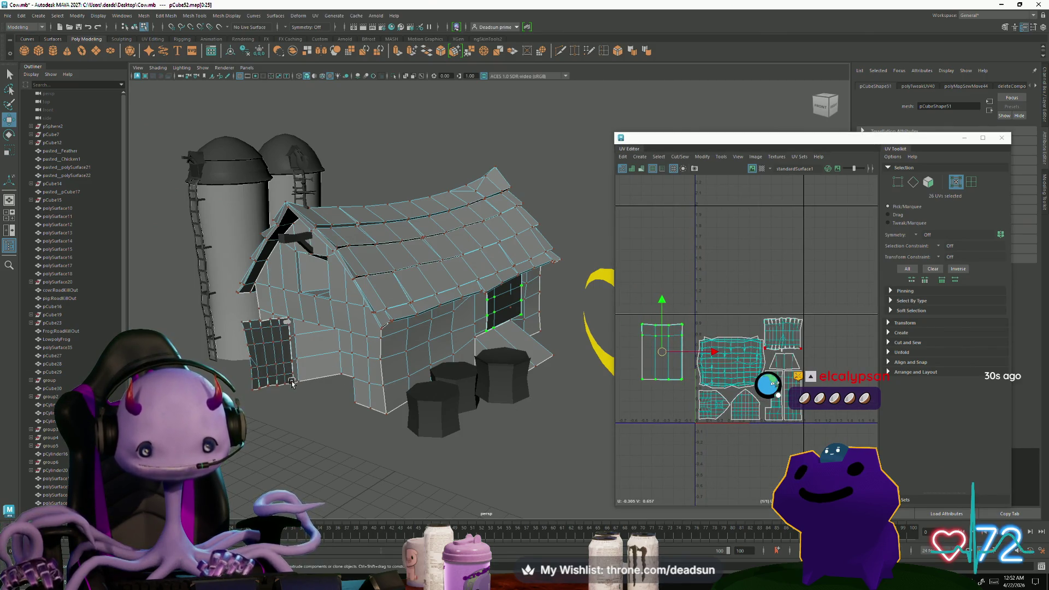
pyautogui.scroll(6, 309, 403)
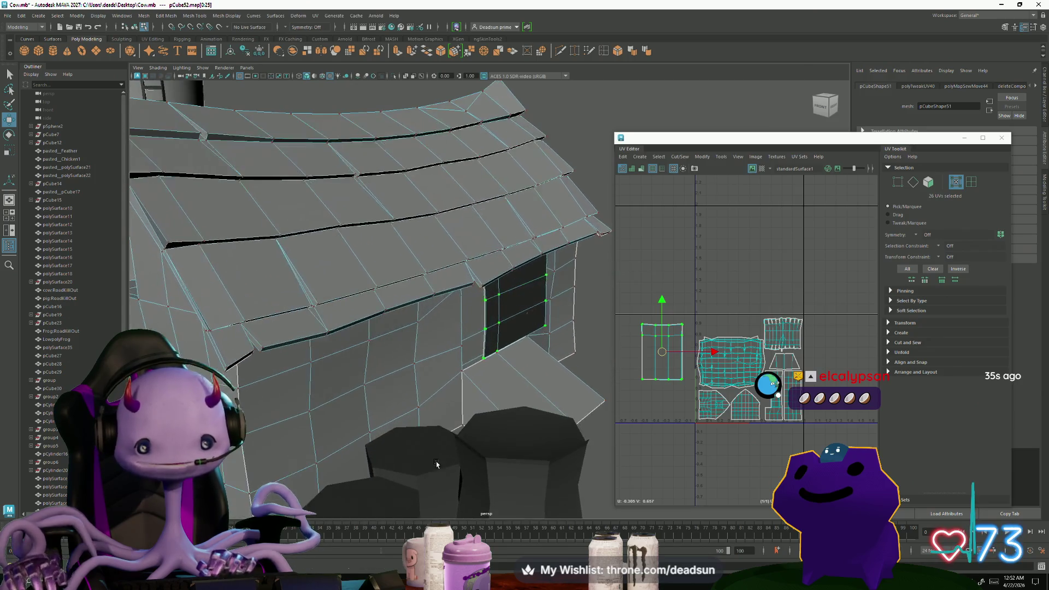
pyautogui.click(304, 376)
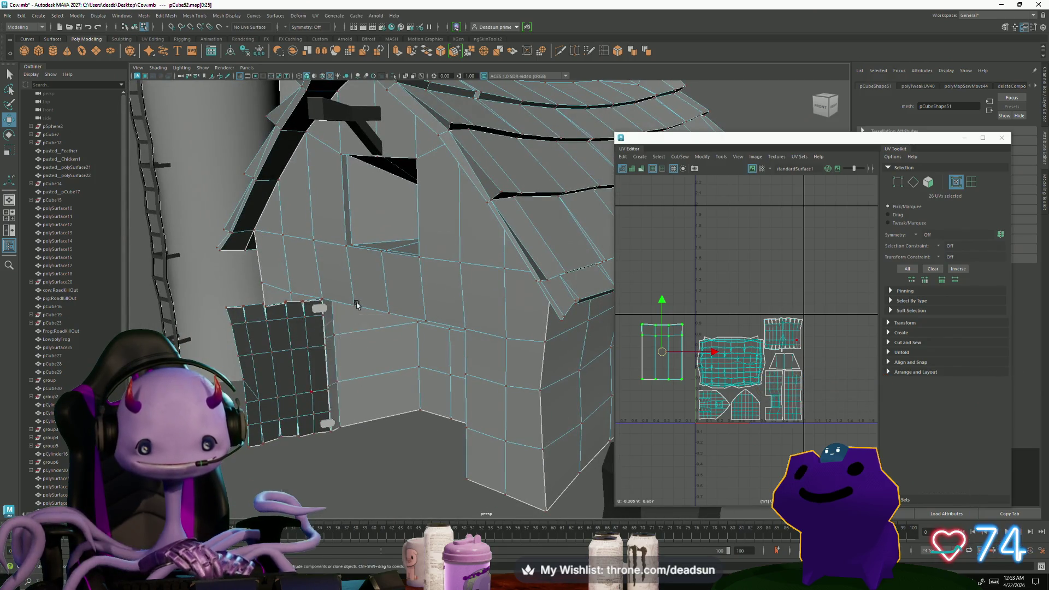
pyautogui.click(358, 386)
pyautogui.keyDown('shift'); pyautogui.click(300, 377); pyautogui.keyUp('shift')
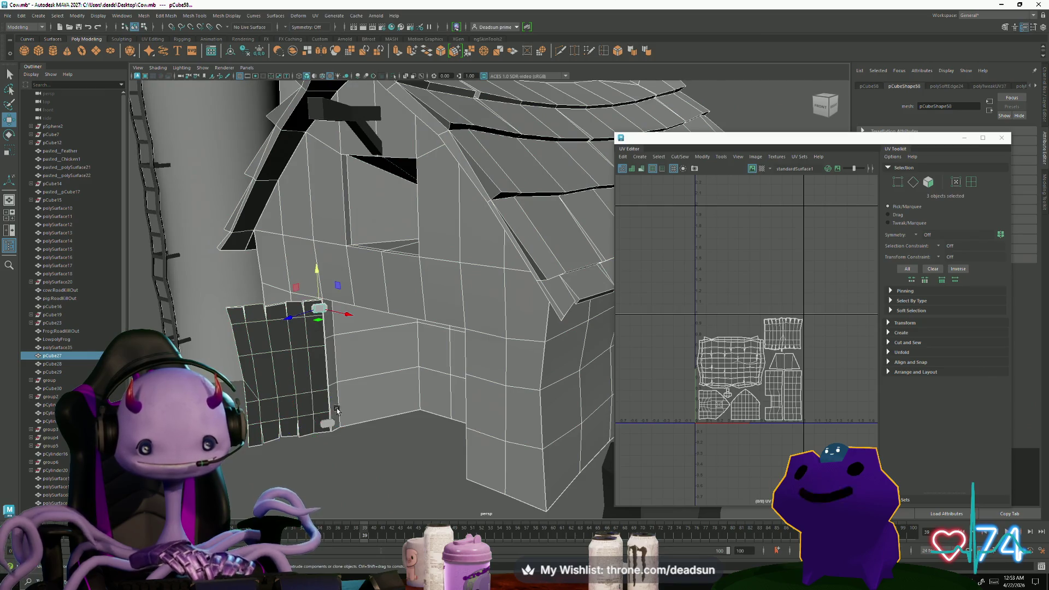
pyautogui.keyDown('shift'); pyautogui.click(330, 425); pyautogui.keyUp('shift')
pyautogui.scroll(-5, 421, 463)
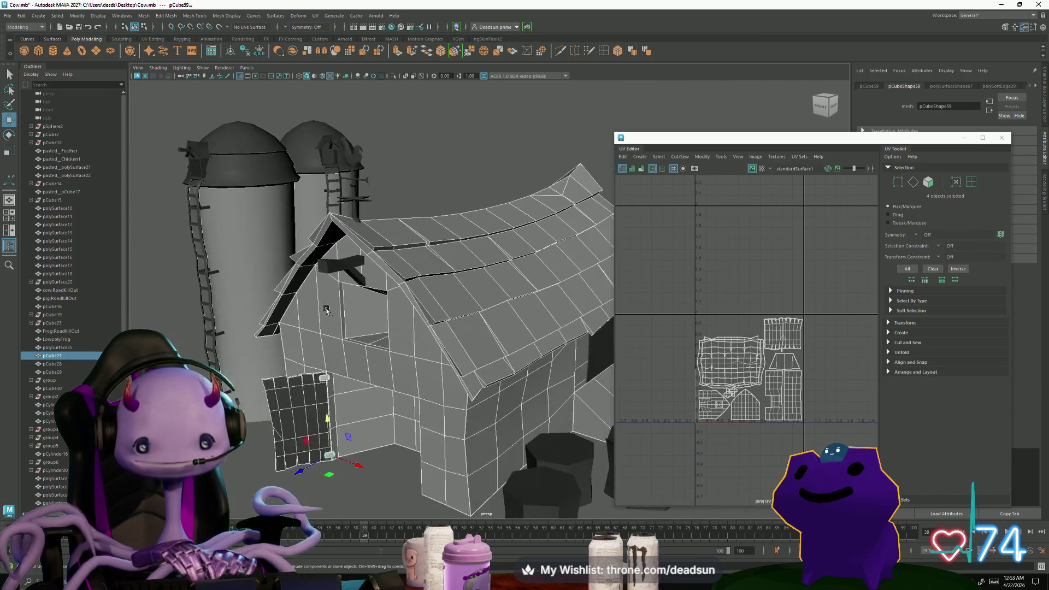
pyautogui.keyDown('shift'); pyautogui.moveTo(334, 254); pyautogui.dragTo(368, 306); pyautogui.keyUp('shift')
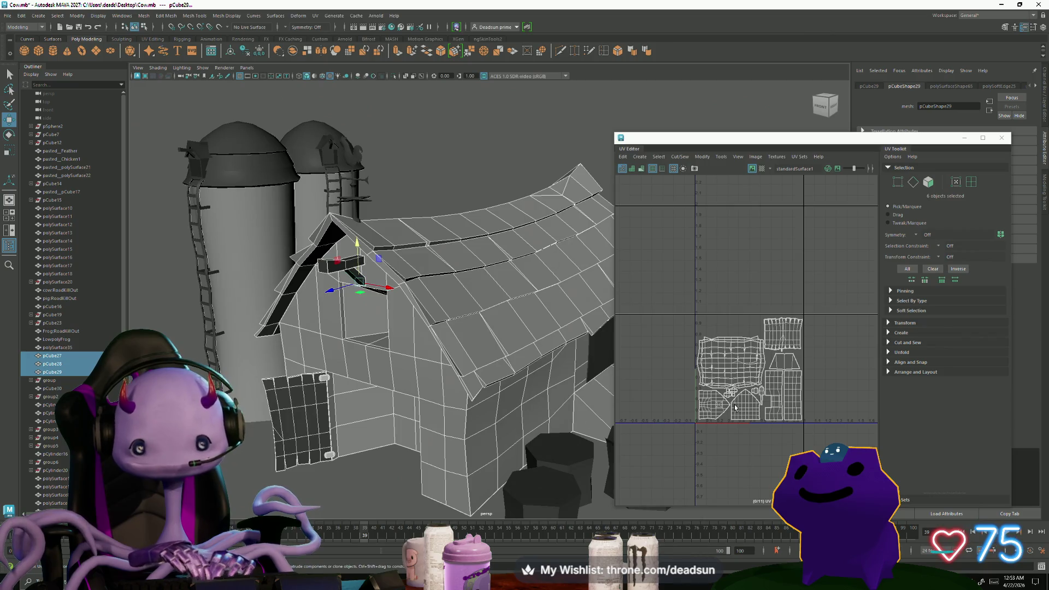
pyautogui.keyDown('alt'); pyautogui.moveTo(481, 230); pyautogui.dragTo(519, 377); pyautogui.keyUp('alt')
# Select the window plane's UVs, rotate the shell 90 degrees and shrink it.
pyautogui.click(519, 377)
pyautogui.scroll(2, 643, 394)
pyautogui.moveTo(679, 421); pyautogui.dragTo(711, 421, button='right')
pyautogui.moveTo(627, 322)
pyautogui.mouseDown()
pyautogui.moveTo(672, 369)
pyautogui.moveTo(729, 464)
pyautogui.moveTo(649, 437)
pyautogui.mouseUp()
pyautogui.press('e')
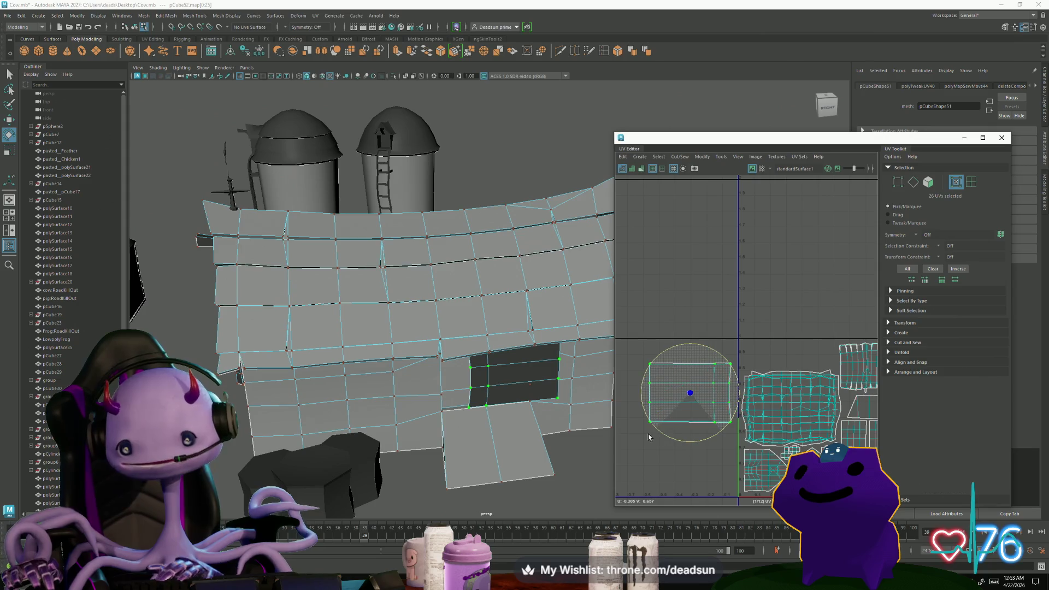
pyautogui.press('w')
pyautogui.press('r')
pyautogui.moveTo(691, 393)
pyautogui.mouseDown()
pyautogui.moveTo(674, 397)
pyautogui.moveTo(763, 358)
pyautogui.mouseUp()
# Nudge the window shell into place beside the barn shells and squash it slightly vertically.
pyautogui.press('w')
pyautogui.press('w')
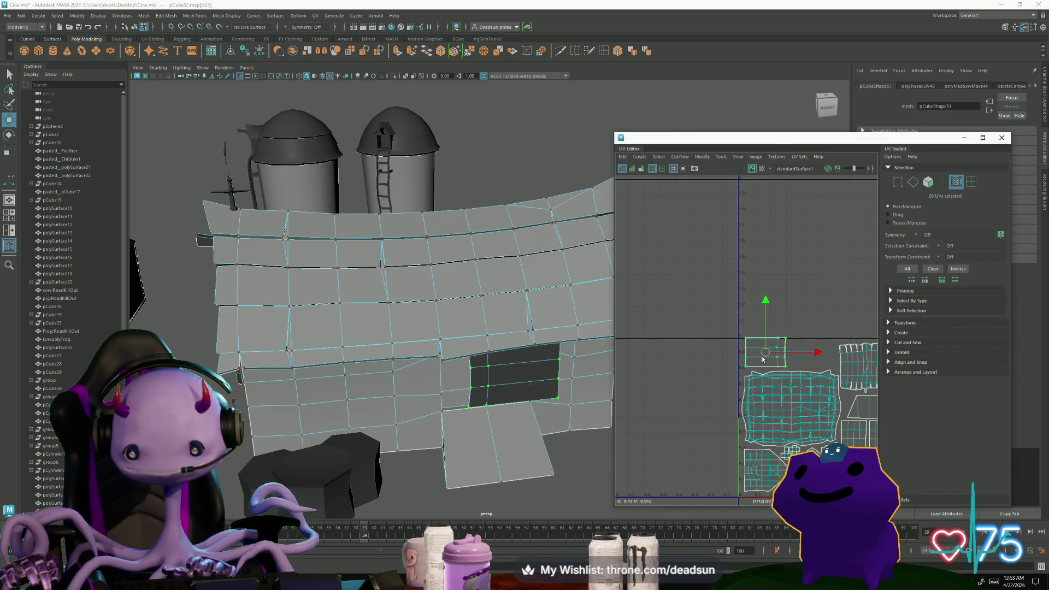
pyautogui.scroll(3, 763, 358)
pyautogui.moveTo(762, 342); pyautogui.dragTo(763, 348)
pyautogui.press('r')
pyautogui.press('w')
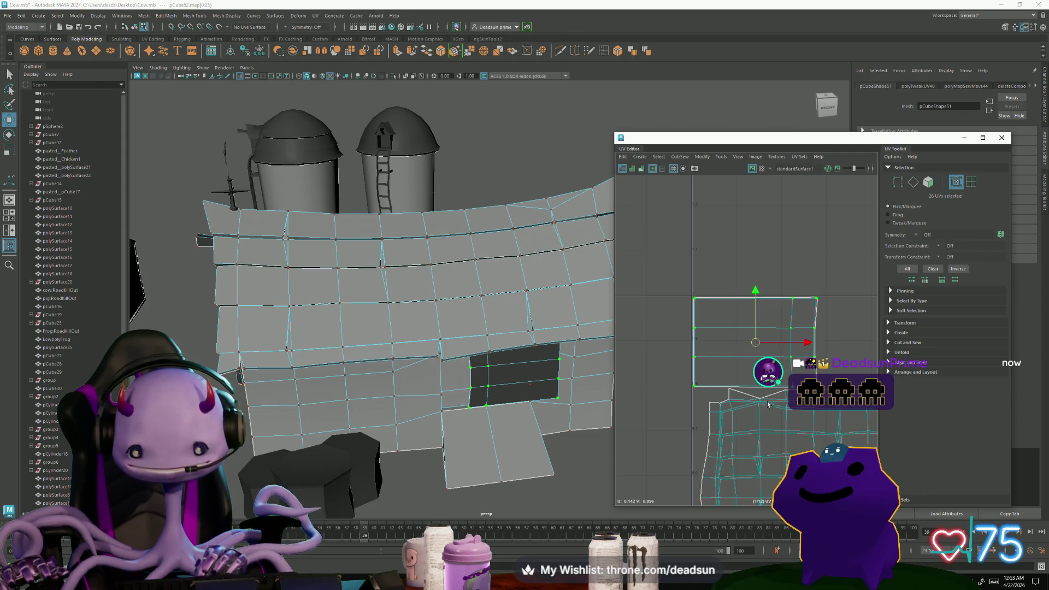
pyautogui.scroll(-2, 759, 382)
pyautogui.scroll(2, 698, 420)
pyautogui.scroll(-3, 641, 403)
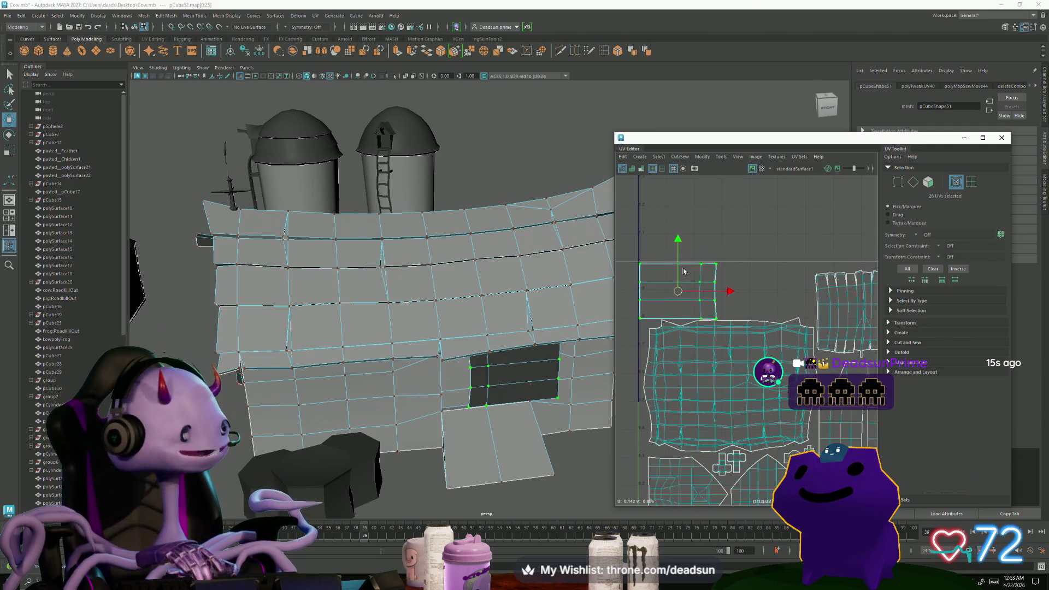
pyautogui.press('r')
pyautogui.moveTo(679, 247); pyautogui.dragTo(678, 250)
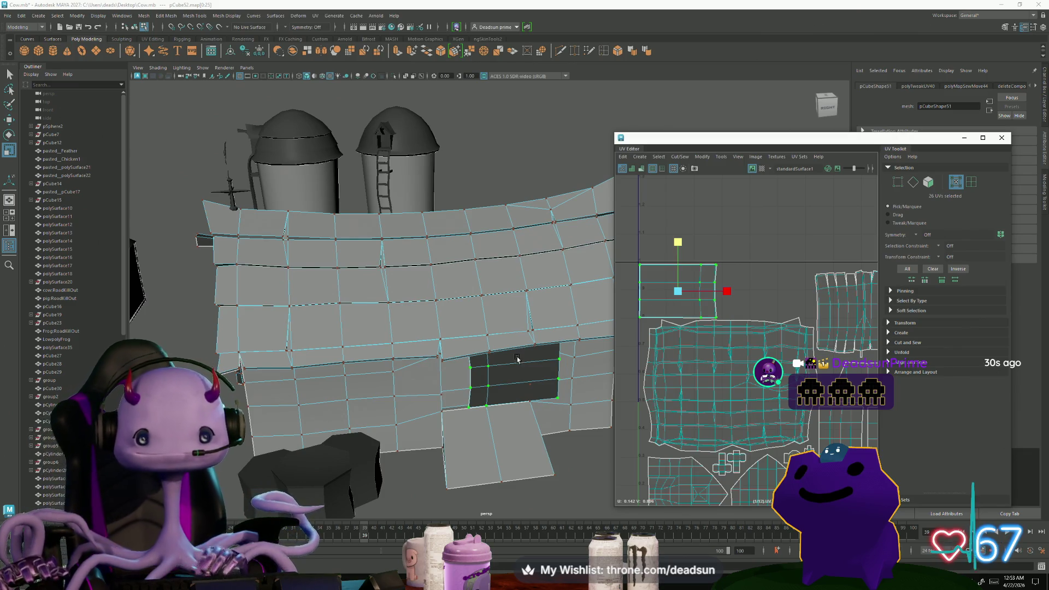
pyautogui.scroll(-5, 518, 359)
pyautogui.moveTo(518, 359)
pyautogui.keyDown('alt'); pyautogui.mouseDown()
pyautogui.moveTo(424, 379)
pyautogui.moveTo(495, 354)
pyautogui.moveTo(492, 370)
pyautogui.moveTo(533, 374)
pyautogui.moveTo(492, 397)
pyautogui.moveTo(488, 370)
pyautogui.mouseUp(); pyautogui.keyUp('alt')
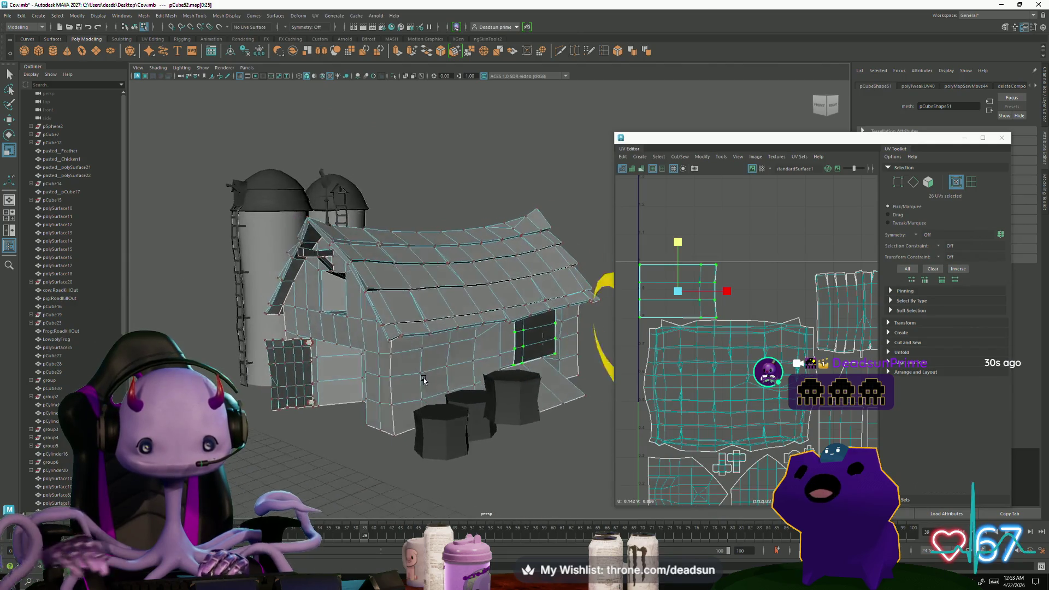
# Box-select the barn's objects, then deselect the weathervane and one extra object.
pyautogui.moveTo(488, 371); pyautogui.dragTo(504, 281, button='right')
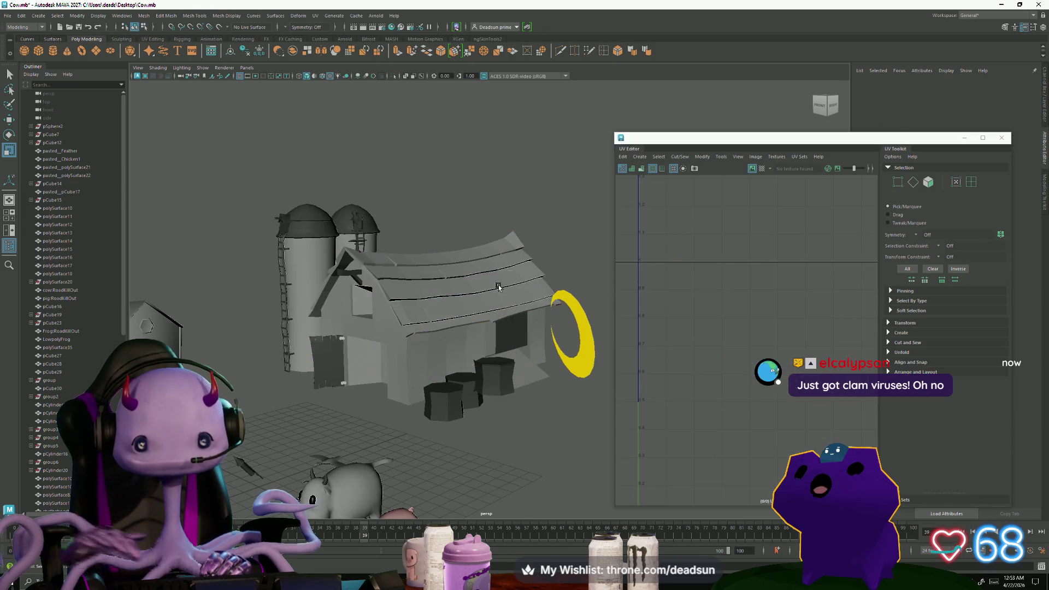
pyautogui.click(508, 330)
pyautogui.keyDown('alt'); pyautogui.moveTo(417, 392); pyautogui.dragTo(420, 328); pyautogui.keyUp('alt')
pyautogui.moveTo(418, 223); pyautogui.dragTo(520, 410)
pyautogui.moveTo(520, 411)
pyautogui.keyDown('alt'); pyautogui.mouseDown()
pyautogui.moveTo(396, 341)
pyautogui.moveTo(432, 328)
pyautogui.mouseUp(); pyautogui.keyUp('alt')
pyautogui.keyDown('ctrl'); pyautogui.click(404, 282); pyautogui.keyUp('ctrl')
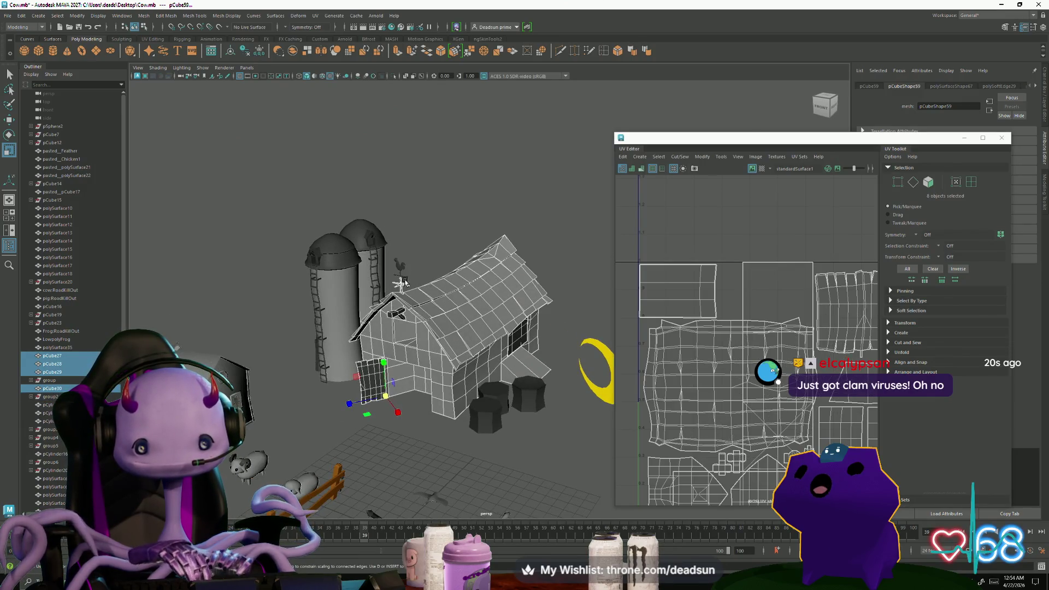
pyautogui.keyDown('ctrl'); pyautogui.click(405, 282); pyautogui.keyUp('ctrl')
pyautogui.press('f')
pyautogui.scroll(-2, 784, 334)
pyautogui.scroll(3, 784, 334)
pyautogui.scroll(-5, 784, 334)
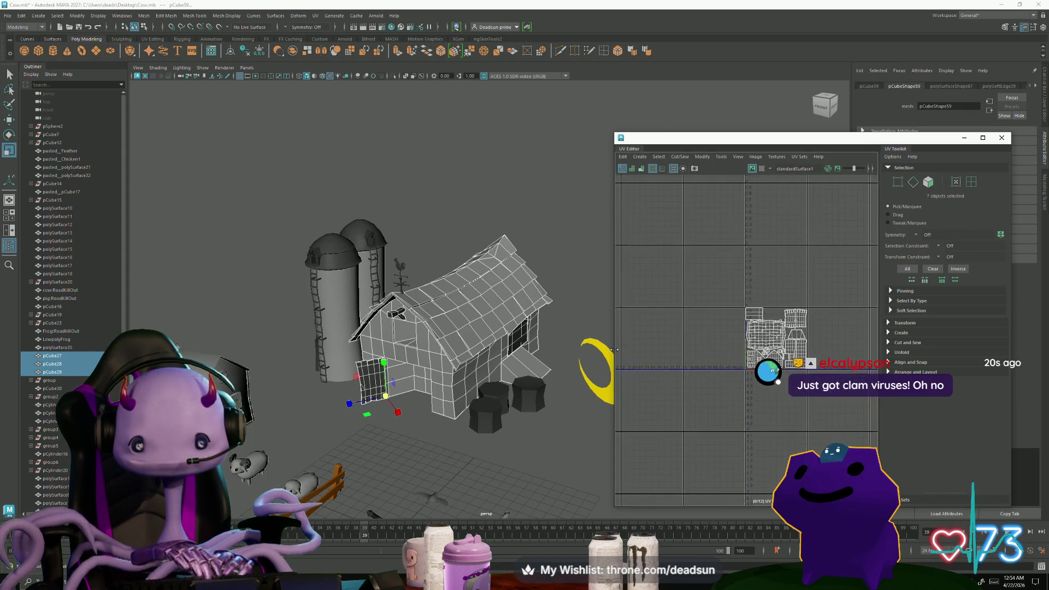
pyautogui.scroll(3, 746, 339)
pyautogui.scroll(3, 755, 404)
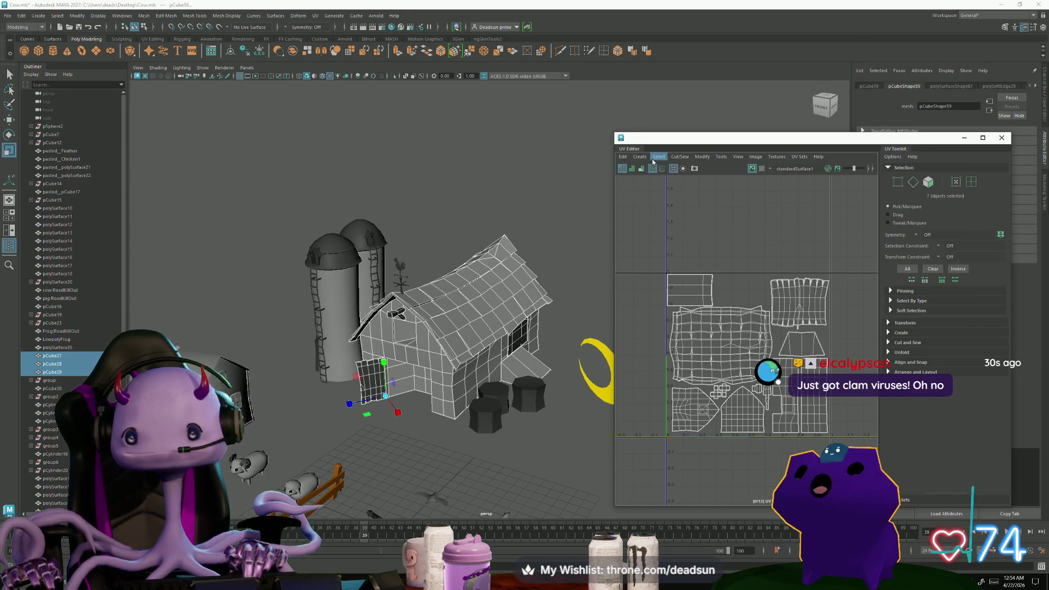
pyautogui.scroll(-2, 683, 212)
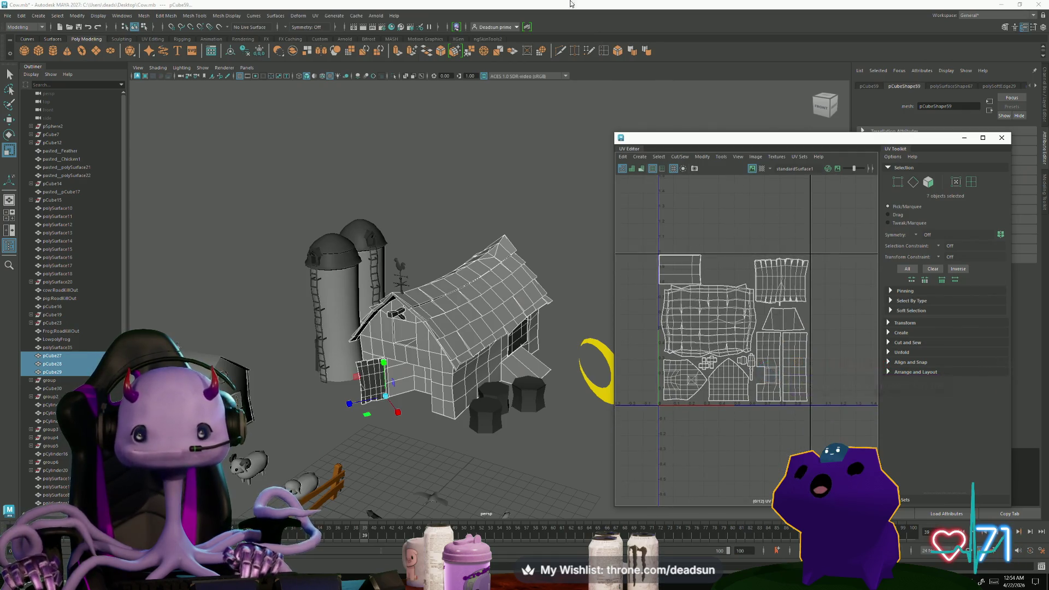
# Merge the seven barn pieces with Mesh > Combine, then select the weathervane pCube30.
pyautogui.click(144, 15)
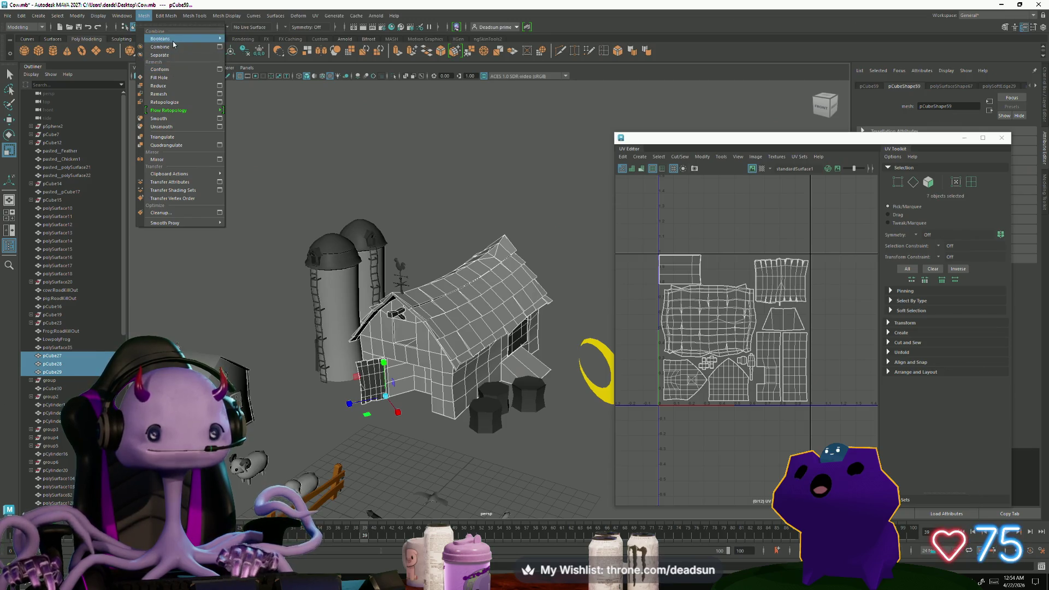
pyautogui.moveTo(167, 38)
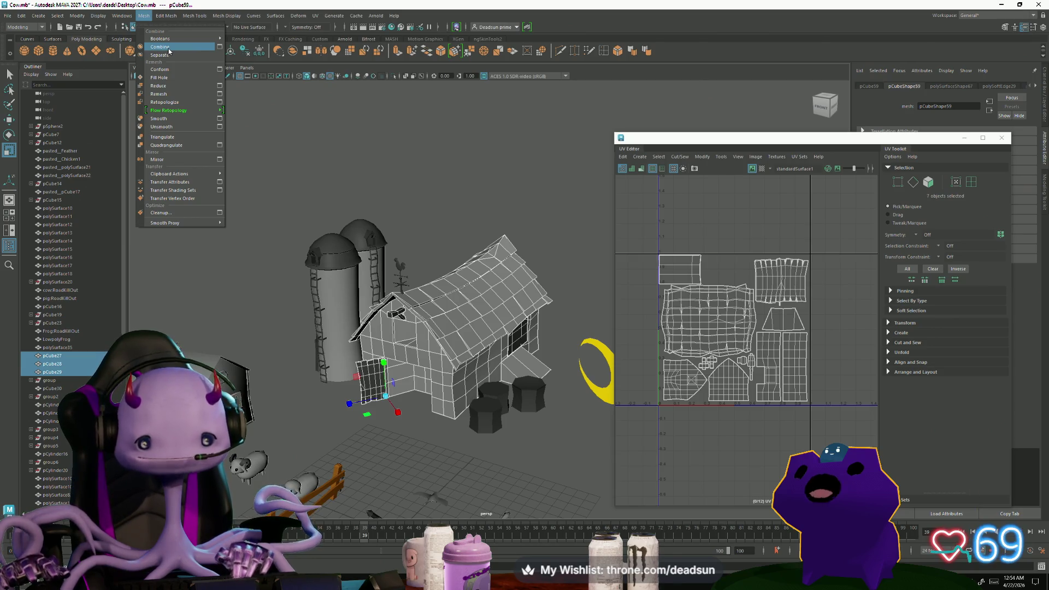
pyautogui.click(169, 48)
pyautogui.click(404, 286)
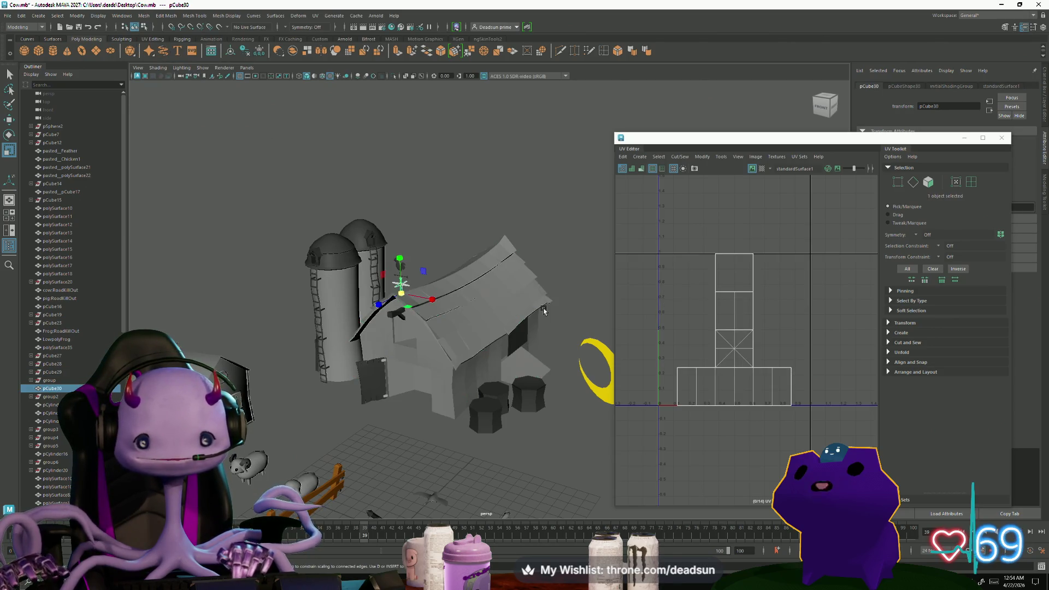
# Auto-unwrap the weathervane with Create > Automatic and select the left shell's edges.
pyautogui.click(680, 157)
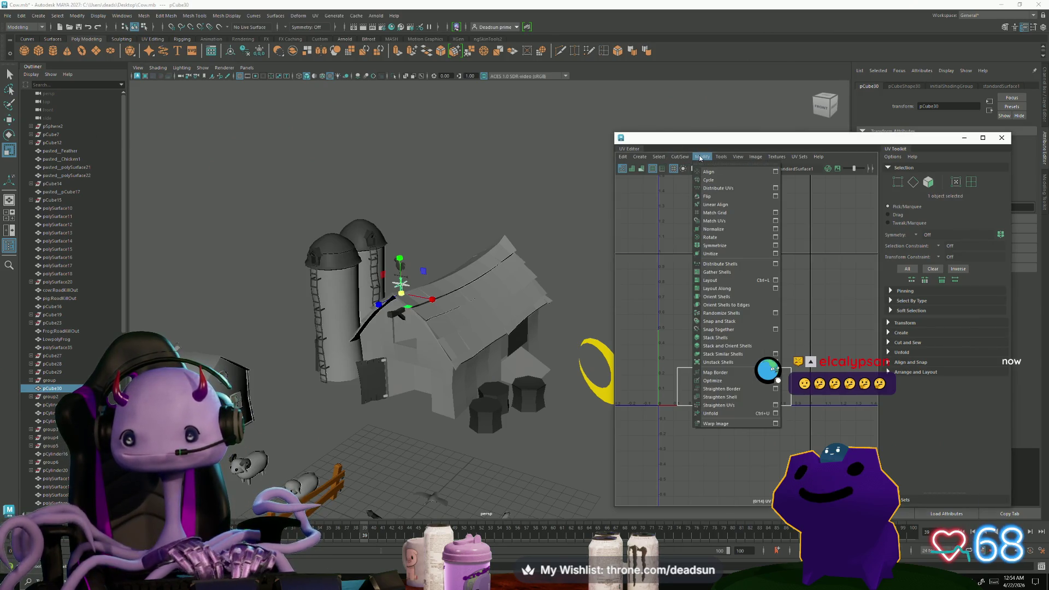
pyautogui.moveTo(680, 157)
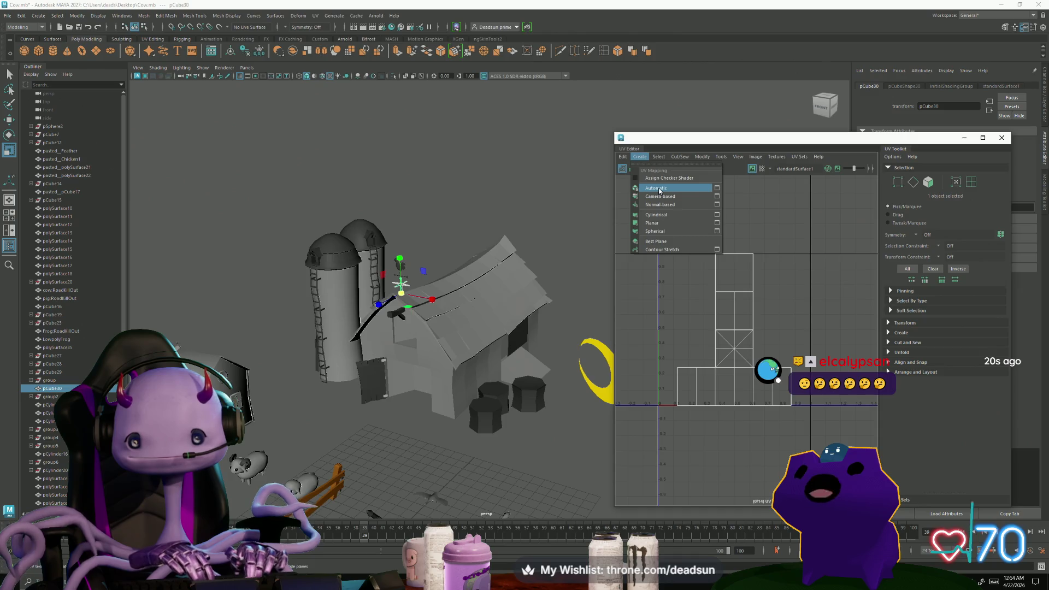
pyautogui.click(660, 189)
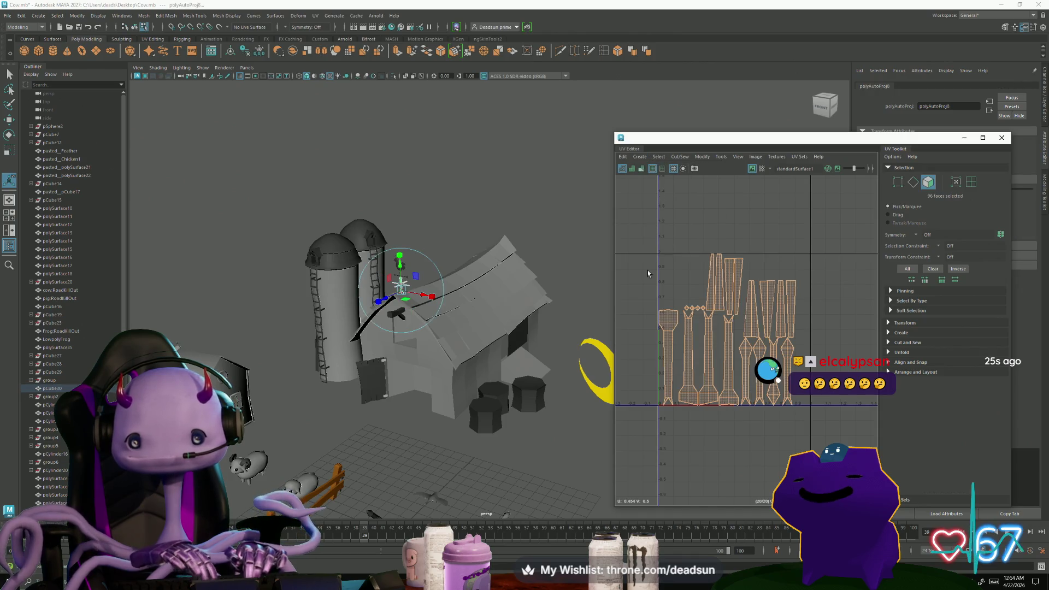
pyautogui.scroll(2, 662, 354)
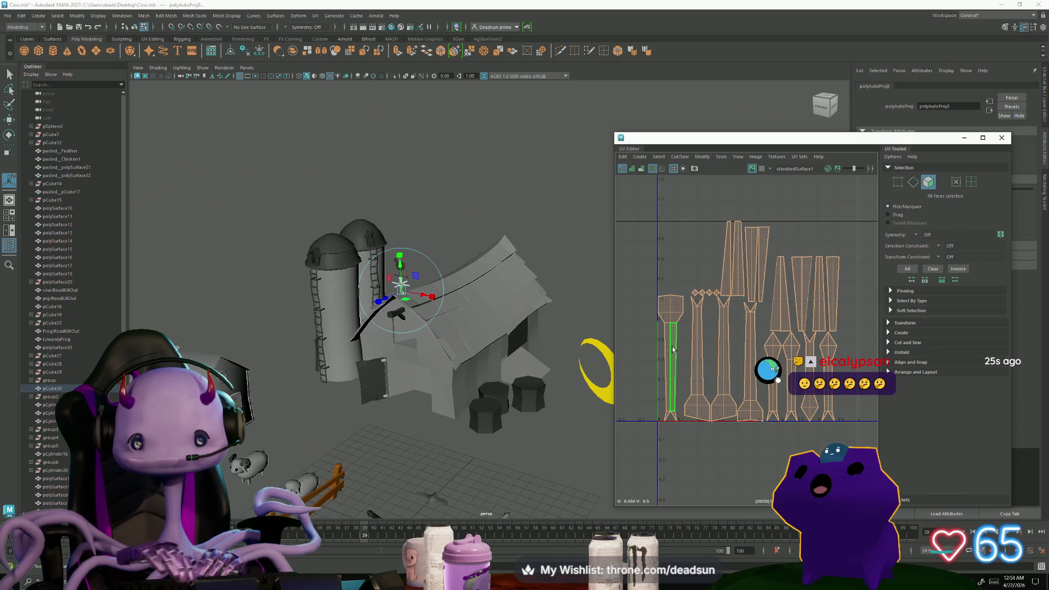
pyautogui.moveTo(666, 361); pyautogui.dragTo(661, 321, button='right')
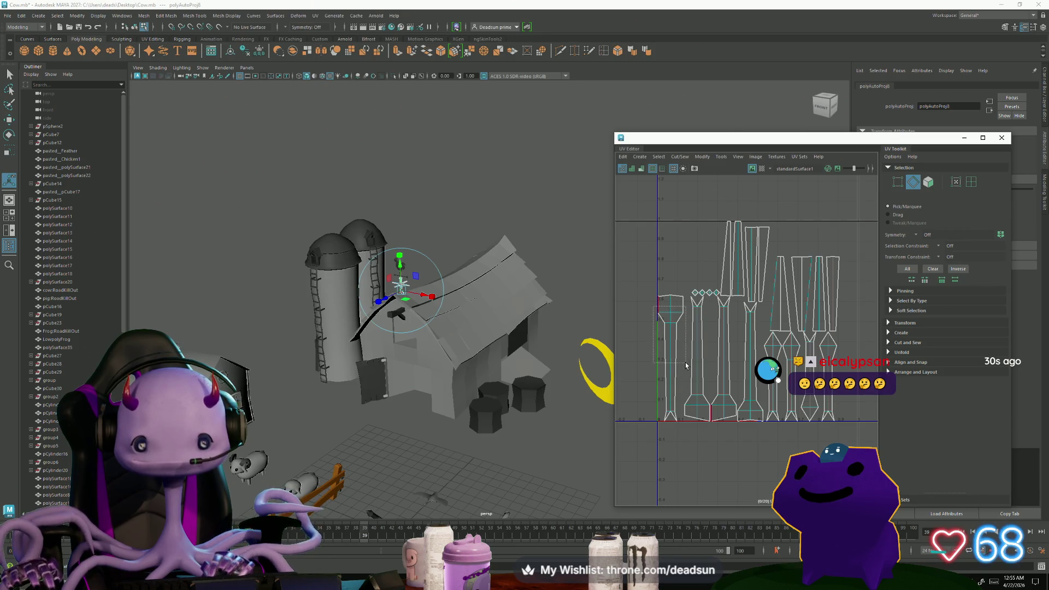
pyautogui.moveTo(687, 365); pyautogui.dragTo(687, 367)
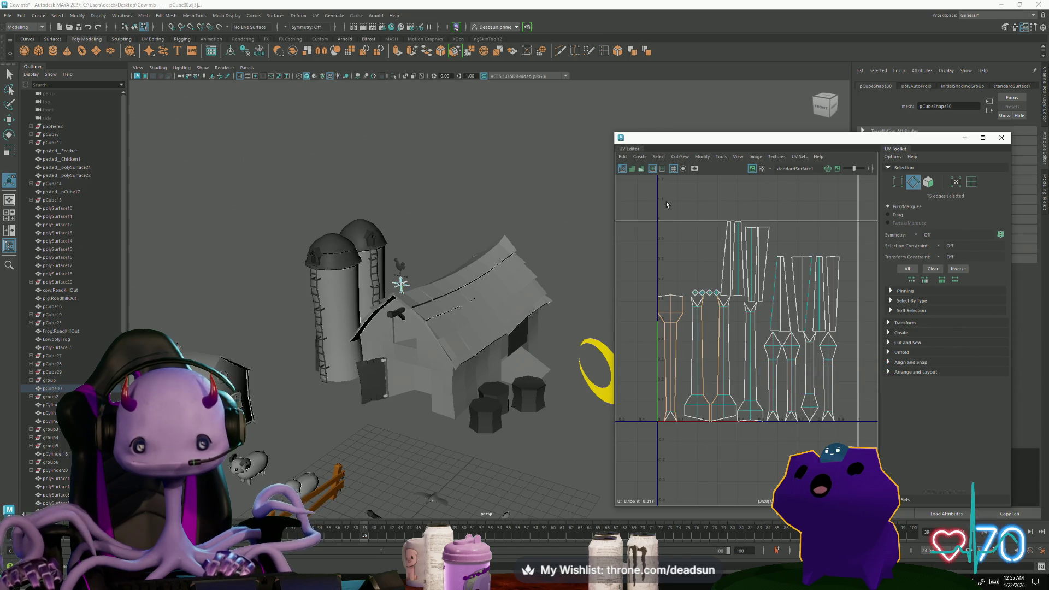
# Move and Sew the left shell's edges and borders into one tapered post shell.
pyautogui.click(680, 157)
pyautogui.click(704, 236)
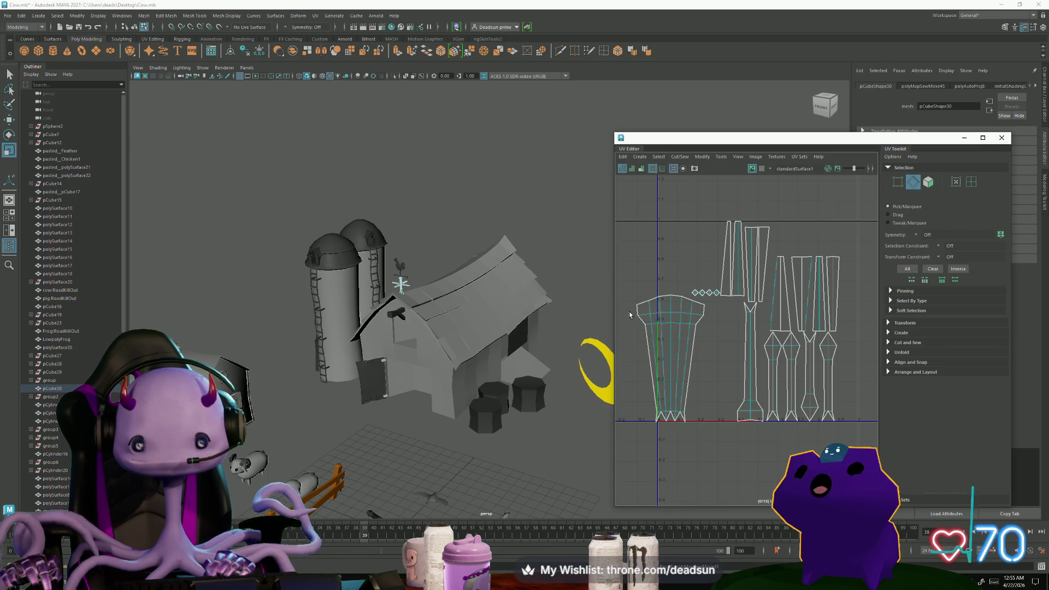
pyautogui.doubleClick(656, 417)
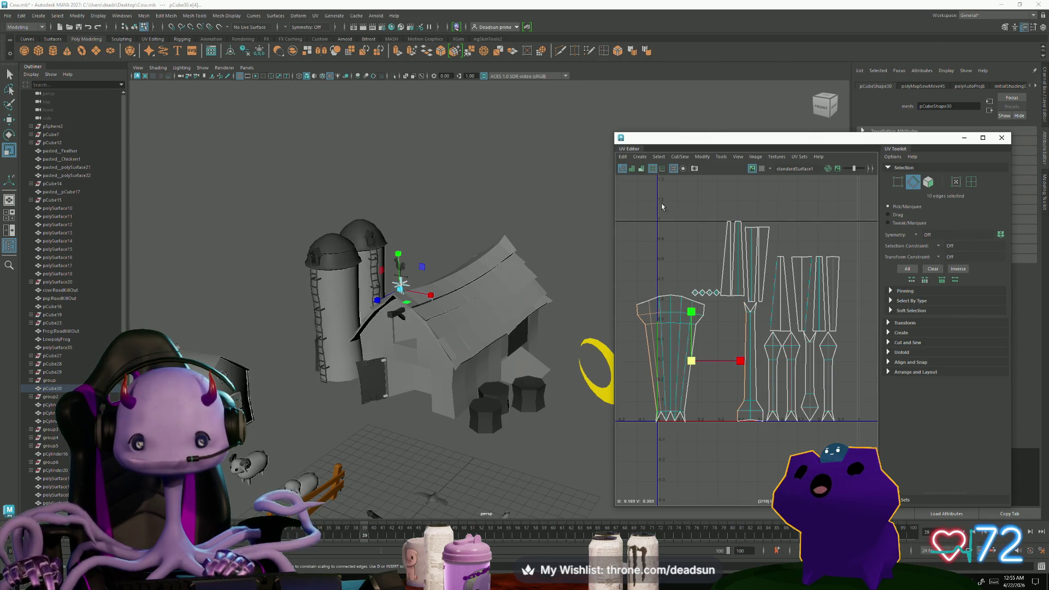
pyautogui.scroll(2, 664, 437)
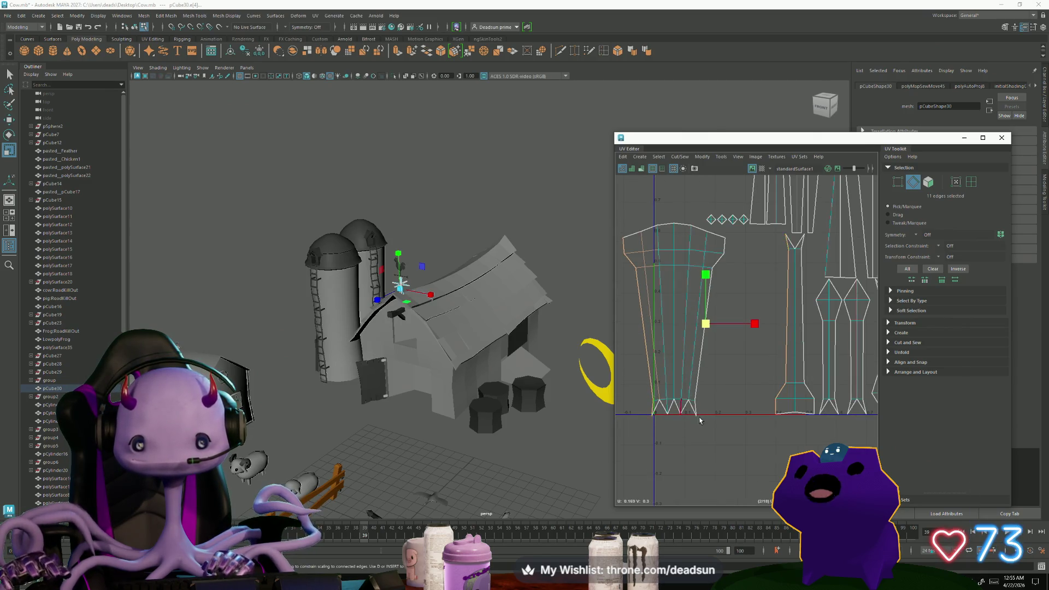
pyautogui.scroll(-2, 685, 420)
pyautogui.click(680, 157)
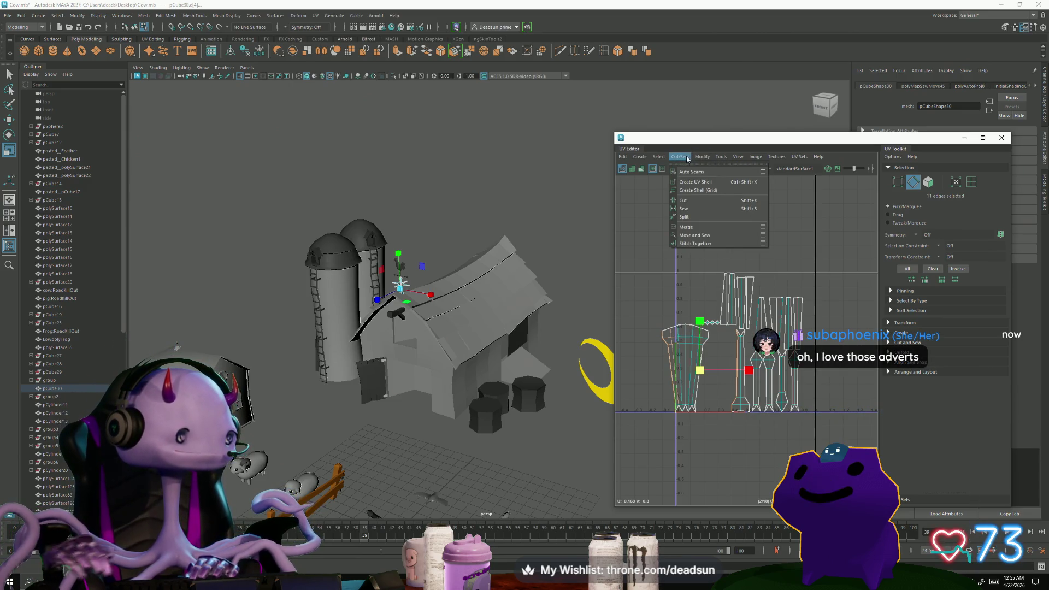
pyautogui.click(699, 239)
pyautogui.keyDown('ctrl'); pyautogui.moveTo(675, 342); pyautogui.dragTo(680, 394, button='right'); pyautogui.keyUp('ctrl')
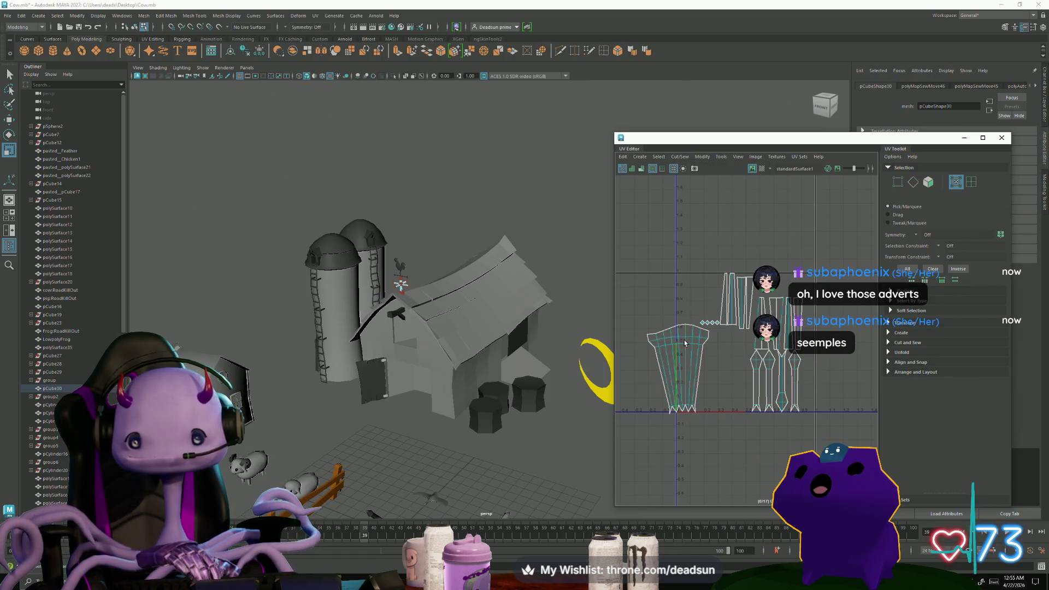
pyautogui.press('F10')
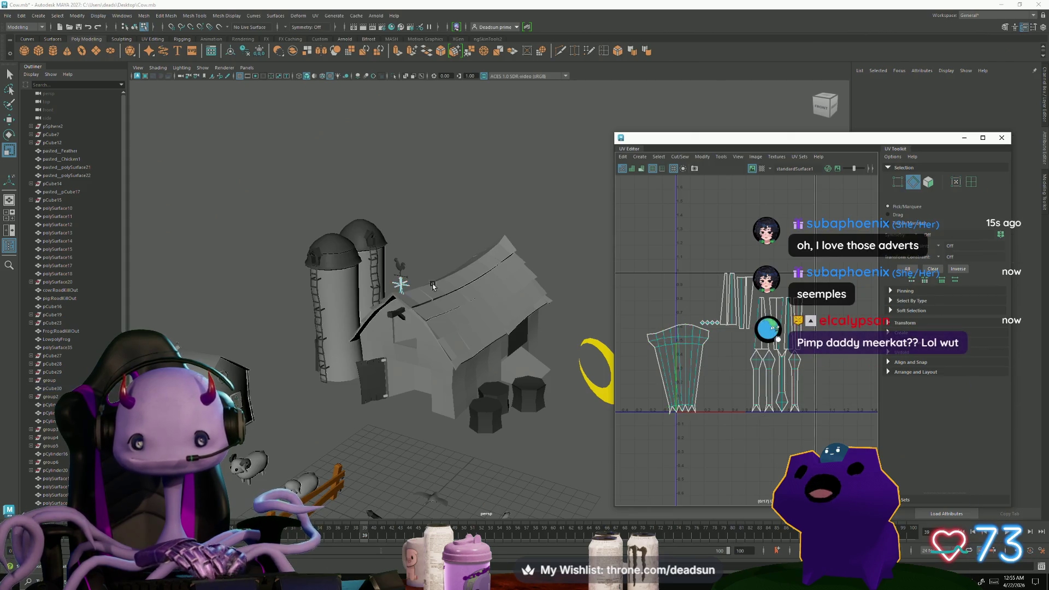
# Frame the weathervane and Move and Sew the leg shell edges into one UV shell.
pyautogui.scroll(5, 477, 338)
pyautogui.press('f')
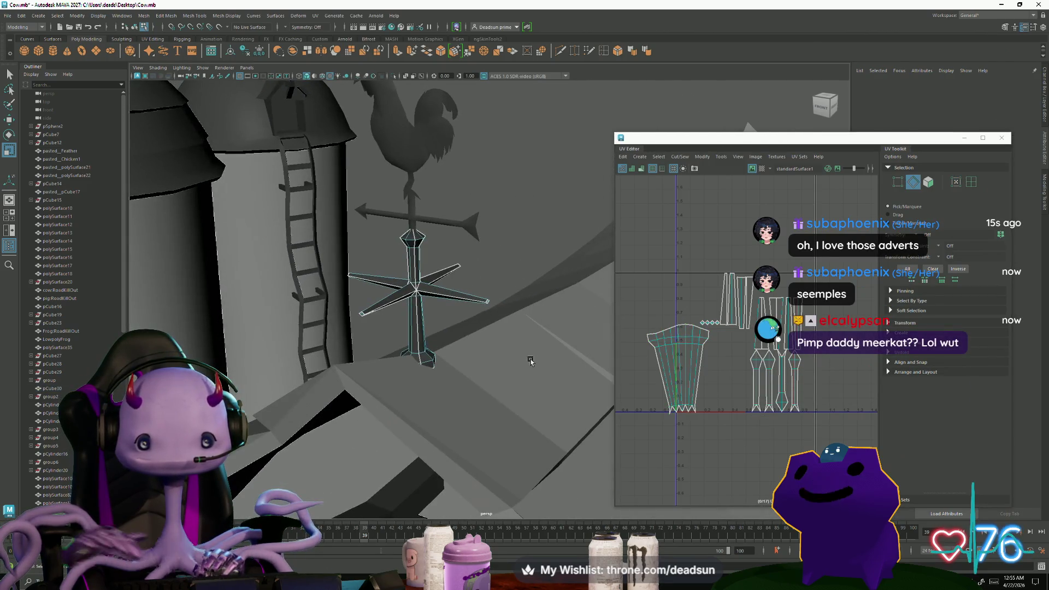
pyautogui.scroll(3, 492, 352)
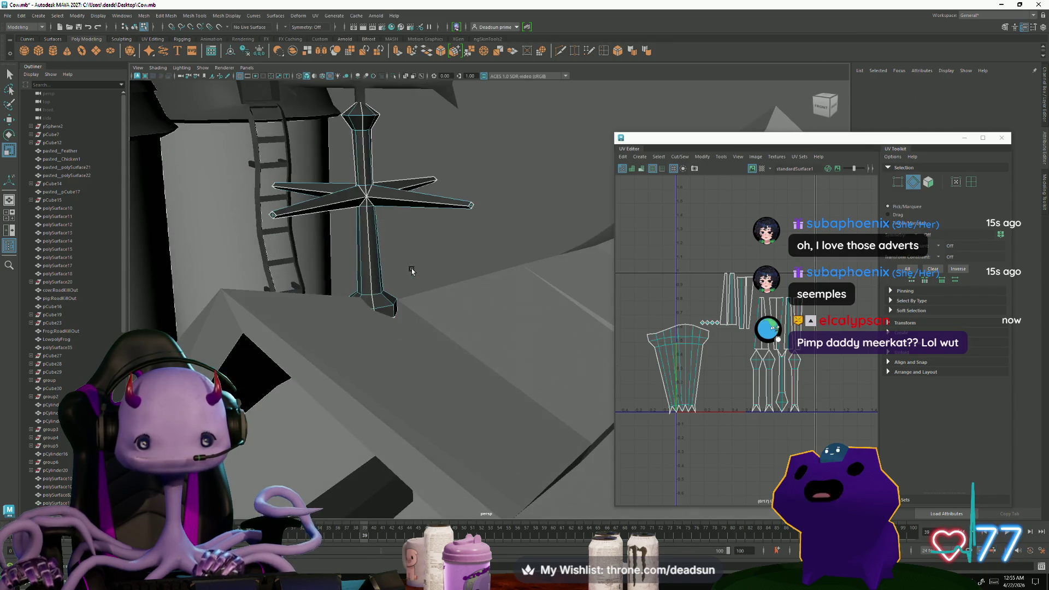
pyautogui.click(757, 370)
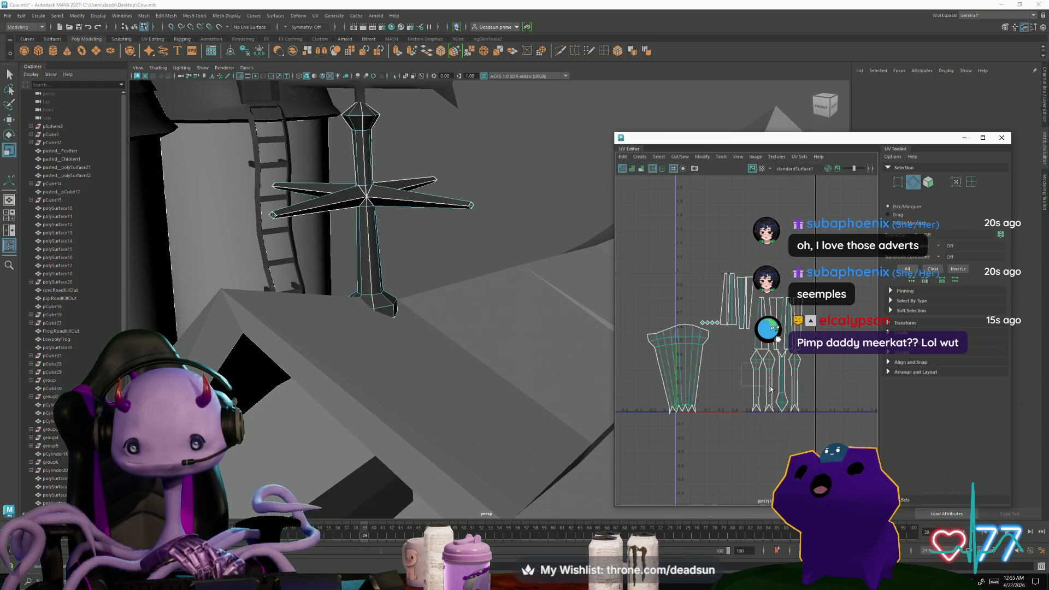
pyautogui.doubleClick(778, 409)
pyautogui.scroll(3, 789, 417)
pyautogui.click(679, 157)
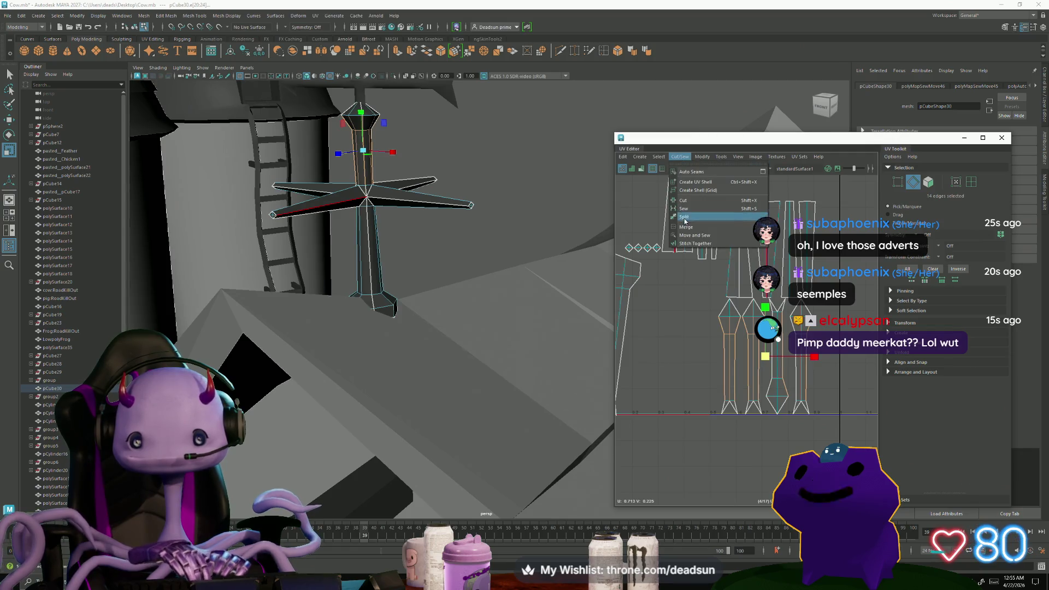
pyautogui.click(700, 235)
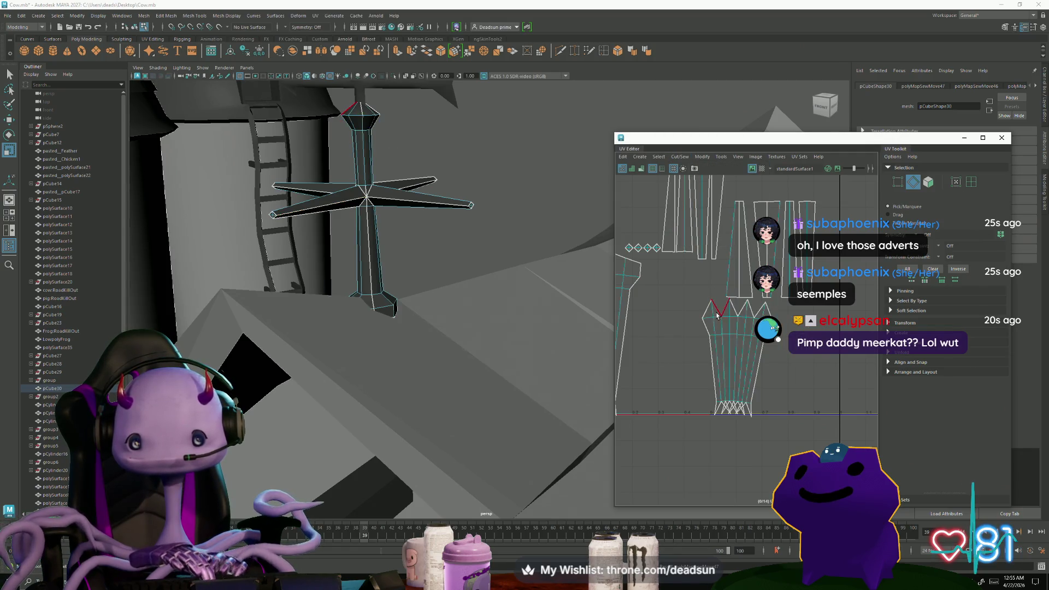
# Sew the leg shell's top edge loop with Move and Sew, running it twice.
pyautogui.doubleClick(717, 316)
pyautogui.click(681, 157)
pyautogui.click(693, 235)
pyautogui.scroll(3, 727, 430)
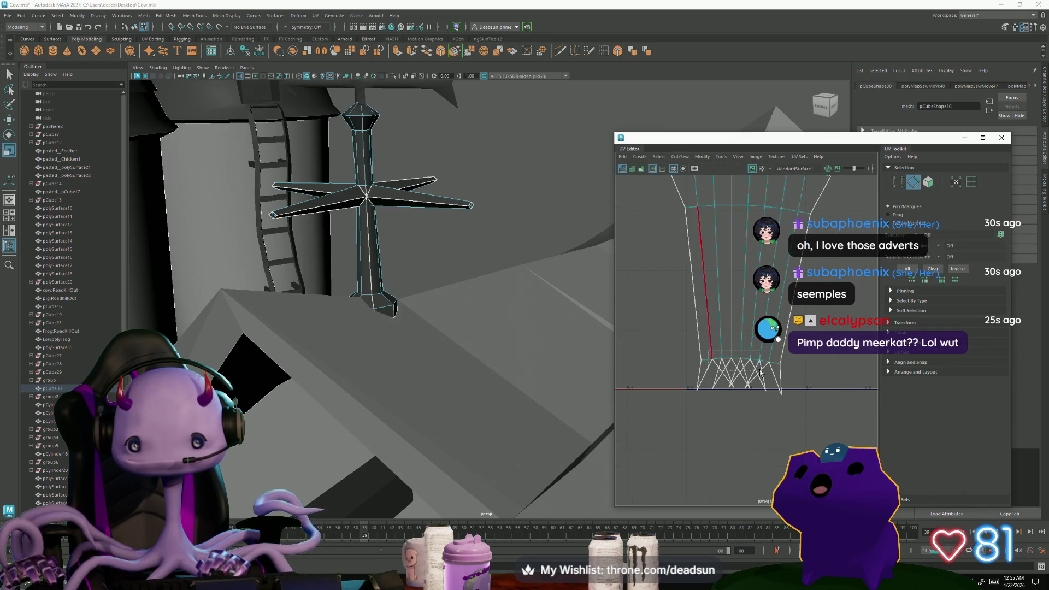
pyautogui.click(679, 157)
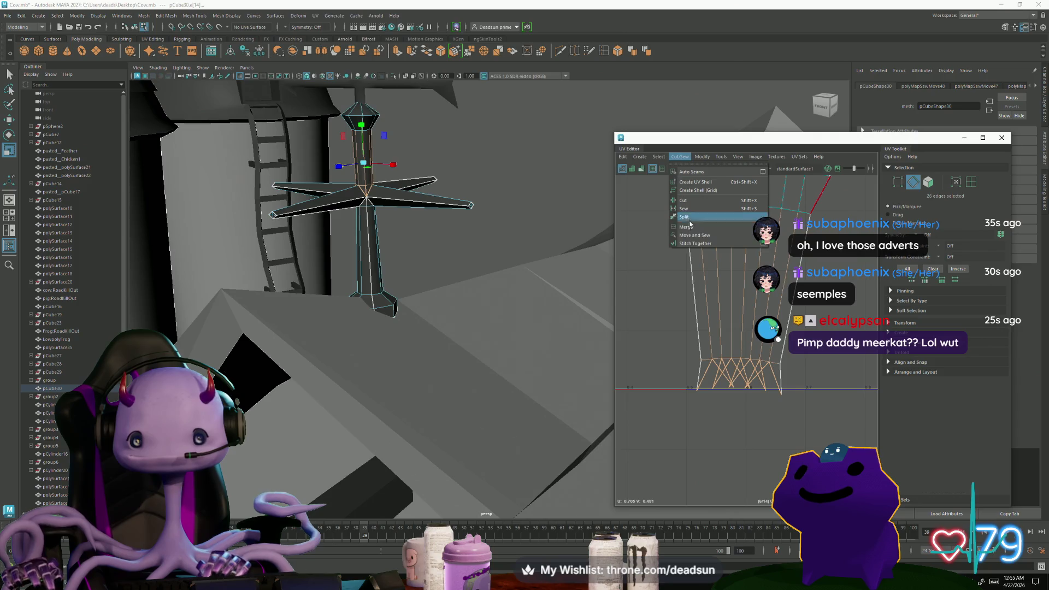
pyautogui.click(693, 237)
# Undo the last leg sew, then select the whole leg UV shell.
pyautogui.scroll(-5, 634, 287)
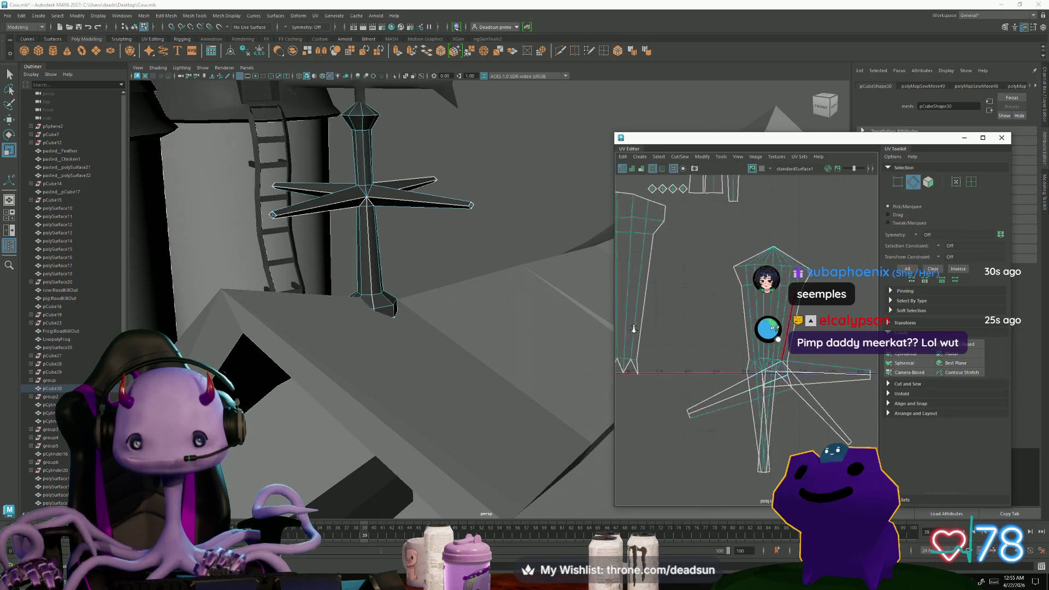
pyautogui.keyDown('alt'); pyautogui.moveTo(709, 321); pyautogui.dragTo(705, 346, button='middle'); pyautogui.keyUp('alt')
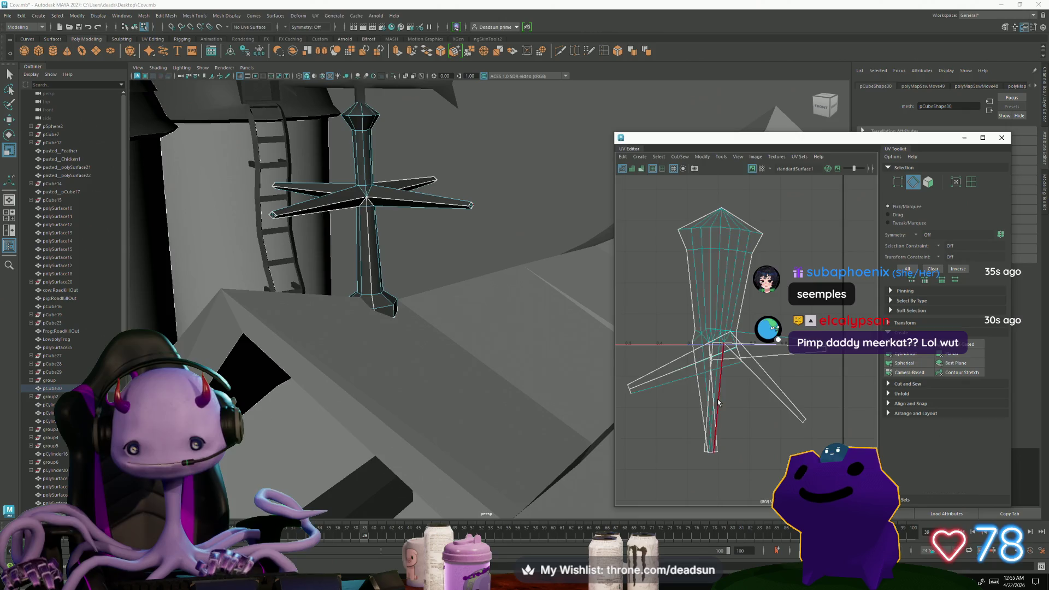
pyautogui.hotkey('ctrl', 'z')
pyautogui.scroll(-3, 744, 364)
pyautogui.keyDown('alt'); pyautogui.moveTo(744, 365); pyautogui.dragTo(746, 390, button='middle'); pyautogui.keyUp('alt')
pyautogui.moveTo(743, 394); pyautogui.dragTo(743, 398, button='right')
pyautogui.click(744, 399)
pyautogui.click(680, 156)
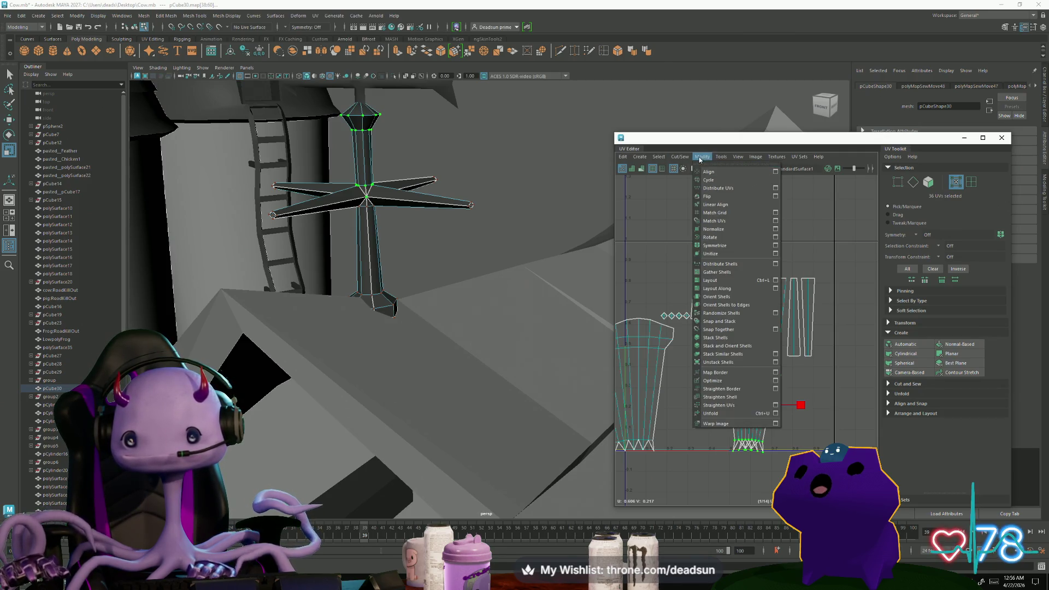
# Spread the UV shells out and straighten the left shell's UVs.
pyautogui.click(711, 280)
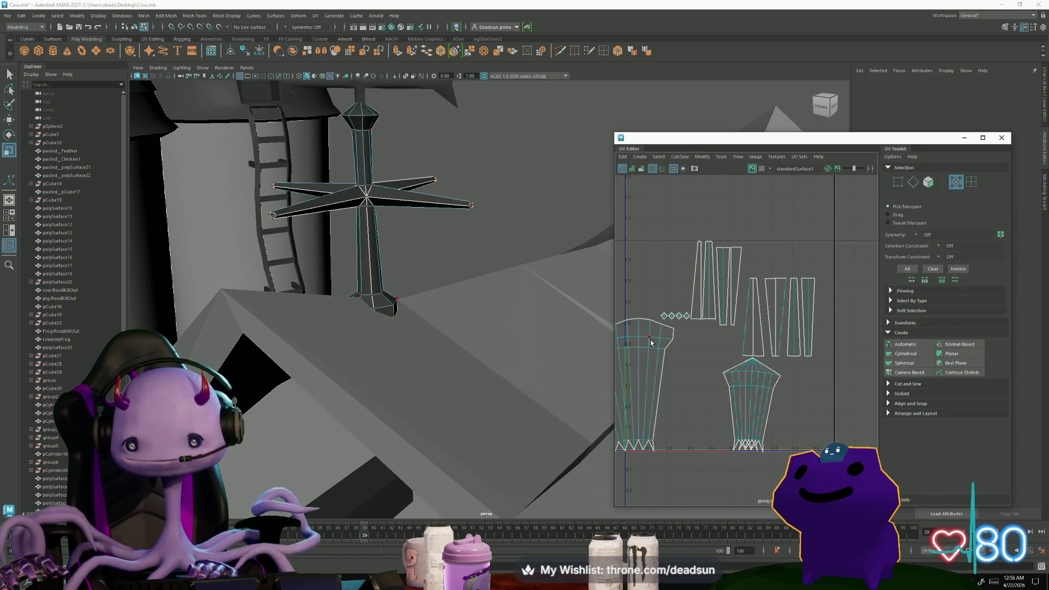
pyautogui.doubleClick(651, 343)
pyautogui.click(680, 157)
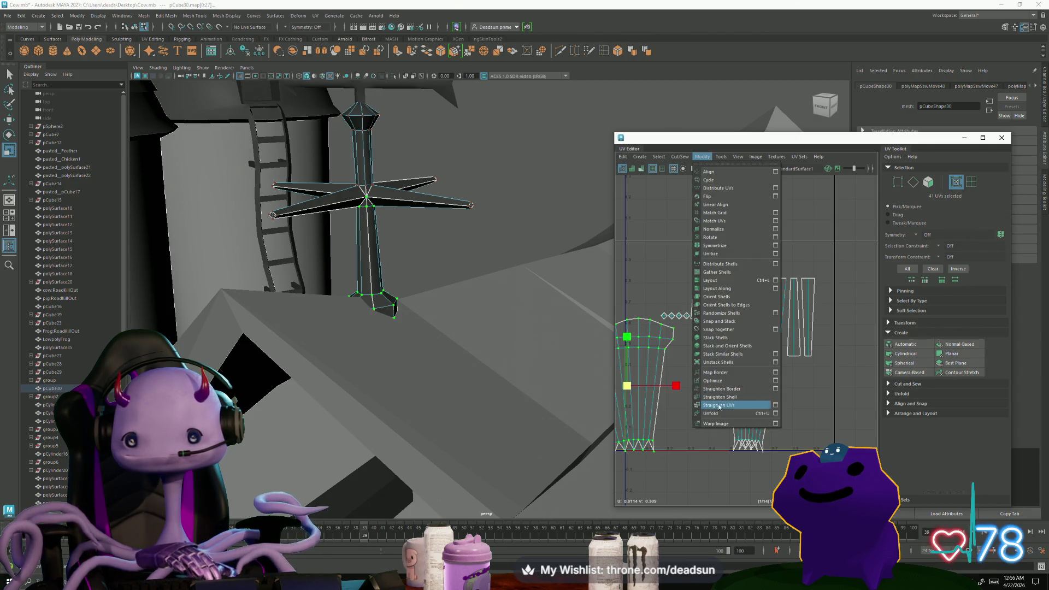
pyautogui.click(715, 408)
# Select four arm strip edges and sew the strip shells together.
pyautogui.doubleClick(728, 390)
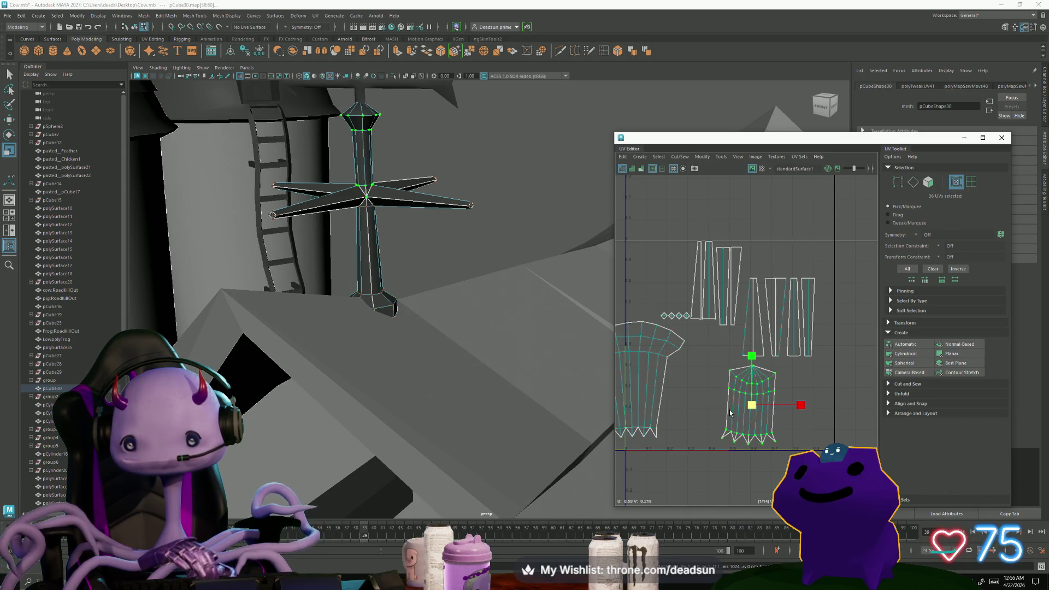
pyautogui.moveTo(751, 327); pyautogui.dragTo(753, 304, button='right')
pyautogui.click(764, 315)
pyautogui.click(770, 320)
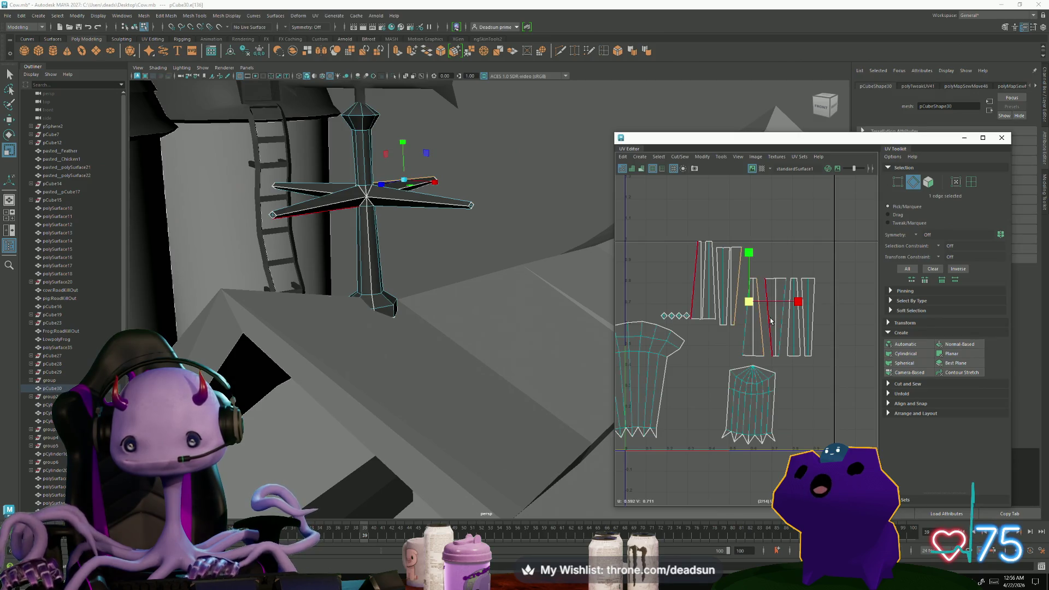
pyautogui.keyDown('shift'); pyautogui.click(777, 320); pyautogui.keyUp('shift')
pyautogui.keyDown('shift'); pyautogui.click(814, 322); pyautogui.keyUp('shift')
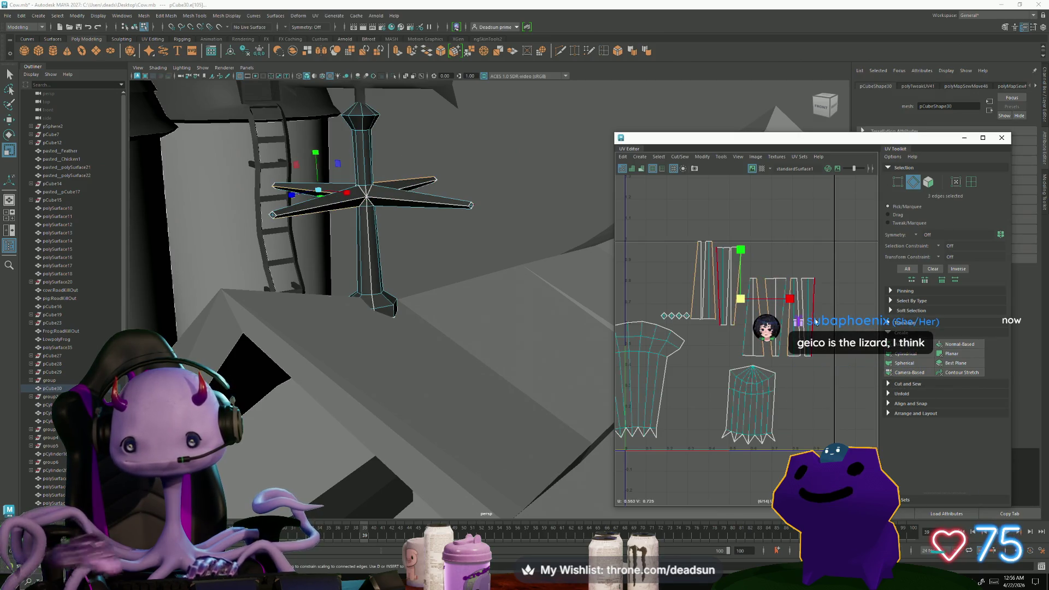
pyautogui.keyDown('shift'); pyautogui.click(772, 285); pyautogui.keyUp('shift')
pyautogui.click(700, 161)
pyautogui.click(697, 203)
# Move and Sew the neighbouring arm strips along their shared edge.
pyautogui.click(801, 323)
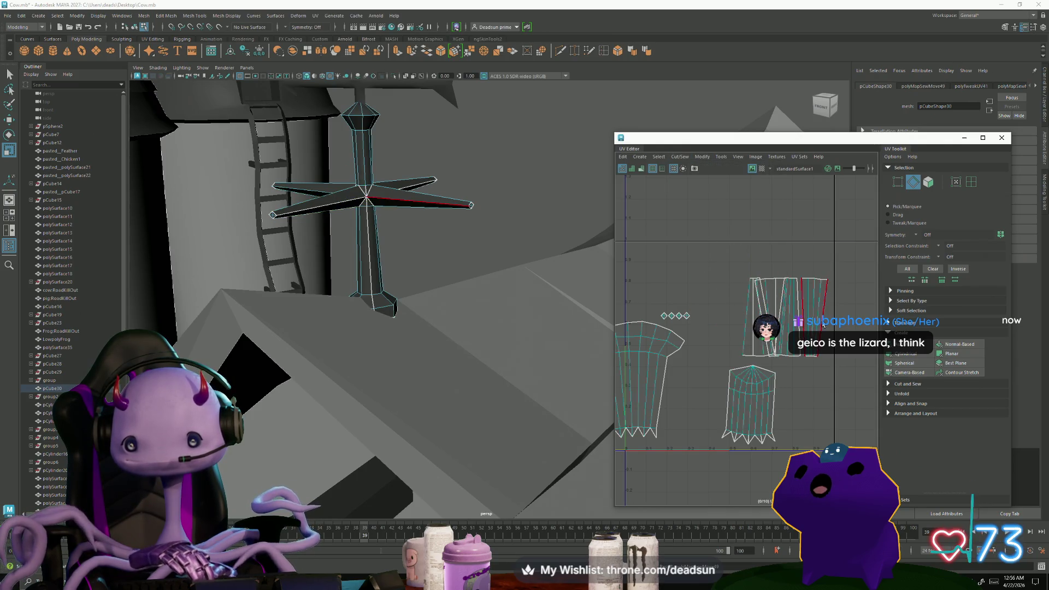
pyautogui.click(767, 306)
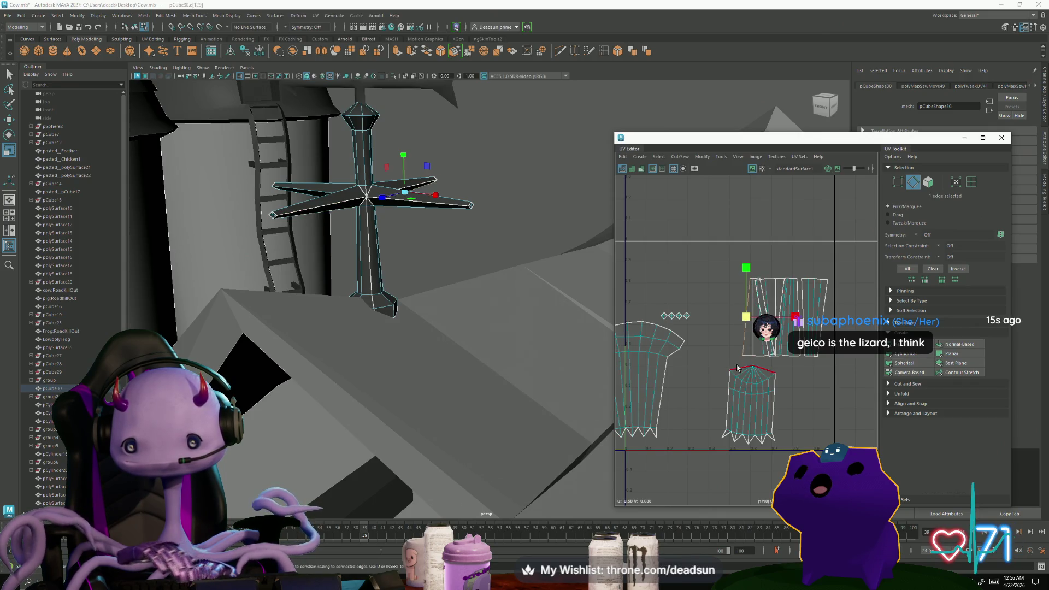
pyautogui.click(637, 169)
pyautogui.click(681, 157)
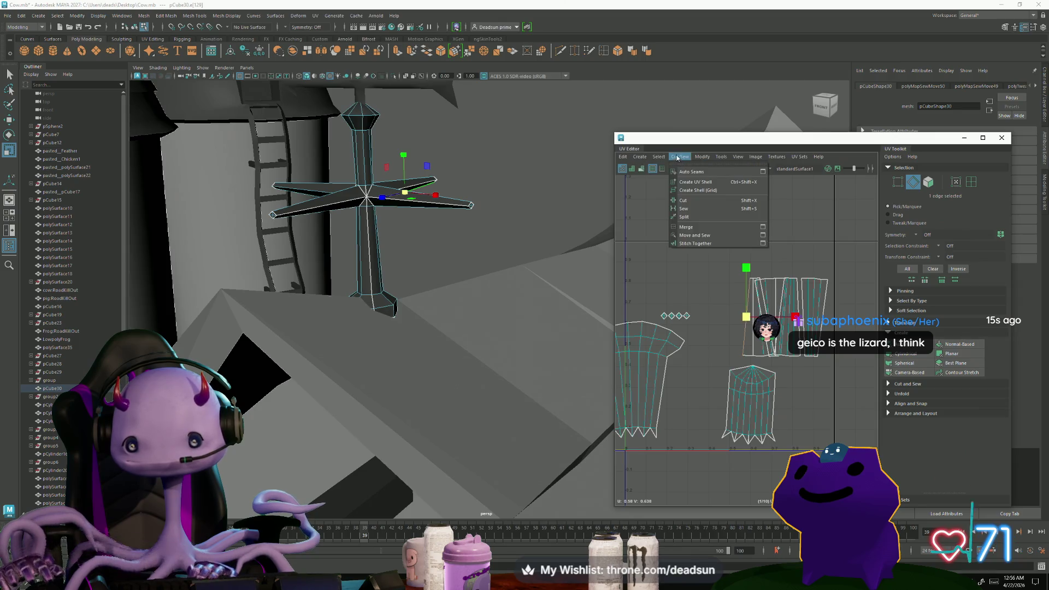
pyautogui.click(705, 234)
# Move the strip shell left and lift the two strip shells near the top.
pyautogui.press('w')
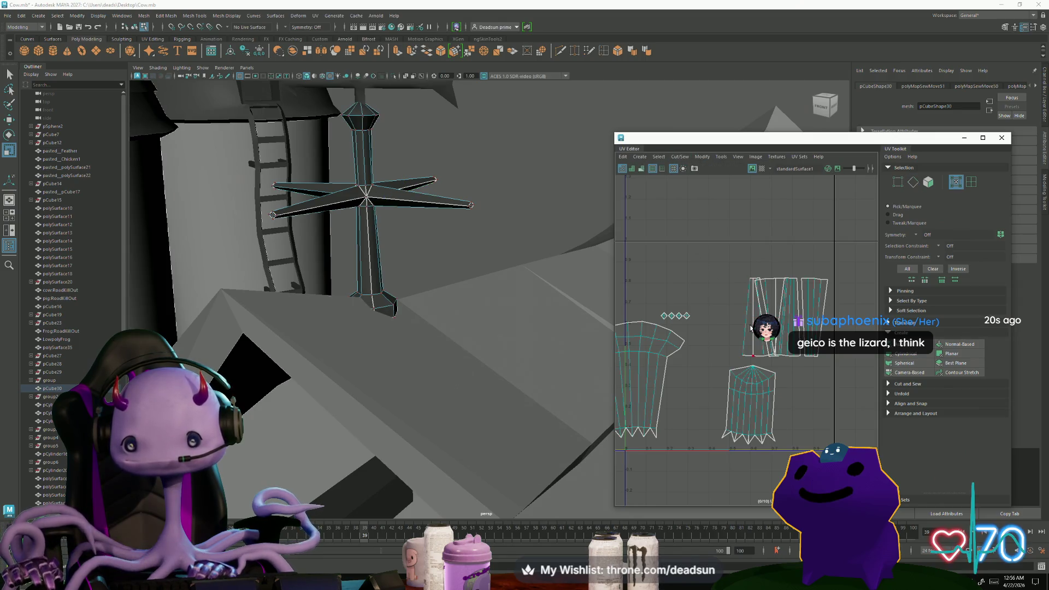
pyautogui.moveTo(757, 320); pyautogui.dragTo(719, 317)
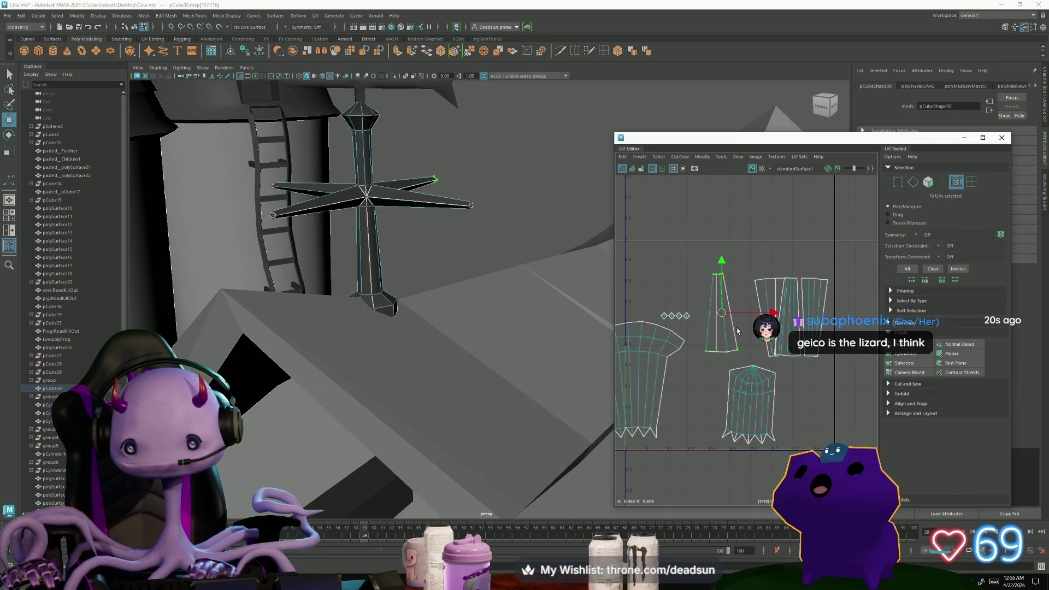
pyautogui.press('F10')
pyautogui.click(711, 351)
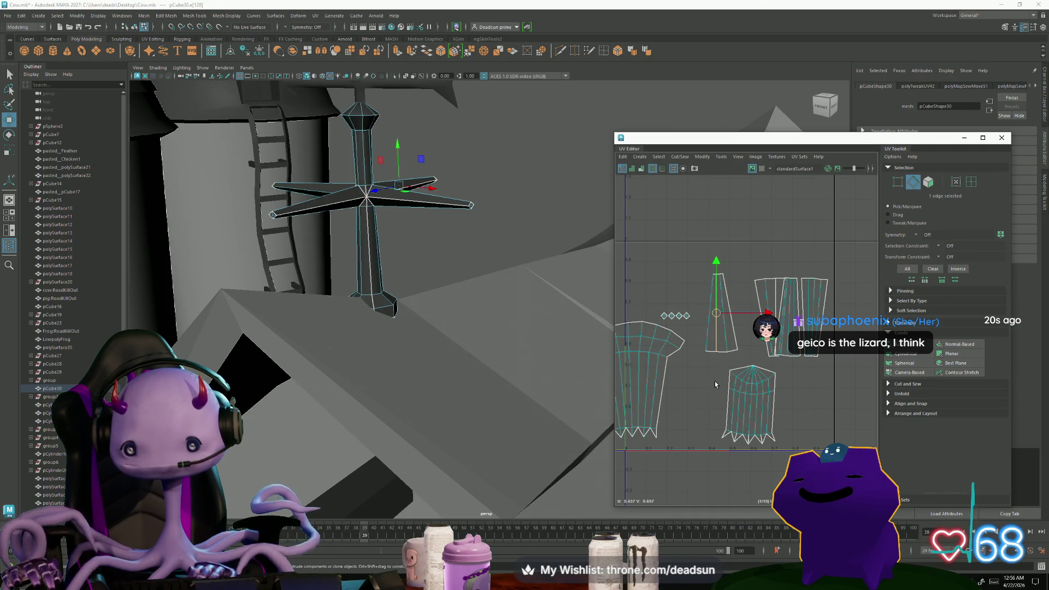
pyautogui.press('F11')
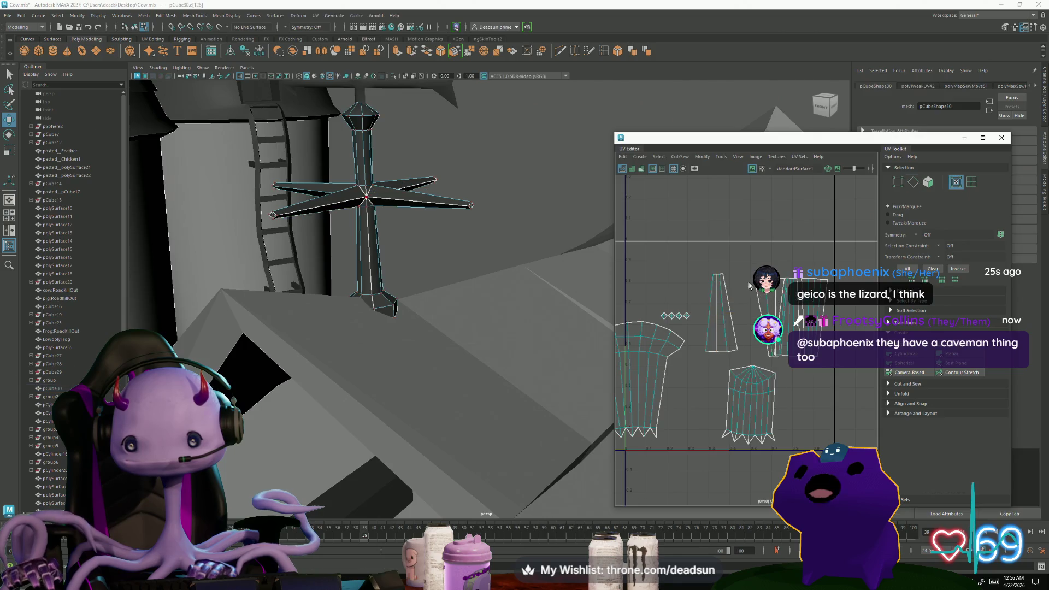
pyautogui.moveTo(753, 291); pyautogui.dragTo(731, 205)
pyautogui.moveTo(808, 322); pyautogui.dragTo(813, 234)
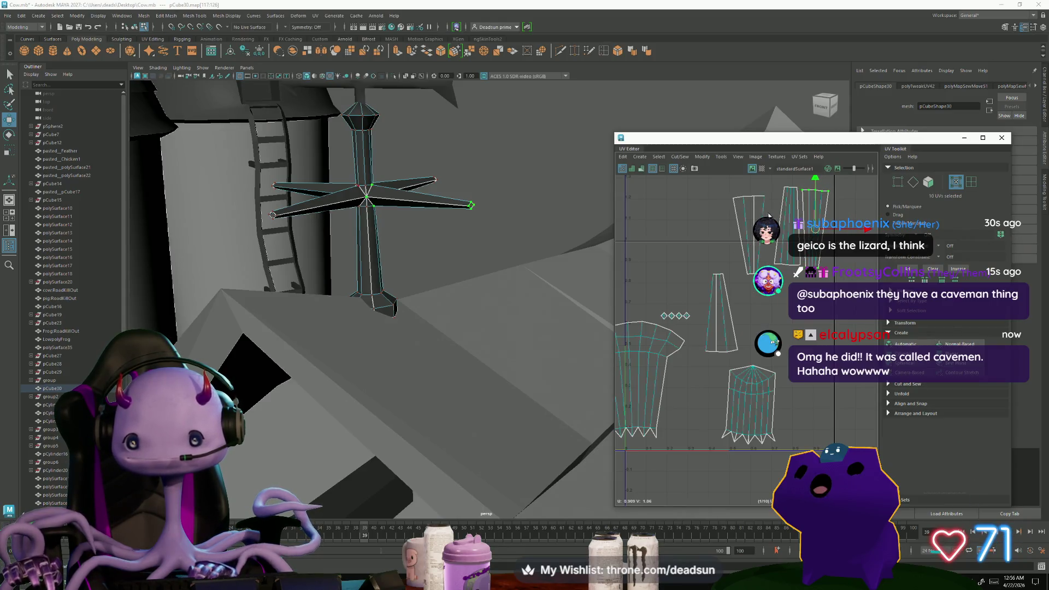
pyautogui.click(753, 197)
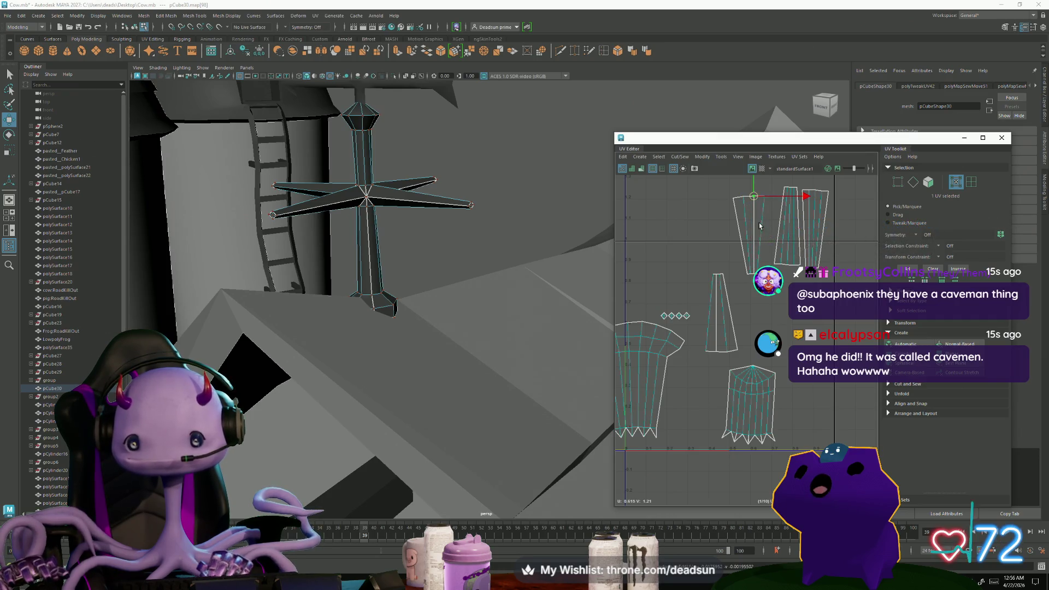
# Convert the arm shell's edge to its UVs and Unfold it into a straight strip.
pyautogui.scroll(5, 759, 229)
pyautogui.press('F10')
pyautogui.click(751, 212)
pyautogui.click(751, 211)
pyautogui.scroll(-5, 752, 212)
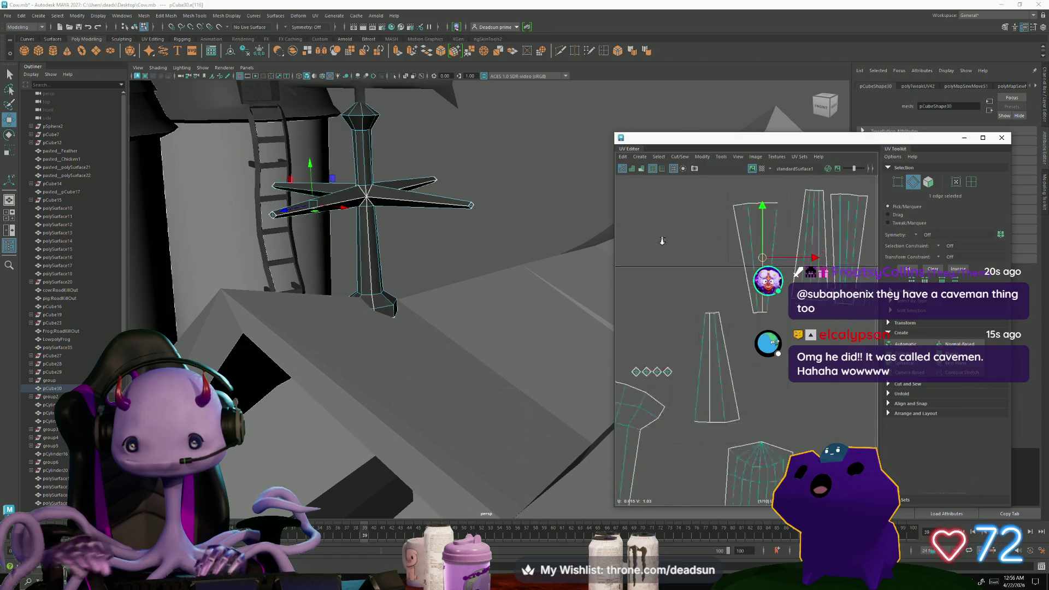
pyautogui.click(778, 252)
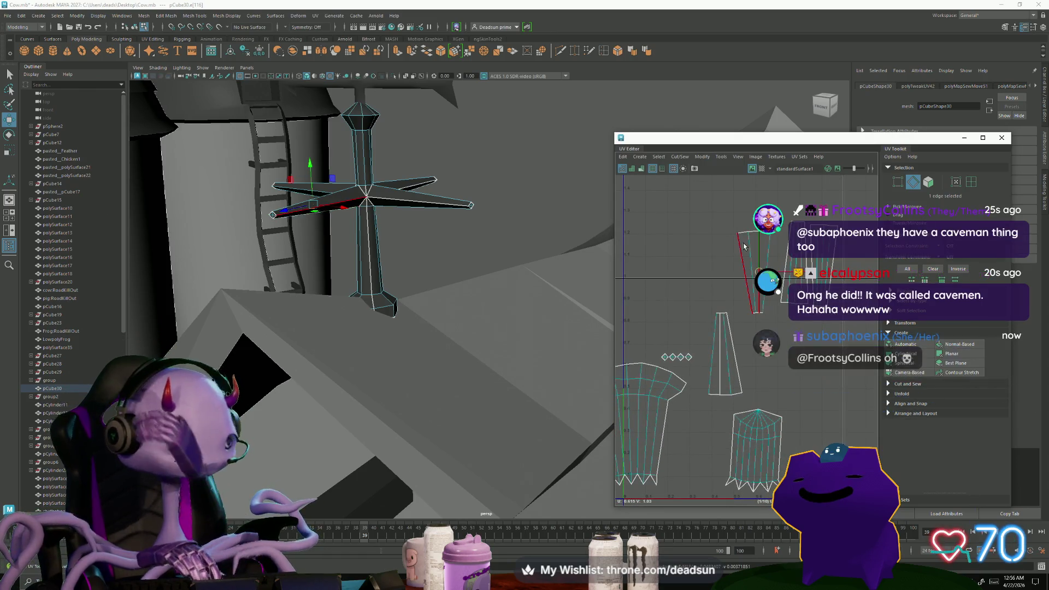
pyautogui.rightClick(744, 244)
pyautogui.click(780, 244)
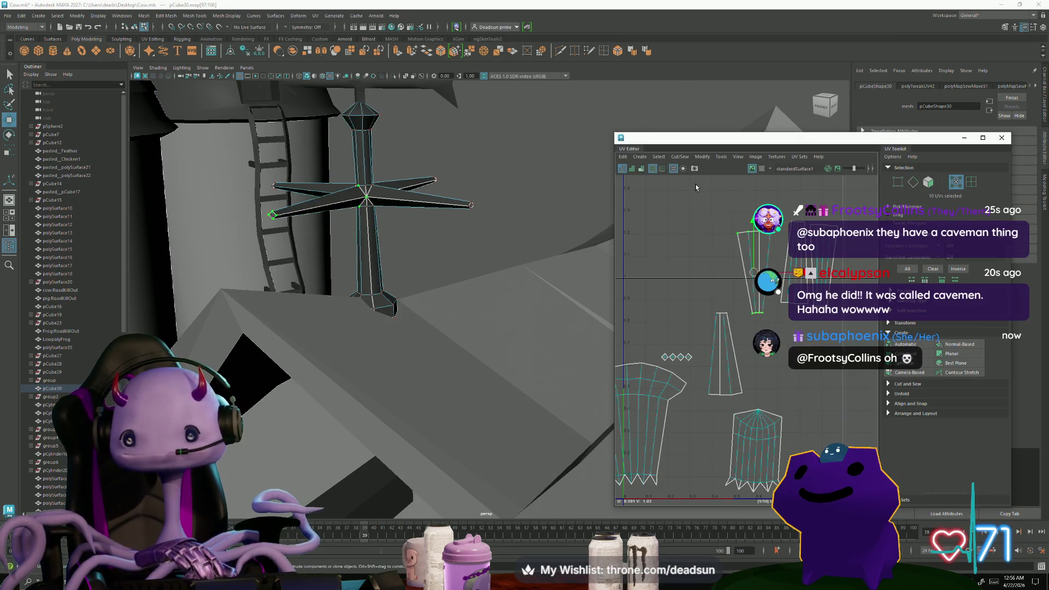
pyautogui.click(703, 157)
pyautogui.click(710, 413)
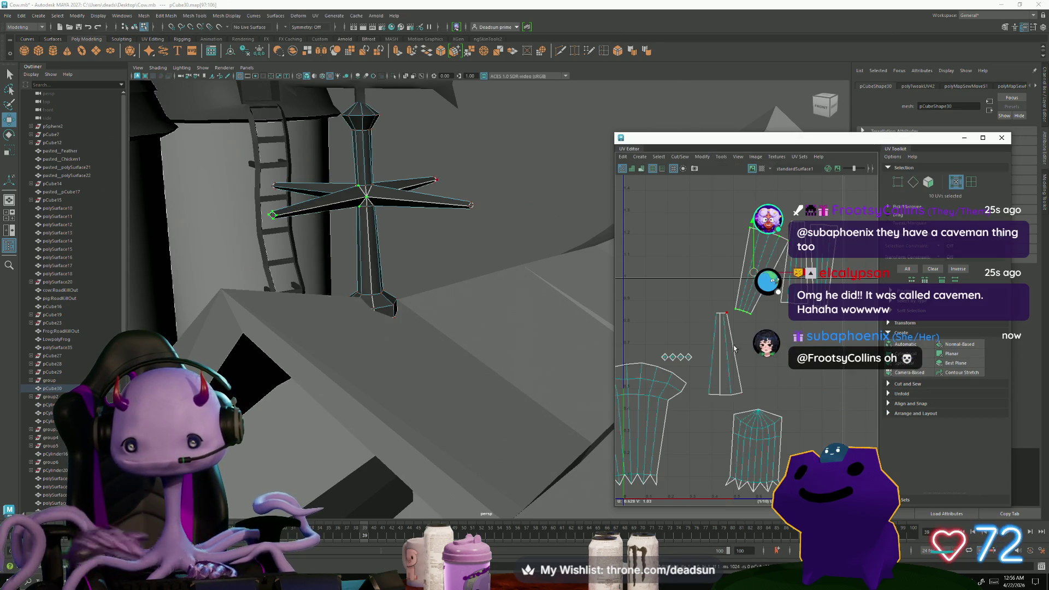
# Rotate the unfolded strip, then Move and Sew the arm strips onto the lower-left shell.
pyautogui.moveTo(726, 362)
pyautogui.mouseDown()
pyautogui.moveTo(735, 390)
pyautogui.moveTo(717, 336)
pyautogui.moveTo(713, 252)
pyautogui.mouseUp()
pyautogui.moveTo(796, 262); pyautogui.dragTo(825, 264)
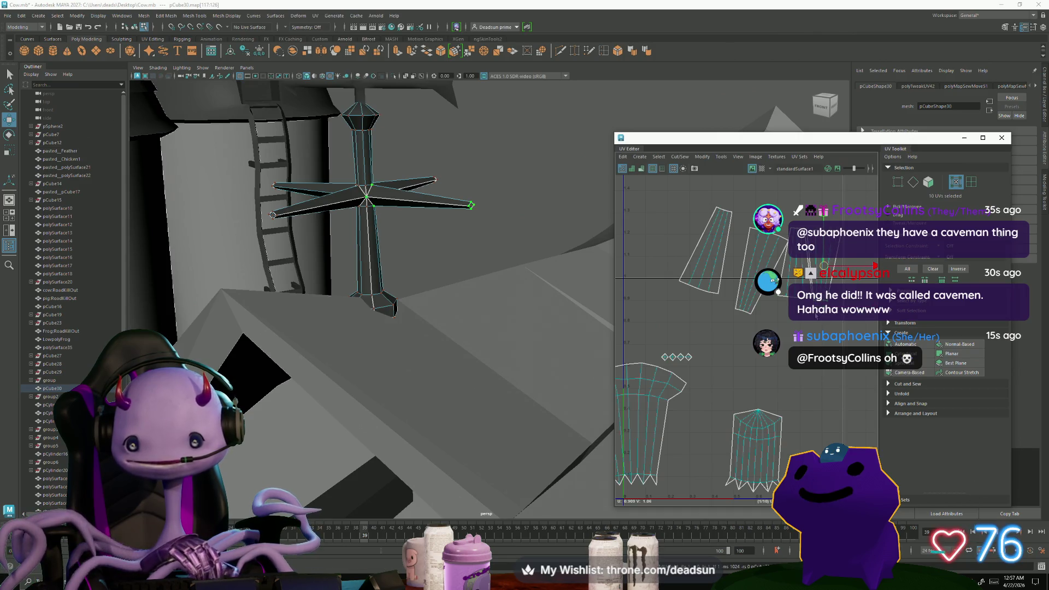
pyautogui.scroll(1, 680, 316)
pyautogui.press('F10')
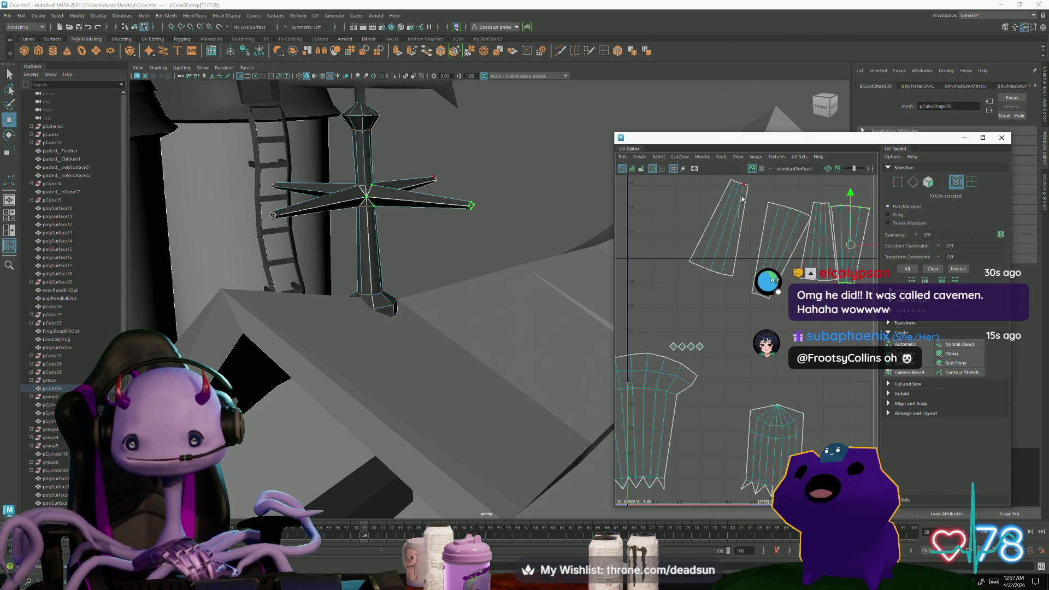
pyautogui.click(762, 292)
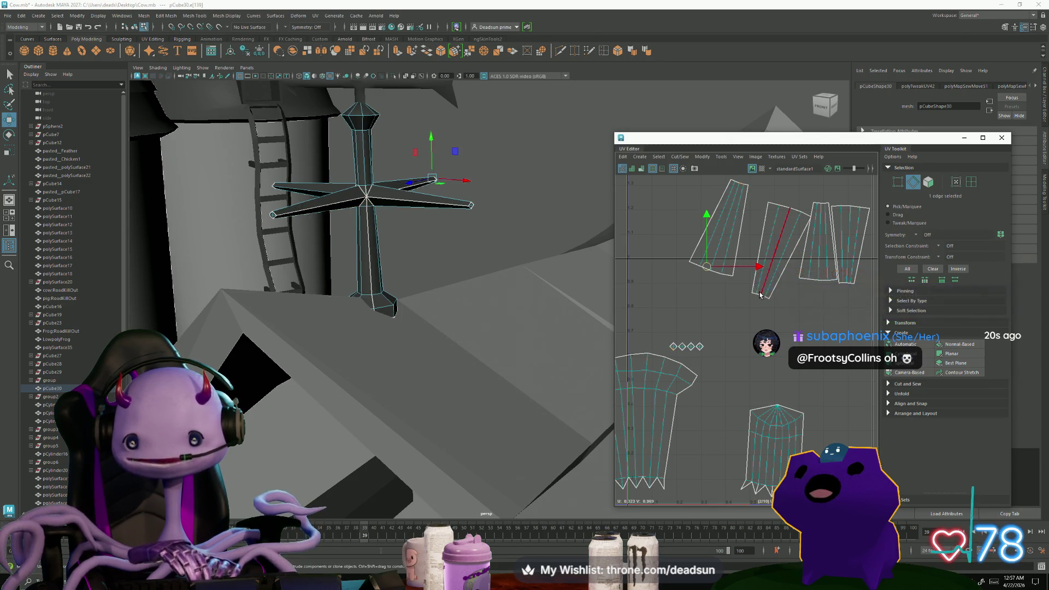
pyautogui.keyDown('shift'); pyautogui.click(759, 297); pyautogui.keyUp('shift')
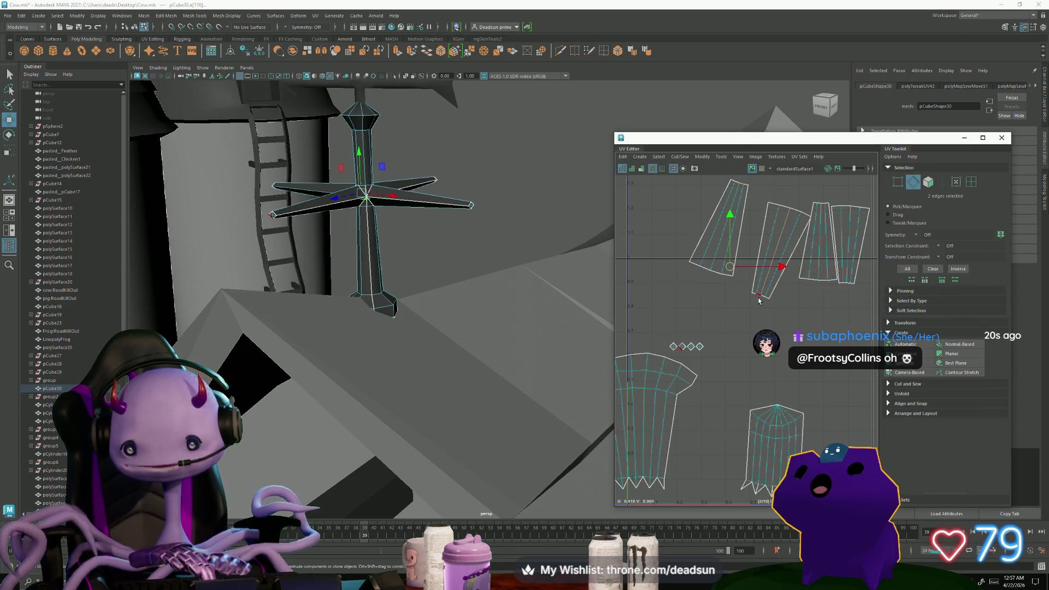
pyautogui.keyDown('shift'); pyautogui.click(842, 282); pyautogui.keyUp('shift')
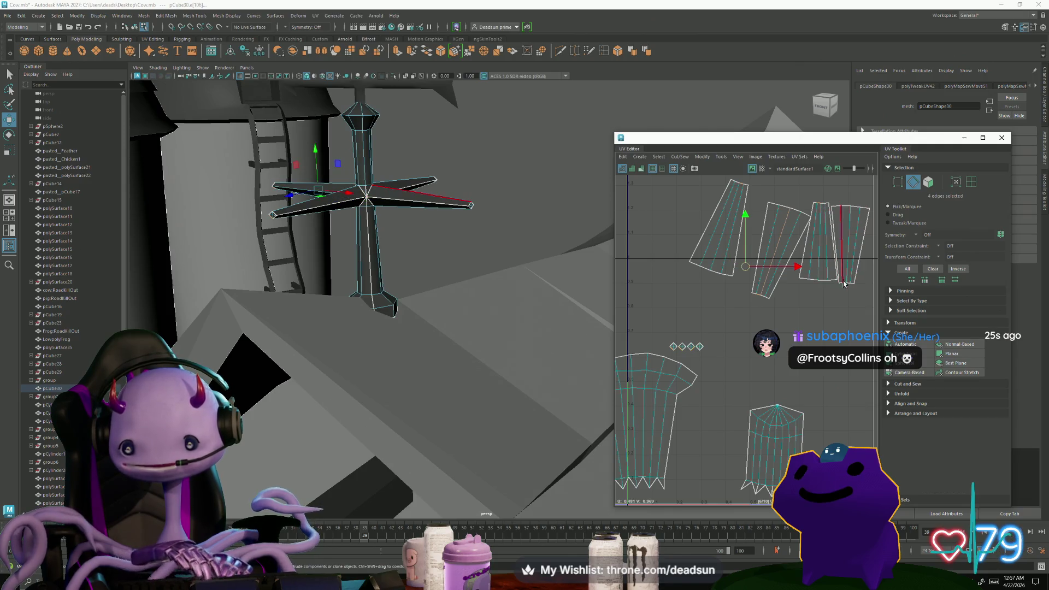
pyautogui.keyDown('shift'); pyautogui.click(844, 283); pyautogui.keyUp('shift')
pyautogui.click(684, 157)
pyautogui.click(698, 235)
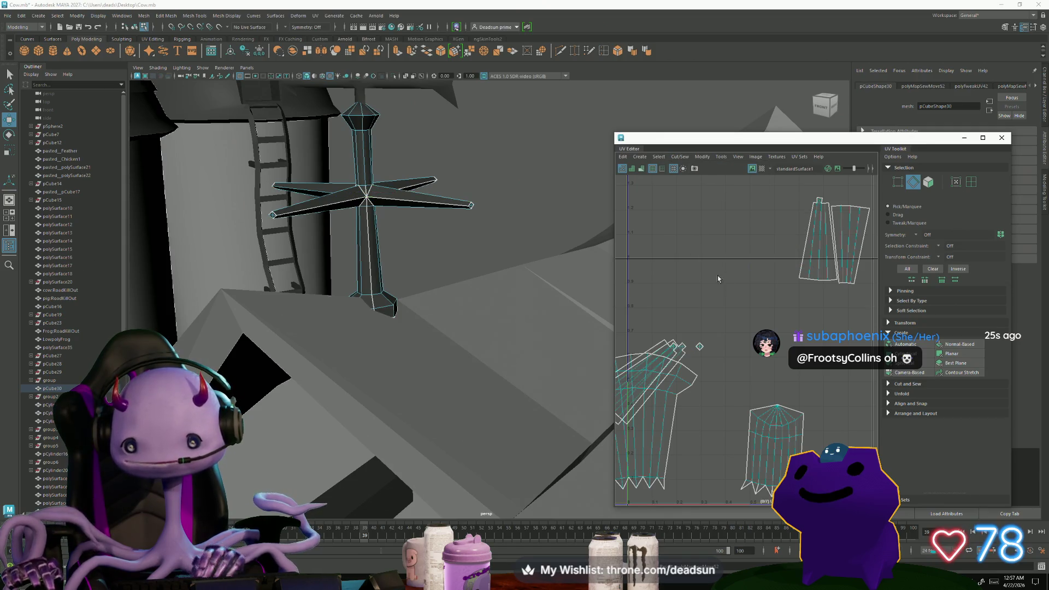
pyautogui.click(844, 286)
# Move the sewn left shell to the upper middle and tilt it upright.
pyautogui.keyDown('shift'); pyautogui.moveTo(844, 285); pyautogui.dragTo(819, 306, button='right'); pyautogui.keyUp('shift')
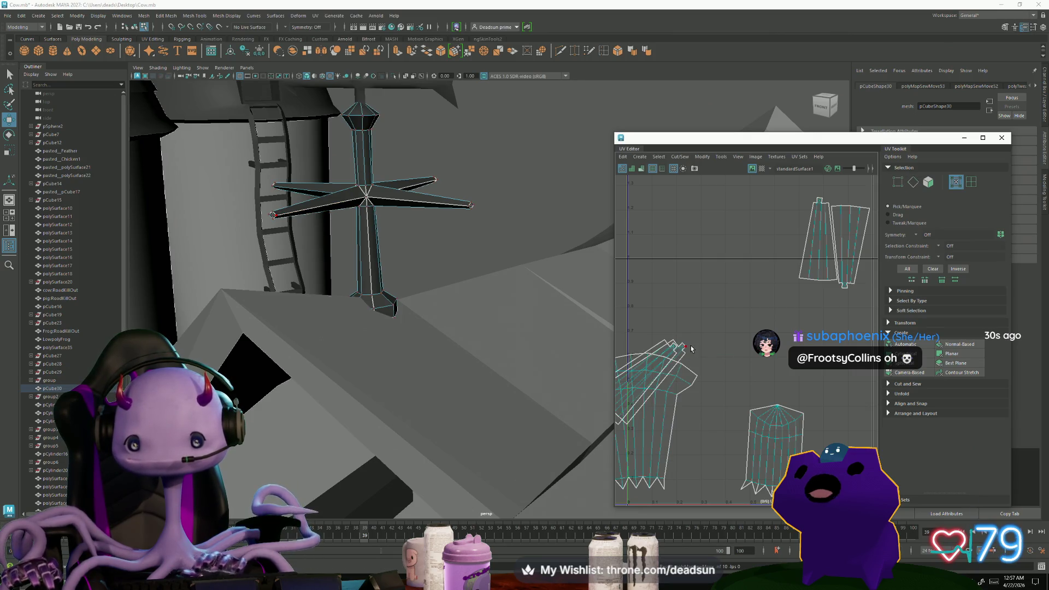
pyautogui.keyDown('ctrl'); pyautogui.moveTo(690, 351); pyautogui.dragTo(638, 382, button='right'); pyautogui.keyUp('ctrl')
pyautogui.press('e')
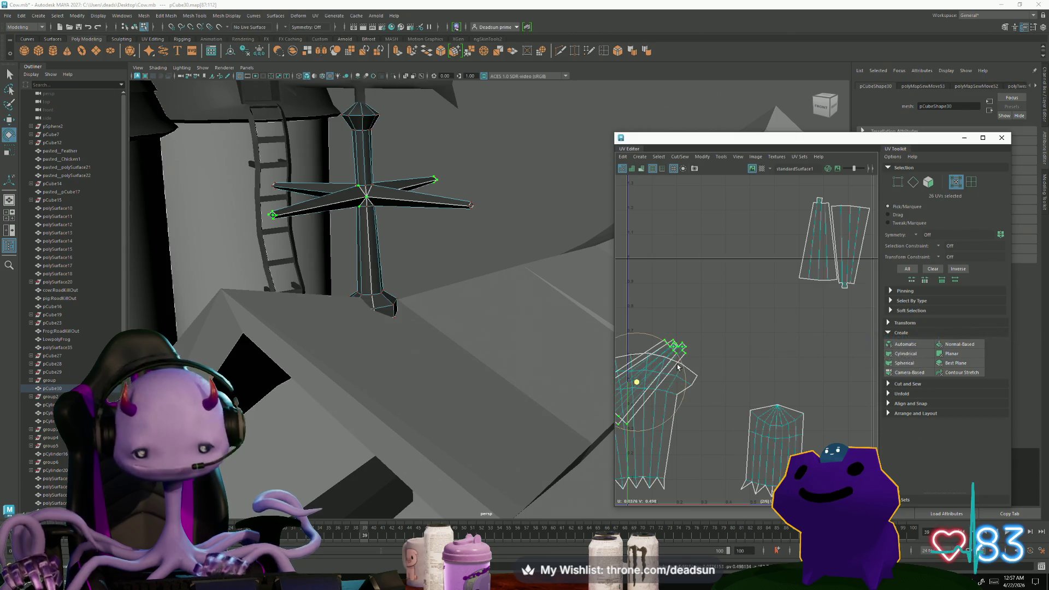
pyautogui.press('w')
pyautogui.moveTo(640, 382)
pyautogui.mouseDown()
pyautogui.moveTo(758, 235)
pyautogui.moveTo(779, 276)
pyautogui.moveTo(724, 276)
pyautogui.mouseUp()
pyautogui.press('e')
pyautogui.click(717, 267)
pyautogui.press('w')
pyautogui.moveTo(746, 228); pyautogui.dragTo(699, 218)
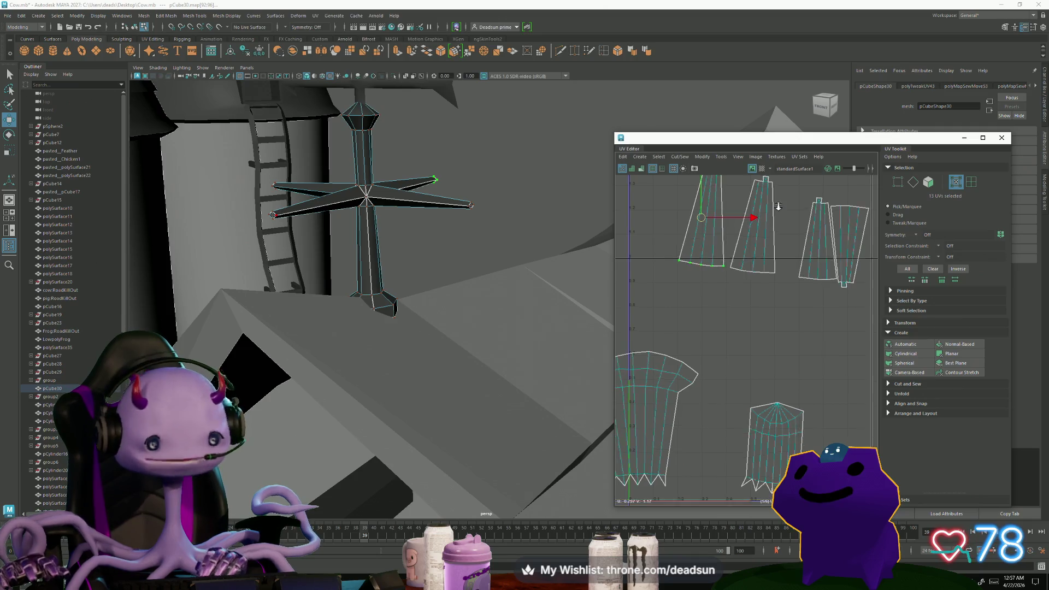
# Rotate the next arm shell and slide it upright beside its neighbour.
pyautogui.scroll(-2, 746, 214)
pyautogui.keyDown('alt'); pyautogui.moveTo(728, 252); pyautogui.dragTo(728, 345, button='middle'); pyautogui.keyUp('alt')
pyautogui.press('e')
pyautogui.moveTo(743, 276)
pyautogui.mouseDown()
pyautogui.moveTo(765, 239)
pyautogui.moveTo(754, 238)
pyautogui.mouseUp()
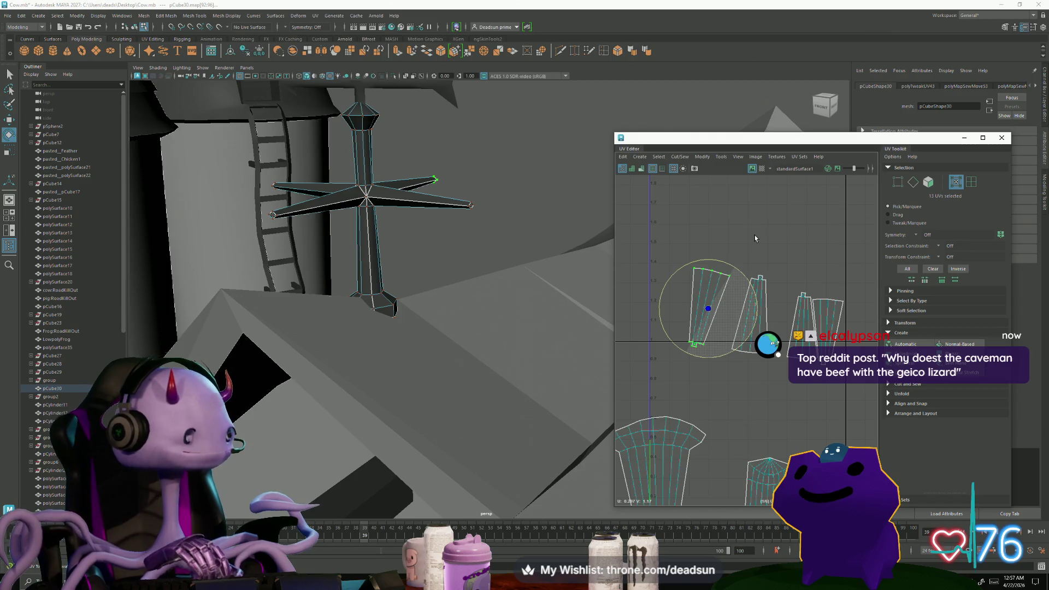
pyautogui.press('w')
pyautogui.moveTo(709, 308); pyautogui.dragTo(710, 310)
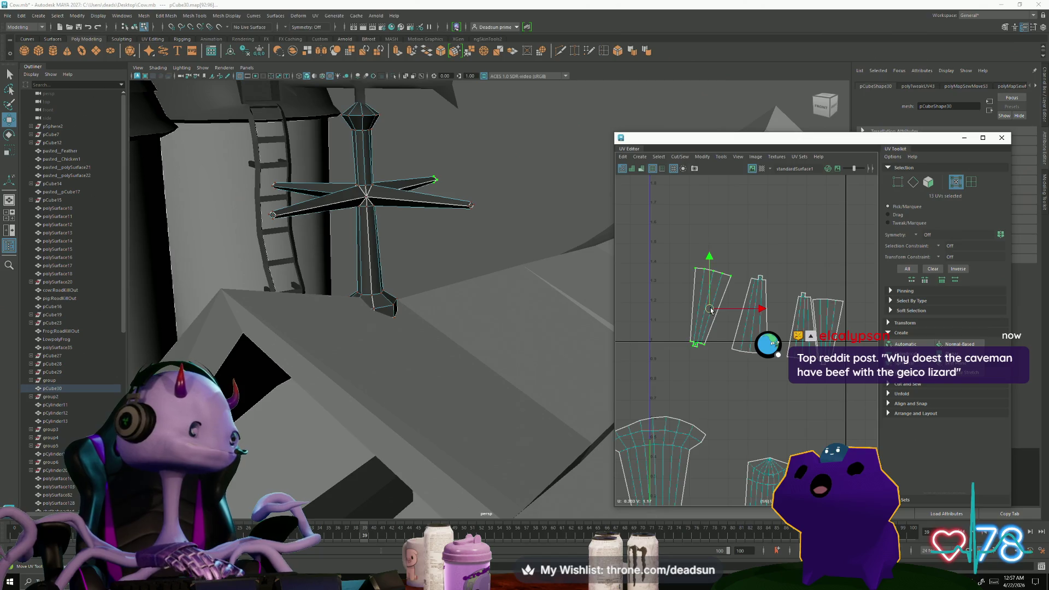
pyautogui.moveTo(711, 310); pyautogui.dragTo(727, 312)
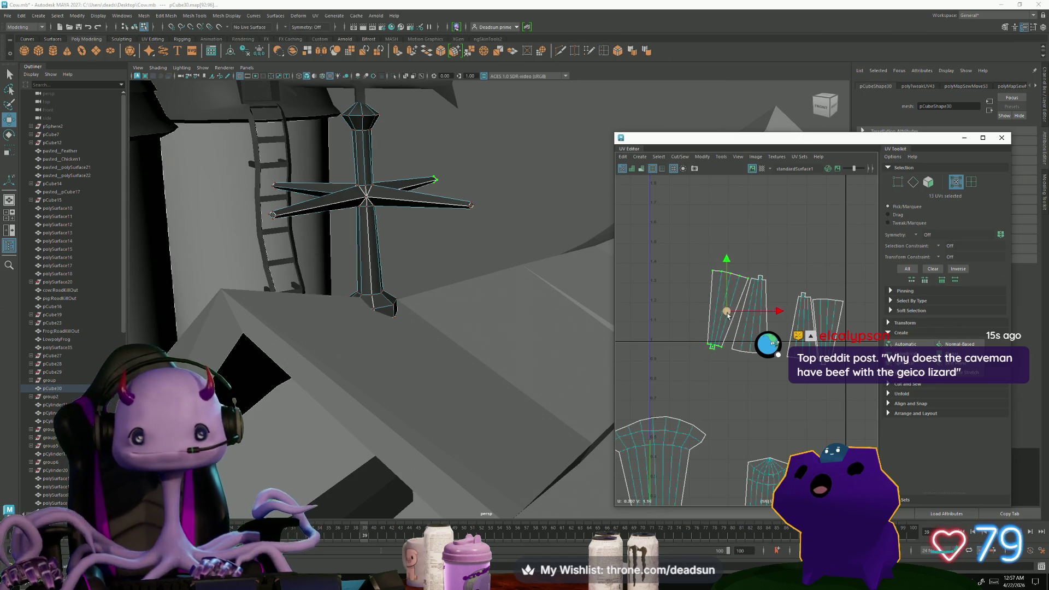
pyautogui.press('e')
pyautogui.moveTo(724, 358); pyautogui.dragTo(728, 359)
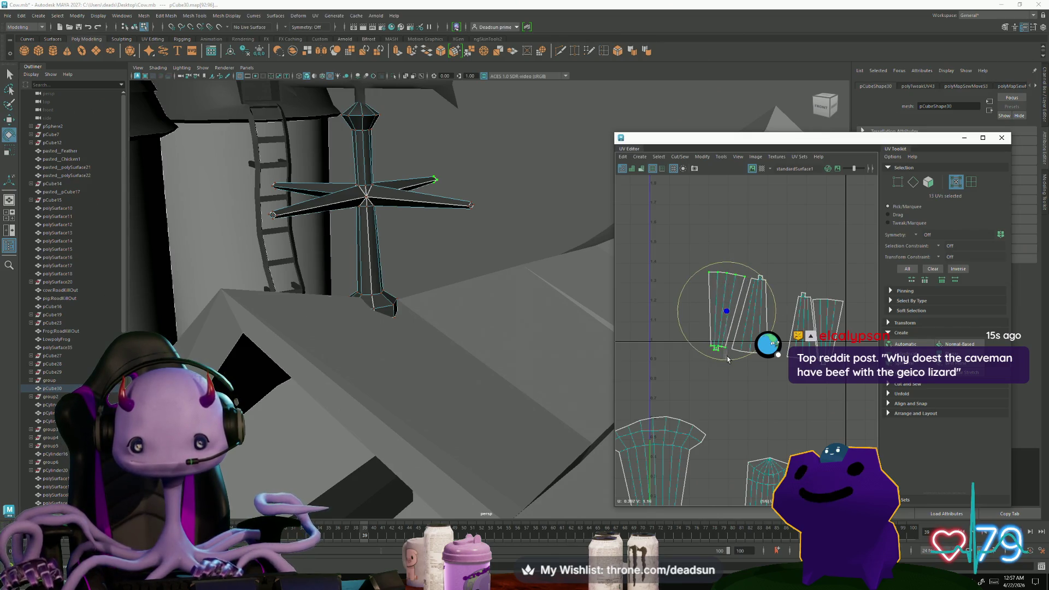
pyautogui.press('w')
# Turn the right arm shell from diagonal to vertical and move it beside the others.
pyautogui.moveTo(812, 289); pyautogui.dragTo(784, 322)
pyautogui.press('e')
pyautogui.press('w')
pyautogui.press('r')
pyautogui.press('w')
pyautogui.press('e')
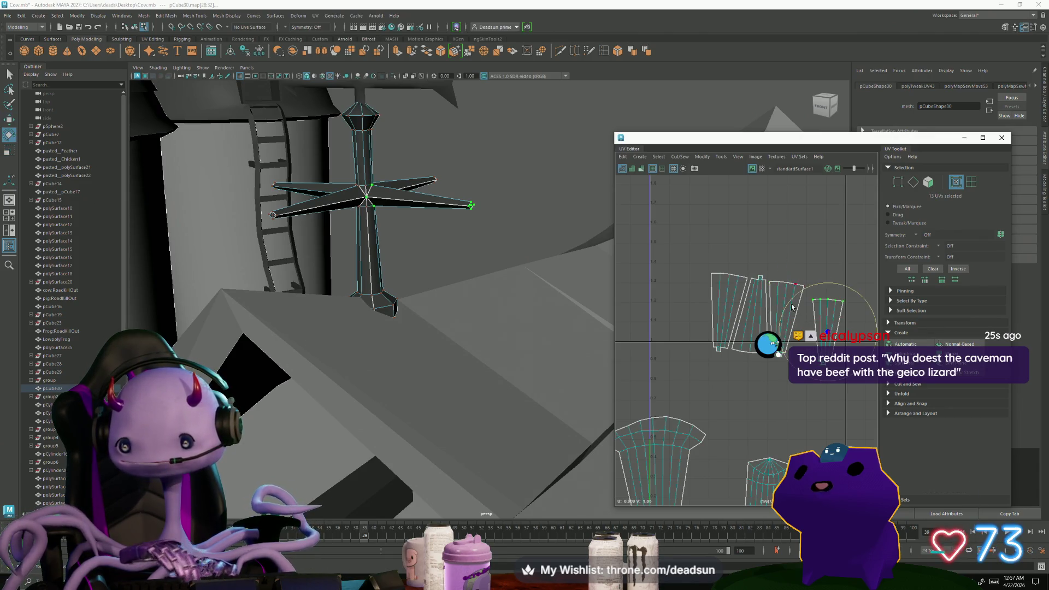
pyautogui.moveTo(819, 397); pyautogui.dragTo(839, 388, button='middle')
pyautogui.press('r')
pyautogui.press('w')
pyautogui.moveTo(829, 330); pyautogui.dragTo(809, 323)
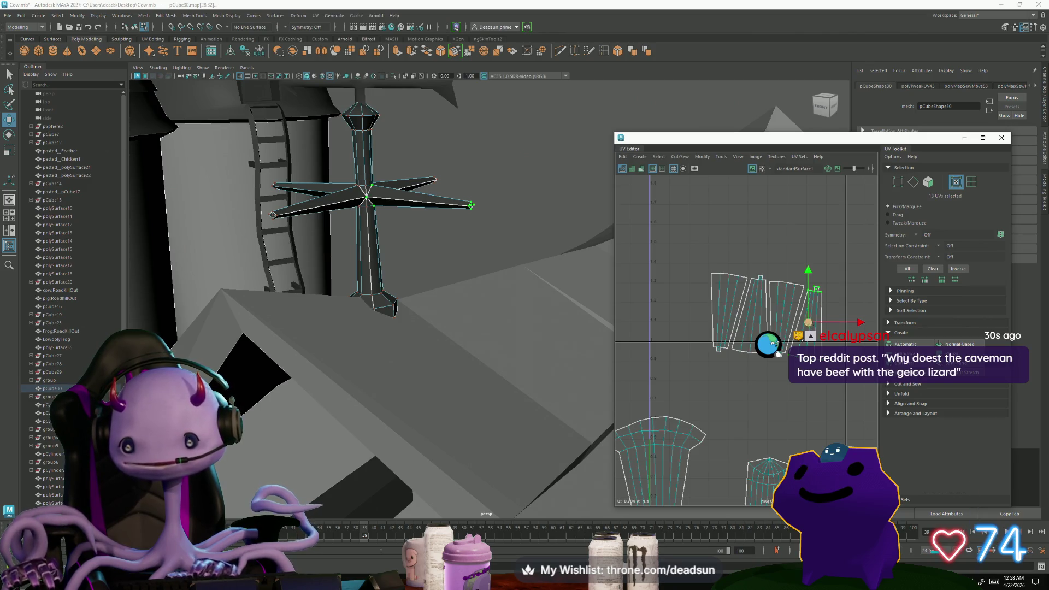
pyautogui.press('e')
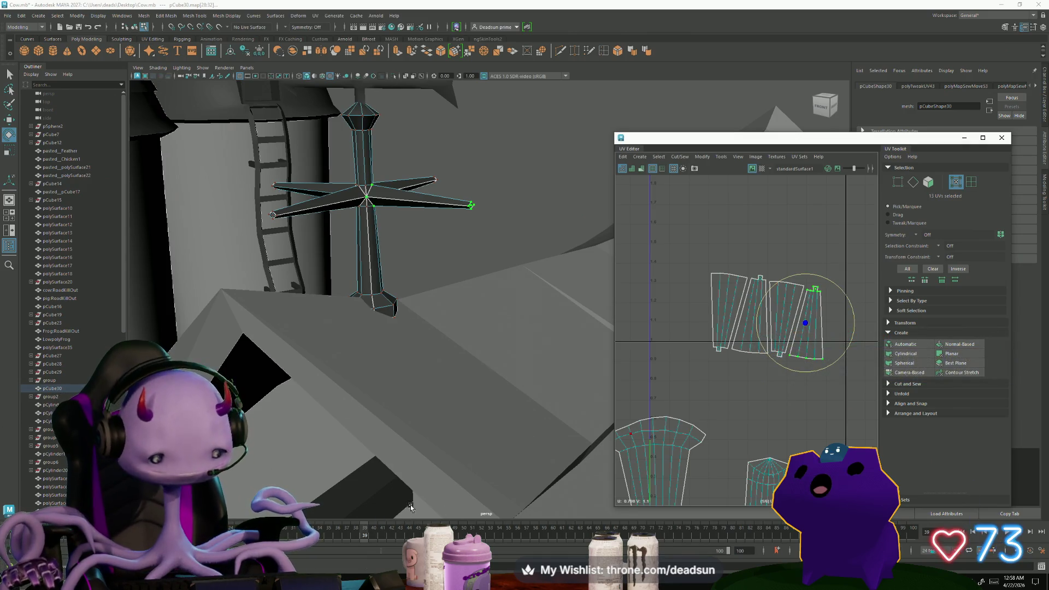
# Rotate the last two shells upright and set them on the 0–1 grid line.
pyautogui.keyDown('shift'); pyautogui.click(712, 338); pyautogui.keyUp('shift')
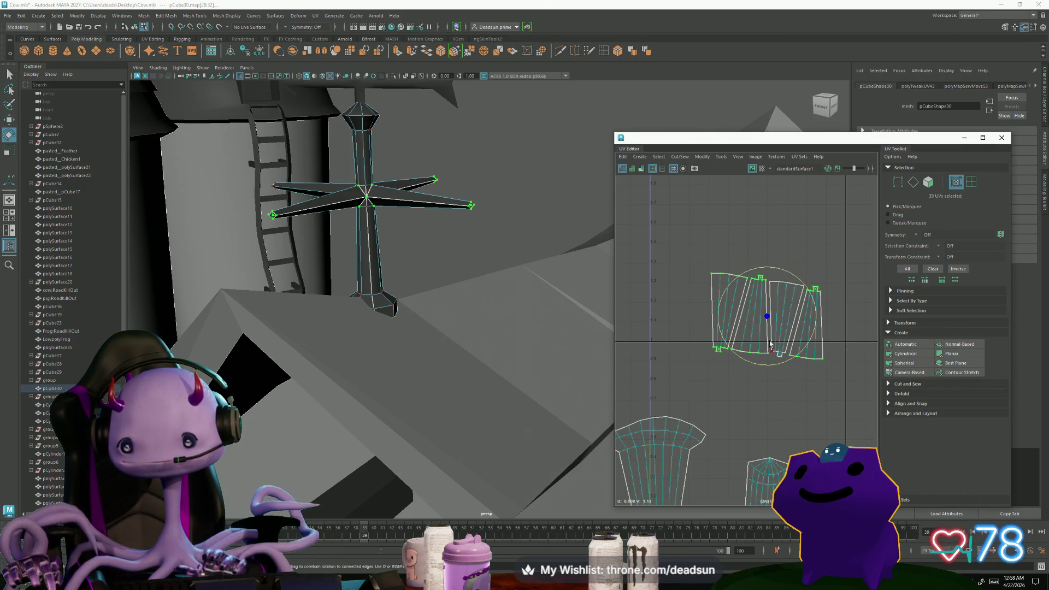
pyautogui.moveTo(746, 364); pyautogui.dragTo(761, 360)
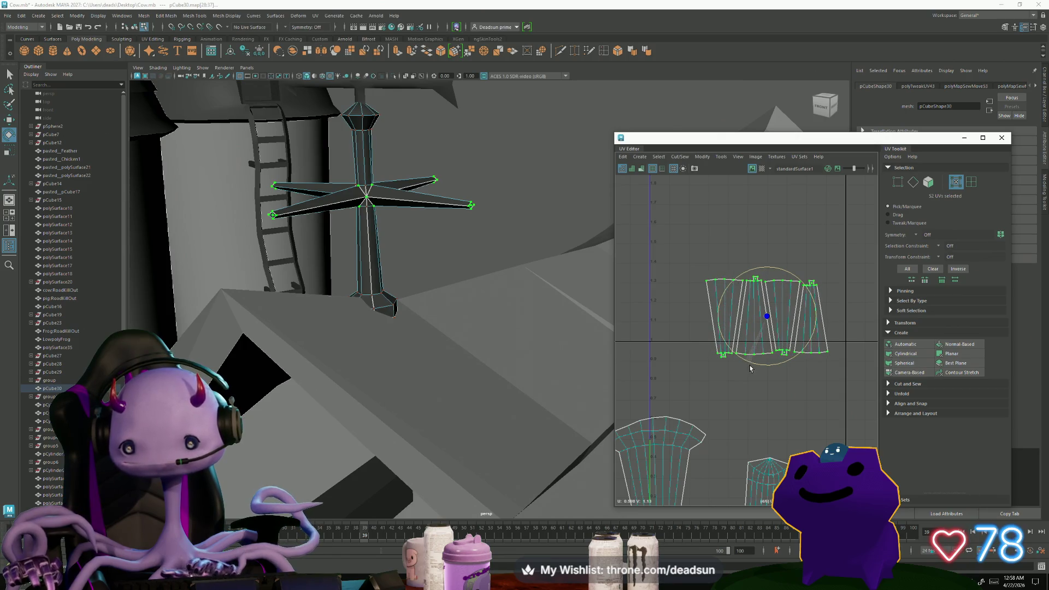
pyautogui.press('r')
pyautogui.press('w')
pyautogui.moveTo(767, 317); pyautogui.dragTo(705, 371)
pyautogui.scroll(-3, 708, 377)
pyautogui.scroll(5, 708, 416)
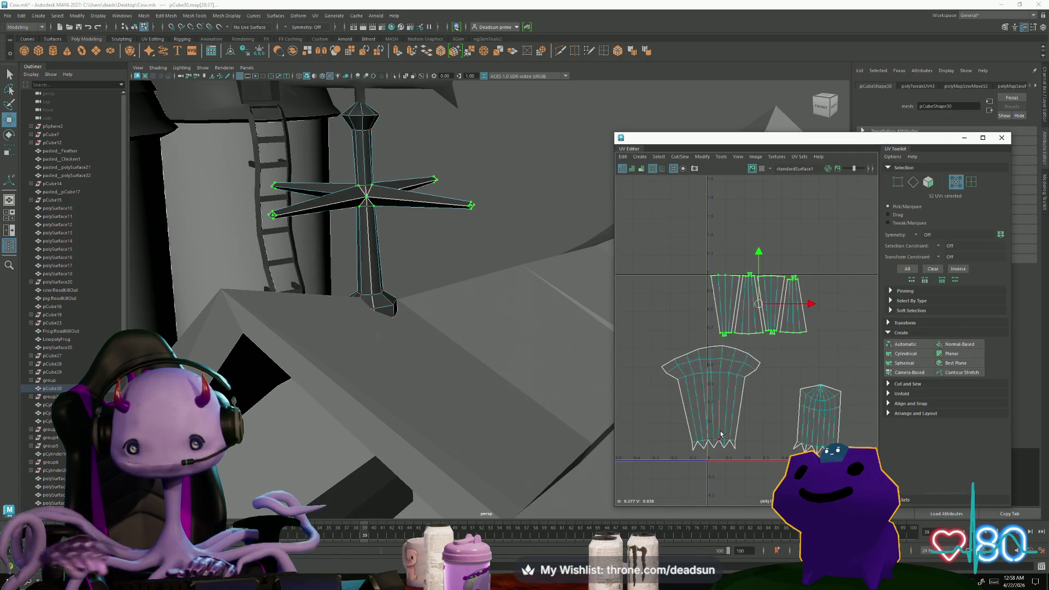
# Cut the flared cap off the post shell along its top edge loop.
pyautogui.moveTo(730, 464); pyautogui.dragTo(731, 458, button='right')
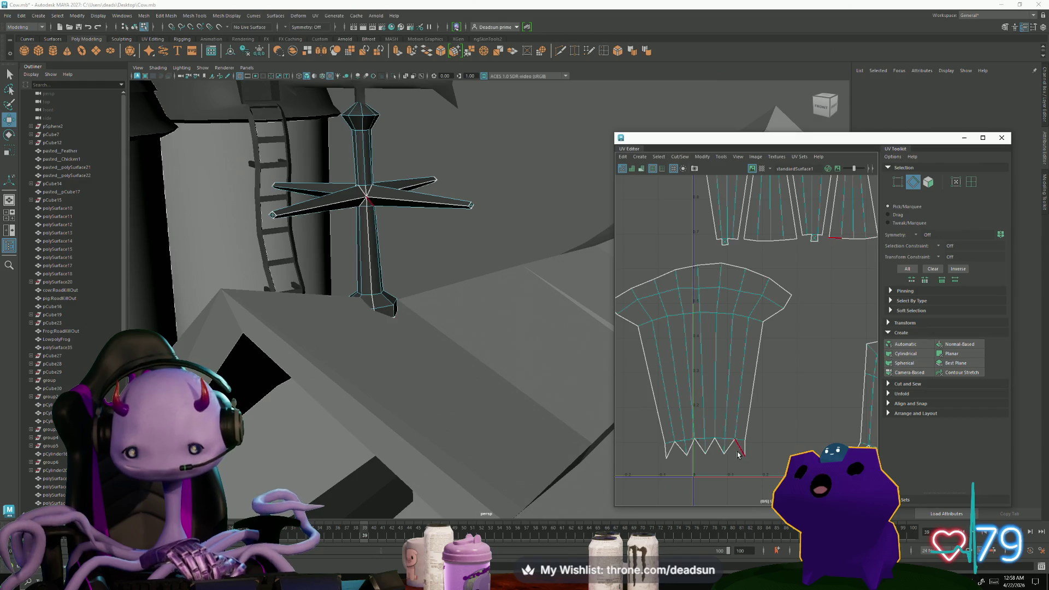
pyautogui.scroll(-4, 710, 453)
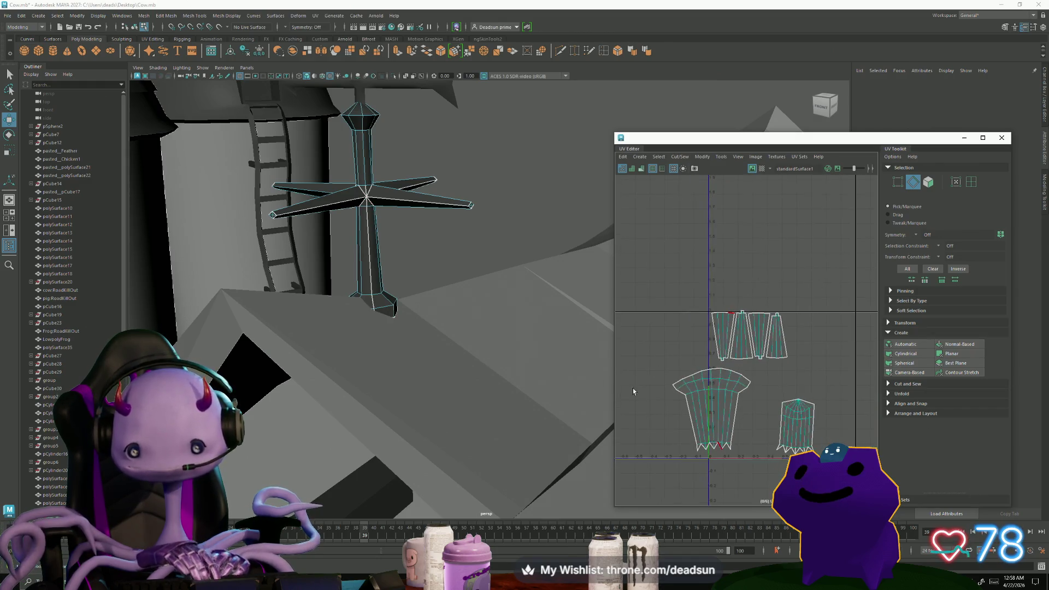
pyautogui.scroll(3, 682, 412)
pyautogui.scroll(3, 694, 378)
pyautogui.moveTo(694, 377); pyautogui.dragTo(699, 342, button='right')
pyautogui.doubleClick(691, 426)
pyautogui.scroll(-2, 692, 404)
pyautogui.scroll(-4, 691, 404)
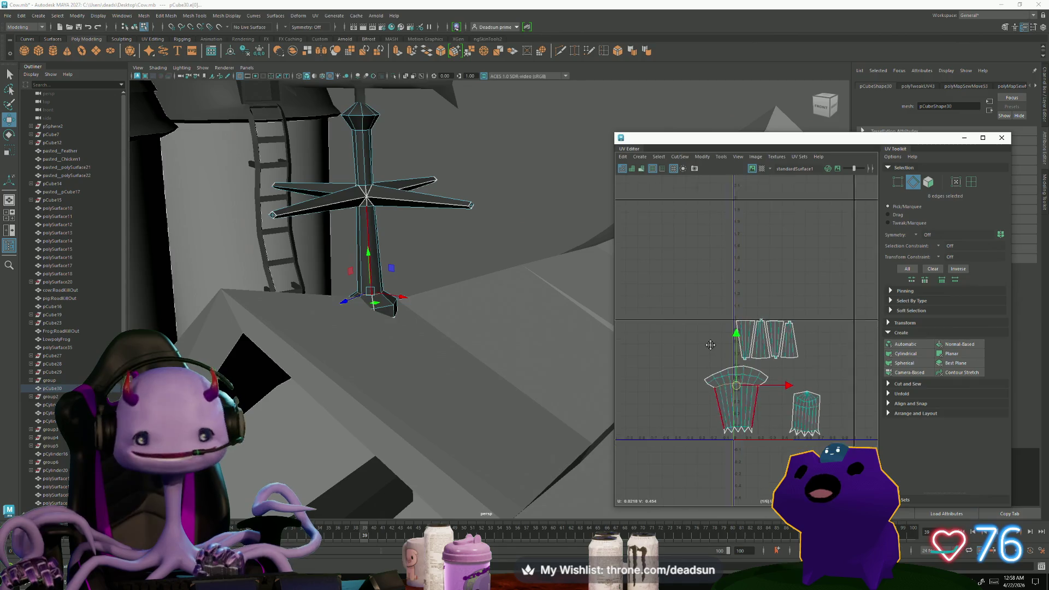
pyautogui.click(701, 157)
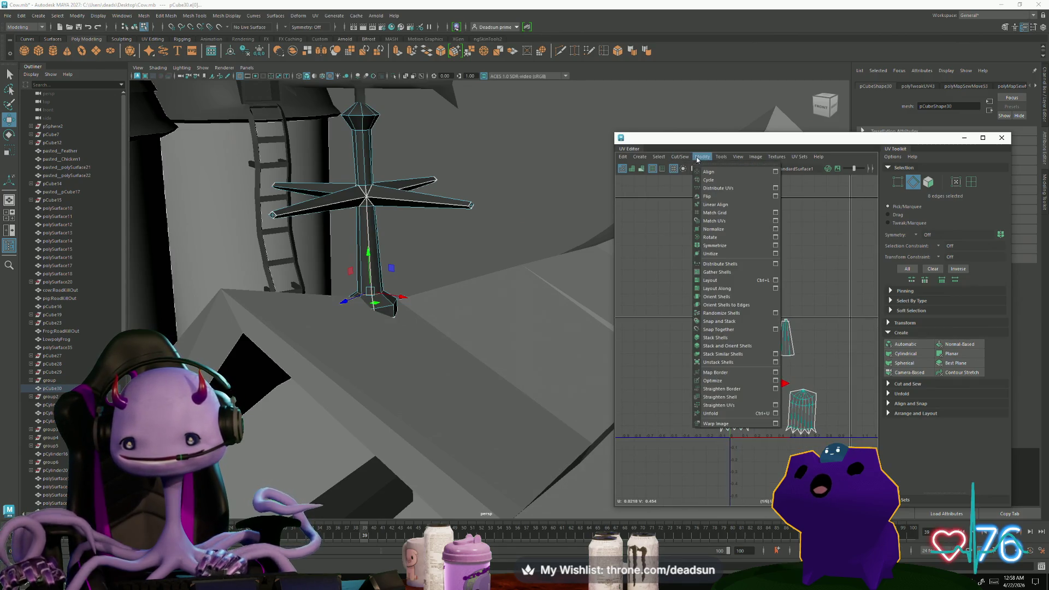
pyautogui.moveTo(680, 157)
pyautogui.click(687, 201)
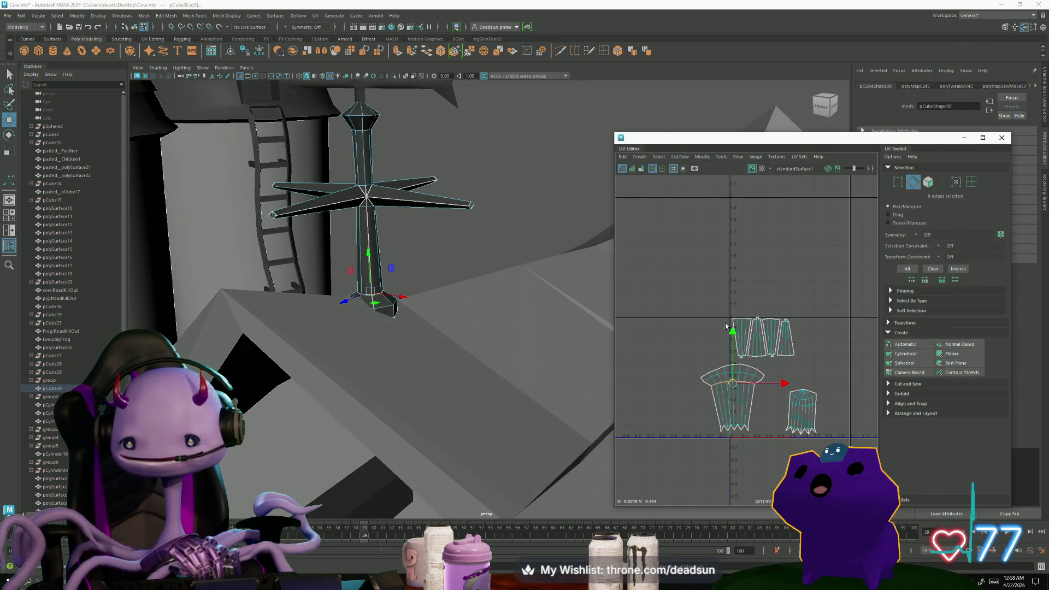
# Move the cut cap shell up and left and Unfold it into an arc.
pyautogui.moveTo(728, 374); pyautogui.dragTo(728, 391, button='right')
pyautogui.moveTo(727, 375); pyautogui.dragTo(660, 323)
pyautogui.click(680, 157)
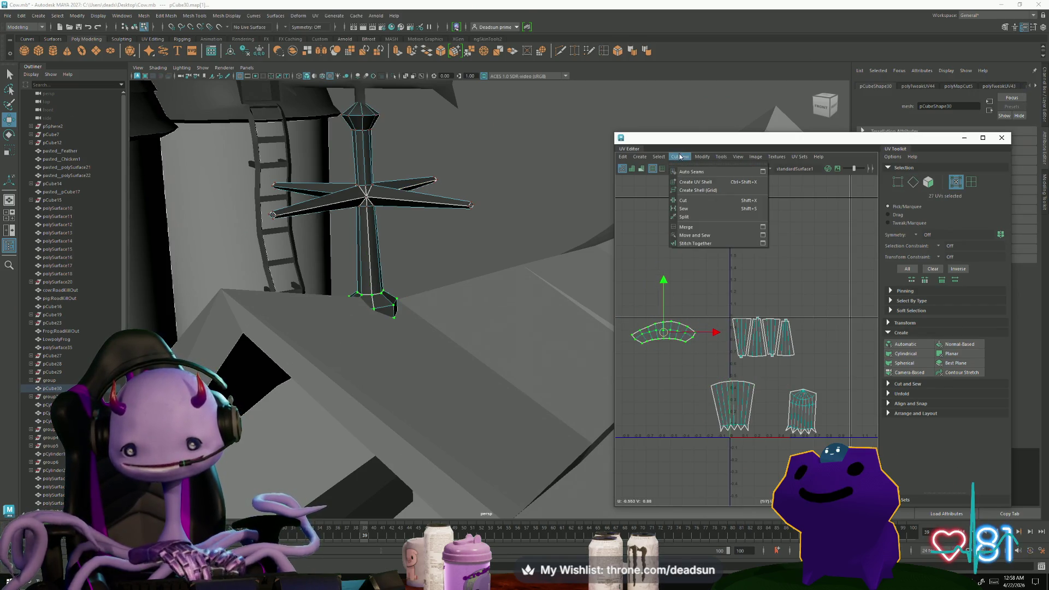
pyautogui.moveTo(702, 158)
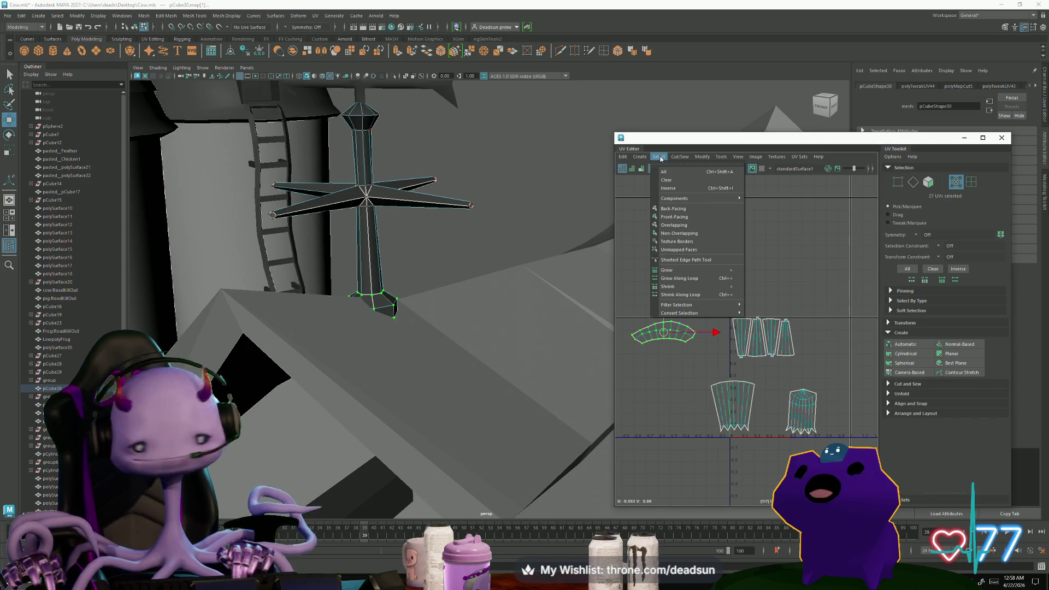
pyautogui.click(653, 159)
pyautogui.click(658, 159)
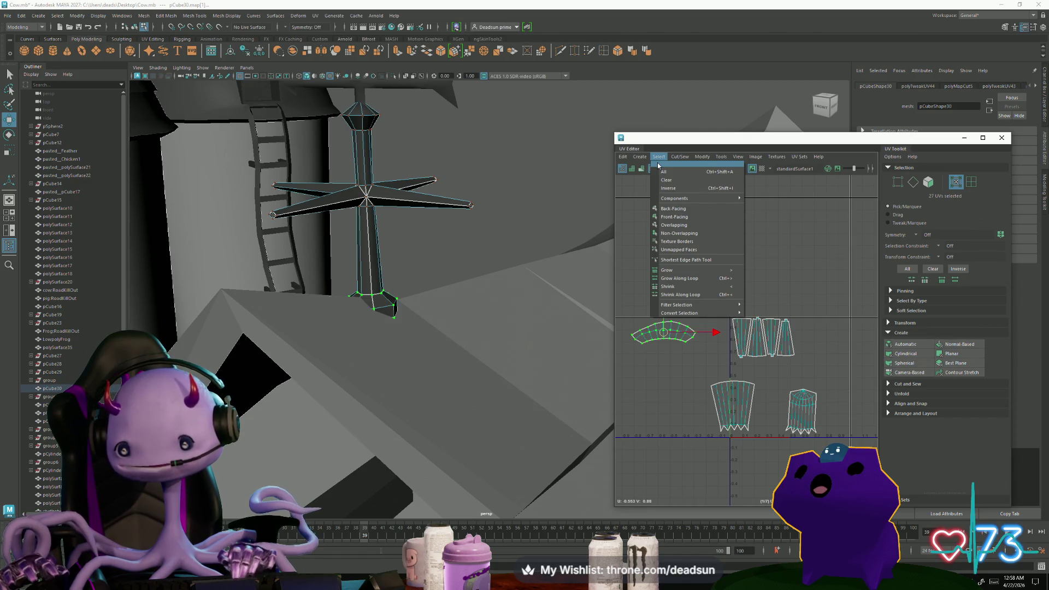
pyautogui.moveTo(680, 157)
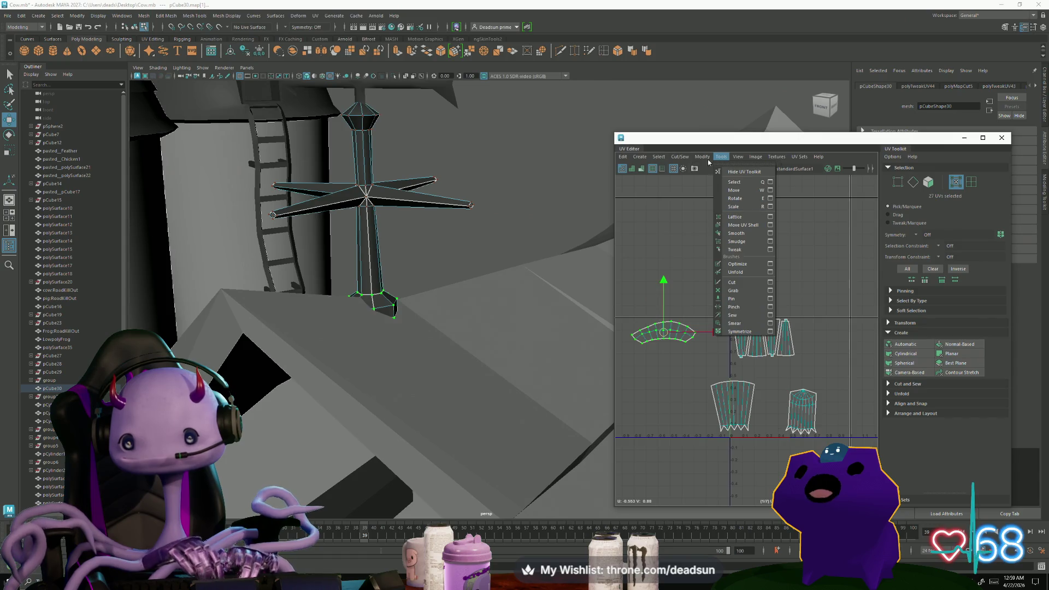
pyautogui.click(716, 413)
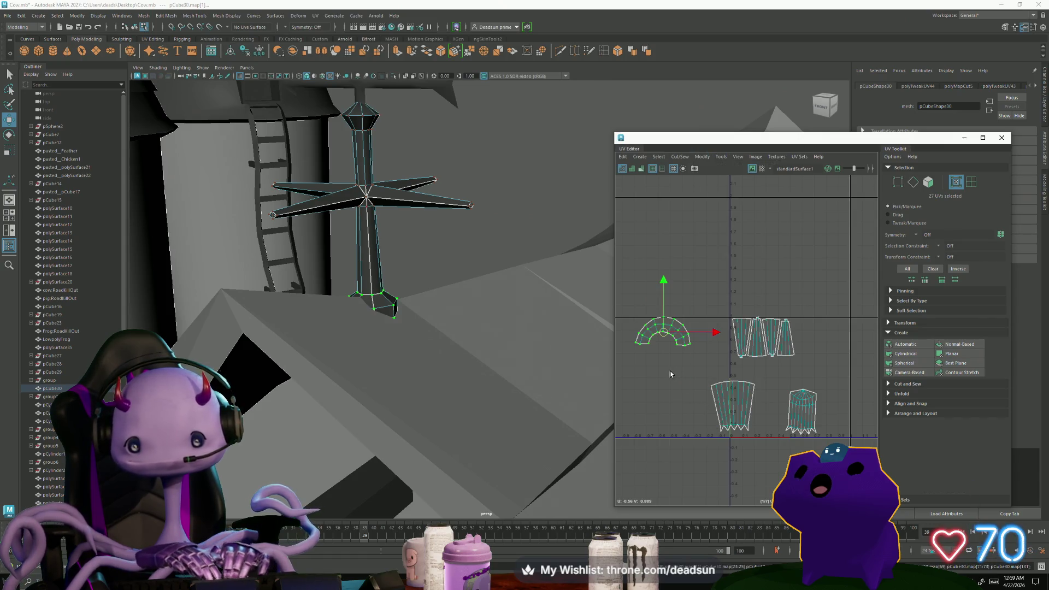
# Pack the arc, lower-left and lower-right shells together beside the arm strips.
pyautogui.scroll(3, 681, 359)
pyautogui.scroll(-2, 685, 348)
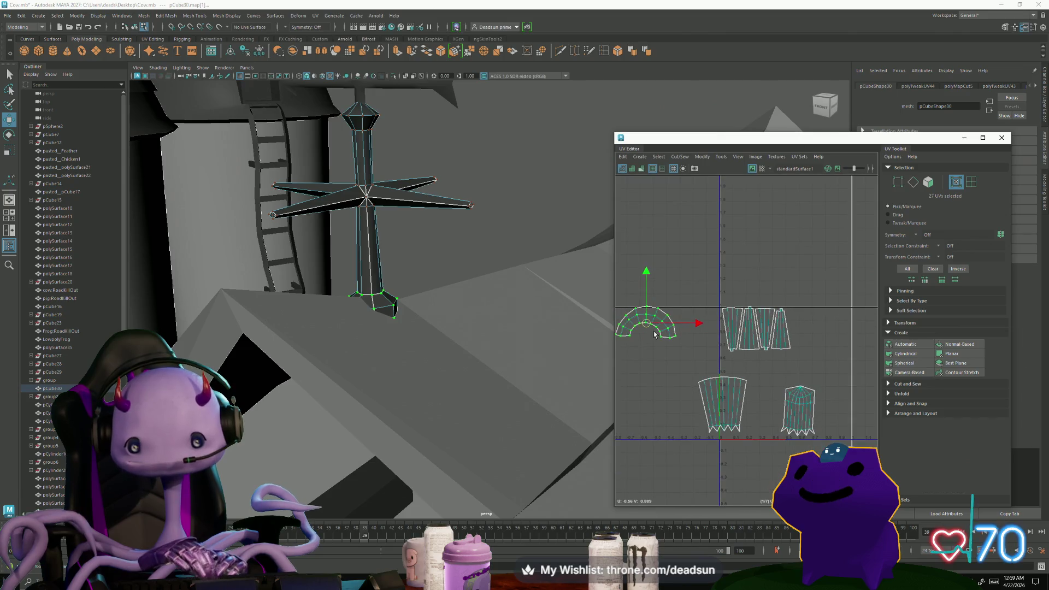
pyautogui.moveTo(653, 334); pyautogui.dragTo(826, 329)
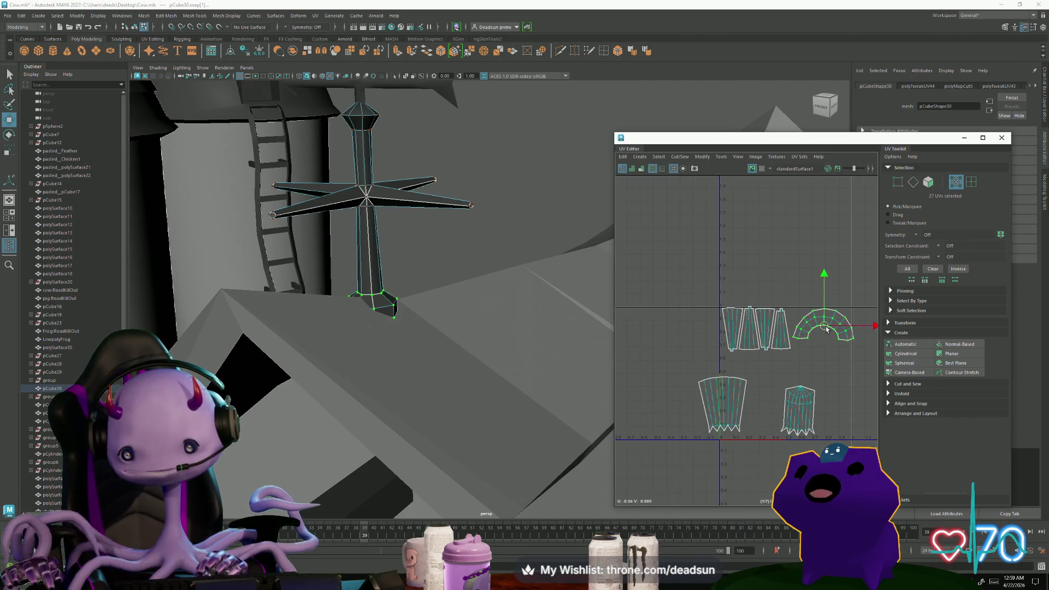
pyautogui.click(729, 378)
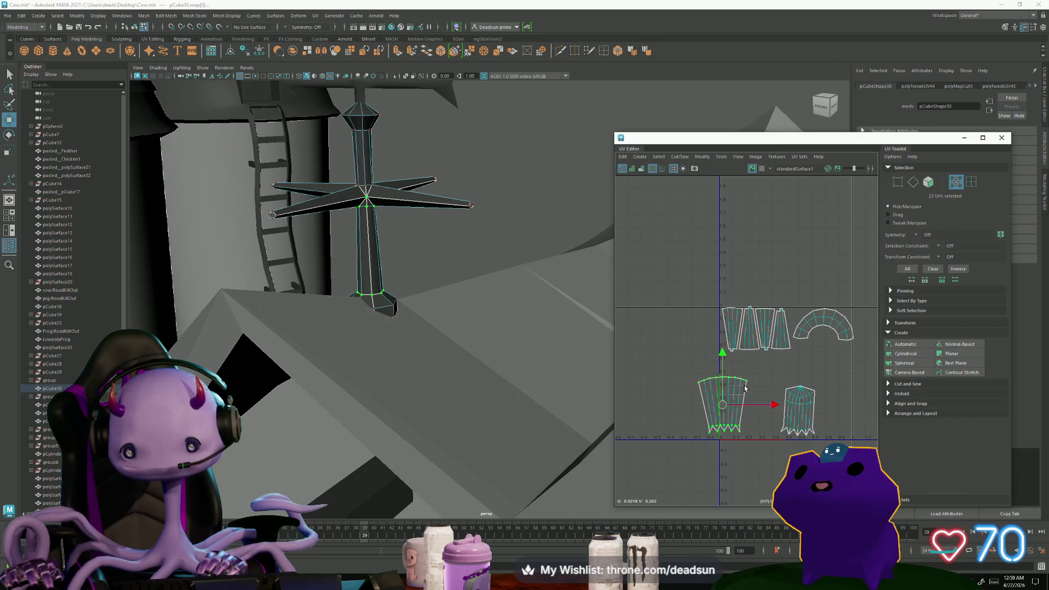
pyautogui.moveTo(728, 408); pyautogui.dragTo(751, 385)
pyautogui.doubleClick(793, 416)
pyautogui.moveTo(793, 414); pyautogui.dragTo(787, 382)
pyautogui.press('e')
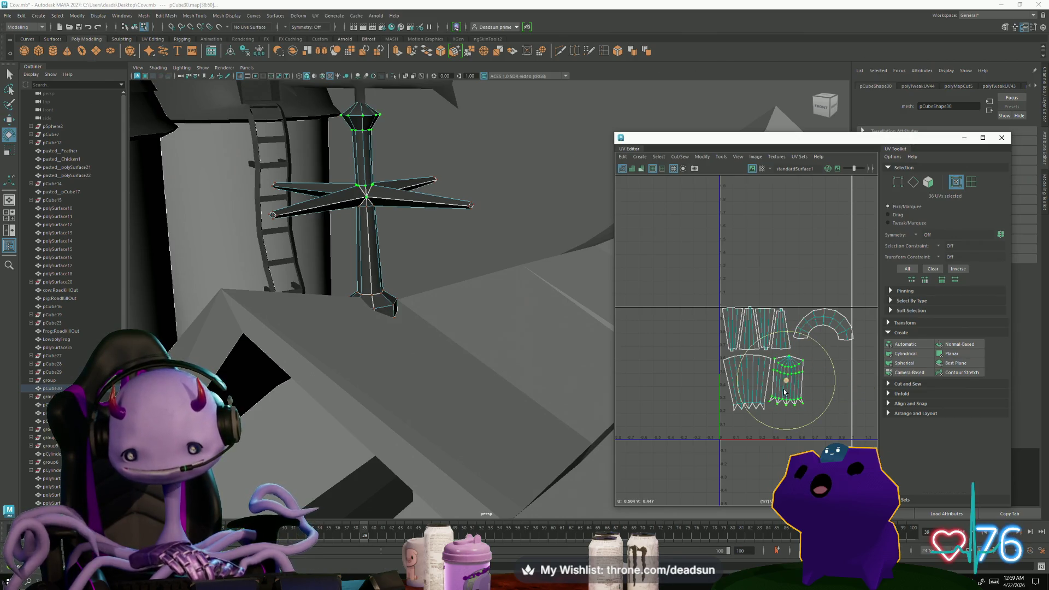
pyautogui.press('w')
pyautogui.moveTo(782, 406); pyautogui.dragTo(786, 404)
pyautogui.scroll(-5, 421, 340)
pyautogui.moveTo(421, 340)
pyautogui.keyDown('alt'); pyautogui.mouseDown()
pyautogui.moveTo(532, 332)
pyautogui.moveTo(510, 352)
pyautogui.mouseUp(); pyautogui.keyUp('alt')
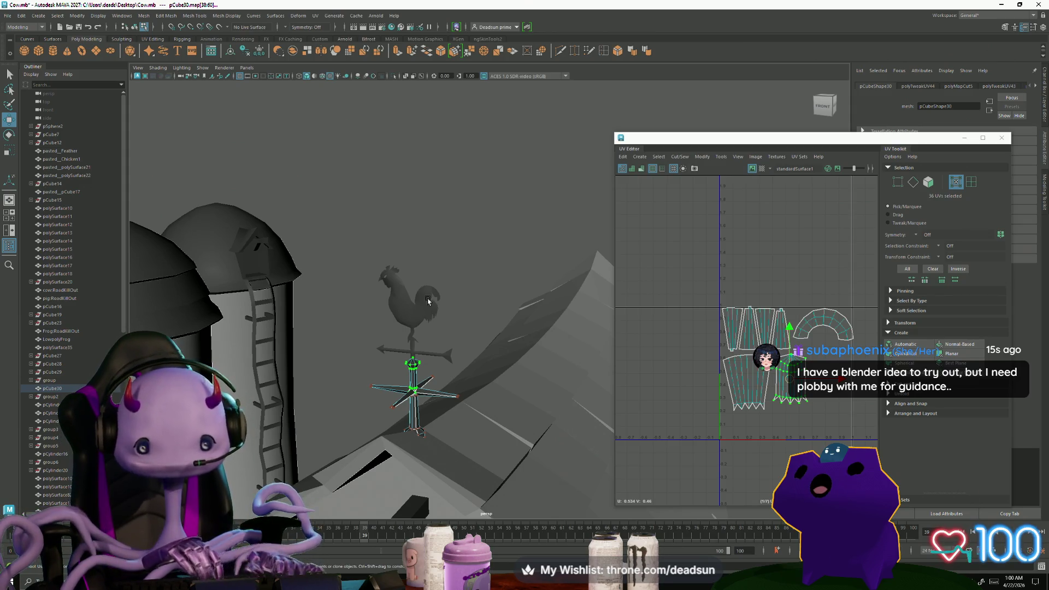
# Select the rooster, frame its UVs and move its shell to the upper left.
pyautogui.click(427, 300)
pyautogui.press('f')
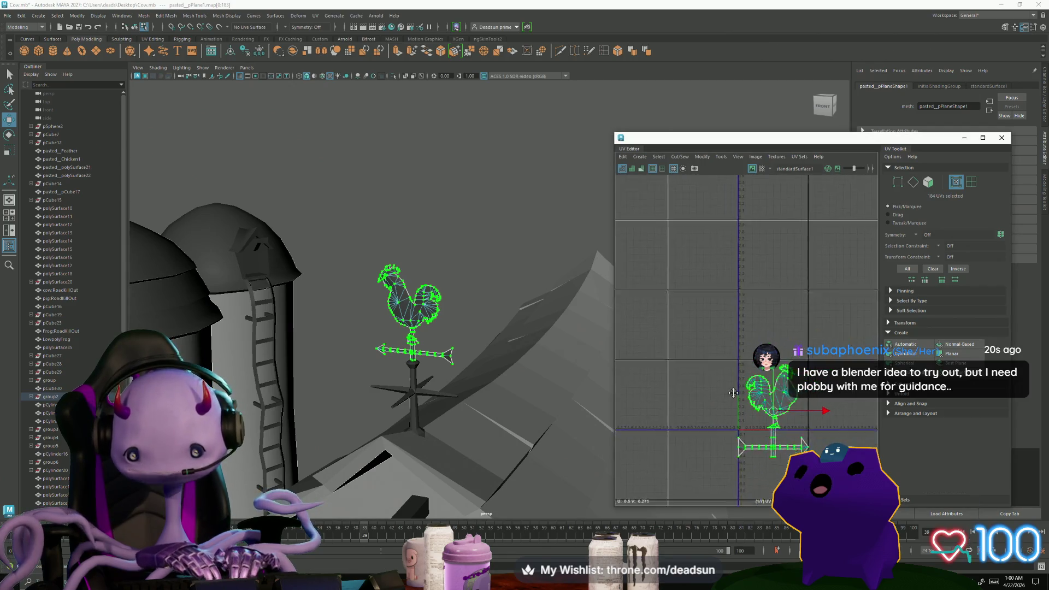
pyautogui.keyDown('alt'); pyautogui.moveTo(733, 393); pyautogui.dragTo(712, 383, button='middle'); pyautogui.keyUp('alt')
pyautogui.moveTo(754, 404)
pyautogui.mouseDown()
pyautogui.moveTo(678, 370)
pyautogui.moveTo(651, 294)
pyautogui.mouseUp()
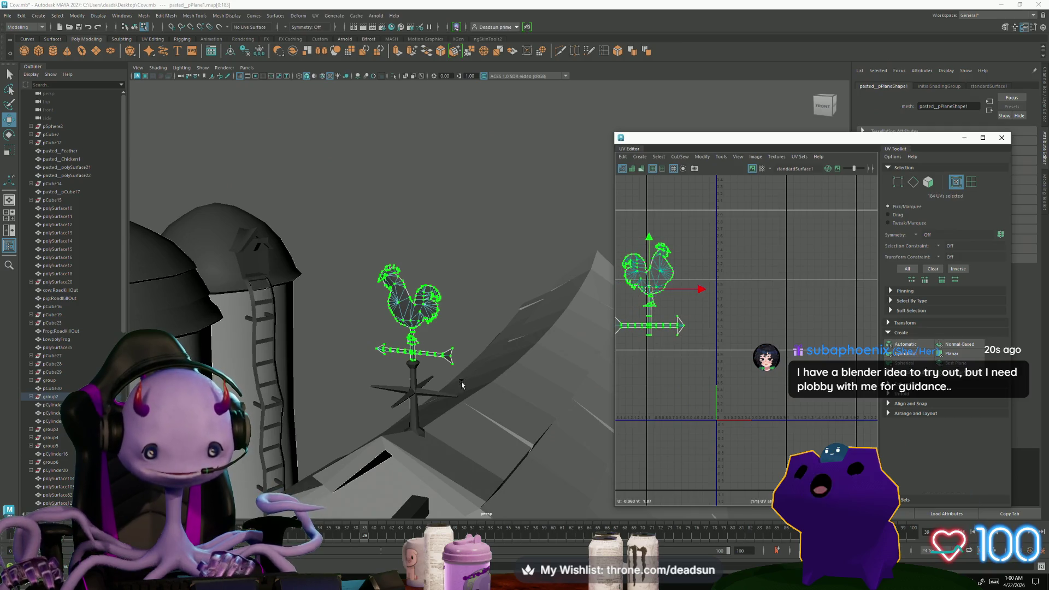
# Move the small 23-UV shell up beside the rooster shell.
pyautogui.keyDown('shift'); pyautogui.click(467, 383); pyautogui.keyUp('shift')
pyautogui.scroll(1, 744, 385)
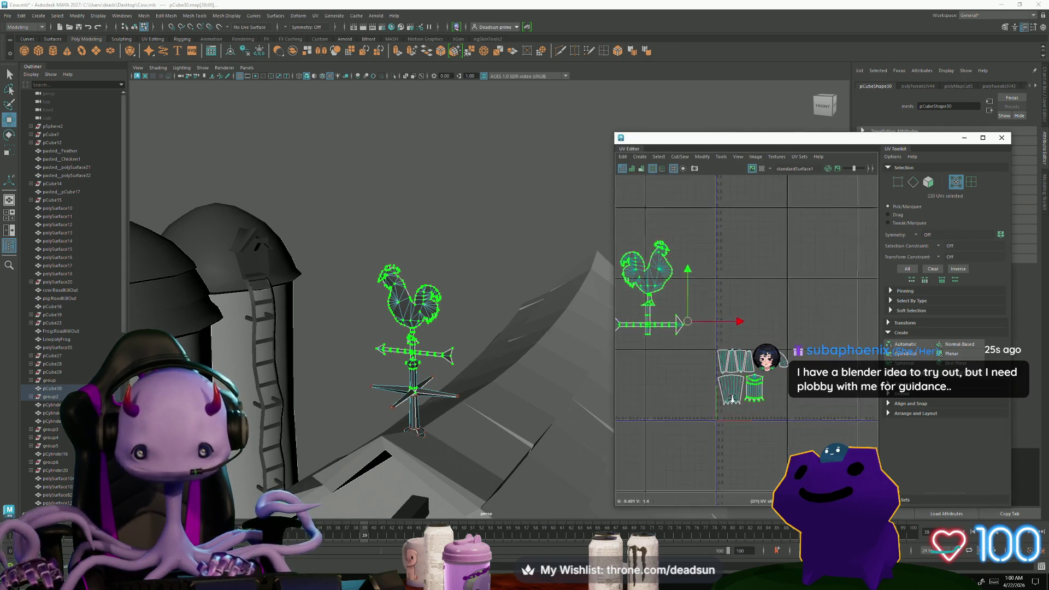
pyautogui.click(735, 388)
pyautogui.moveTo(735, 388)
pyautogui.mouseDown()
pyautogui.moveTo(689, 350)
pyautogui.moveTo(682, 296)
pyautogui.mouseUp()
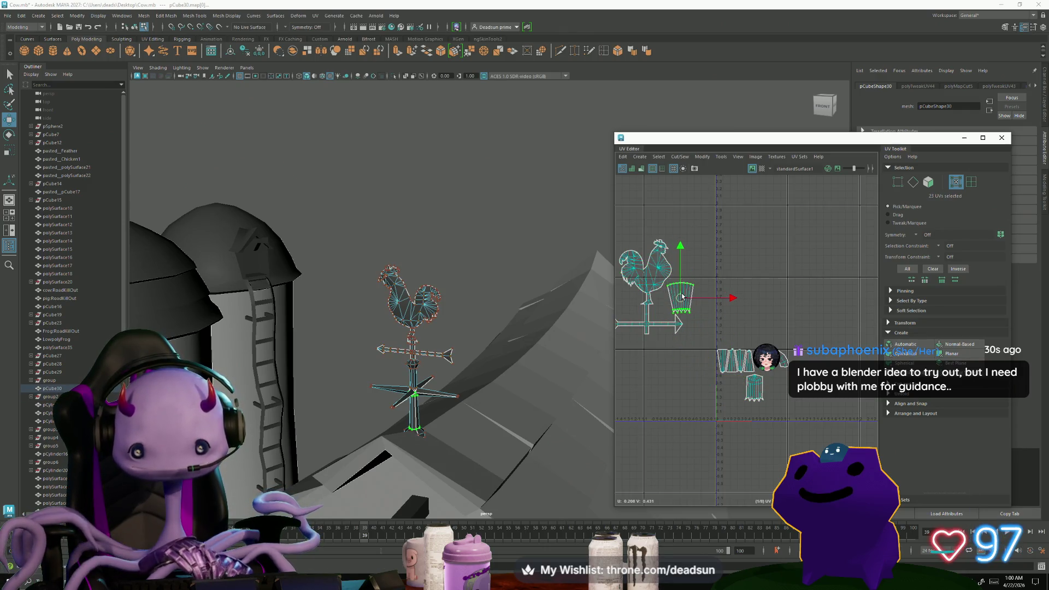
# Select the whole lower shell and move it up beside the rooster.
pyautogui.keyDown('alt'); pyautogui.moveTo(724, 352); pyautogui.dragTo(782, 380, button='middle'); pyautogui.keyUp('alt')
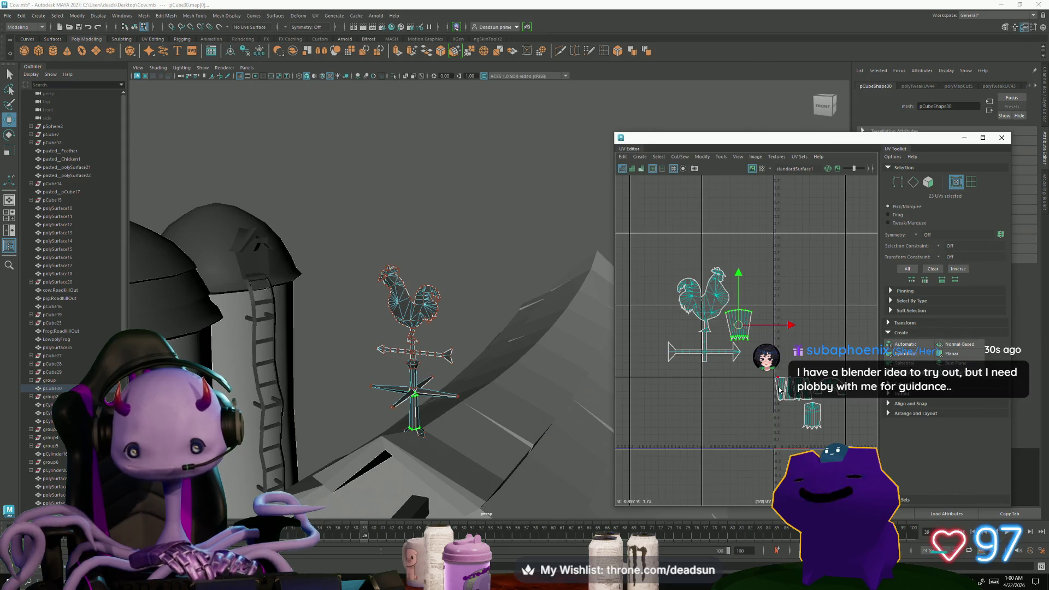
pyautogui.click(813, 418)
pyautogui.doubleClick(813, 418)
pyautogui.moveTo(813, 418)
pyautogui.mouseDown()
pyautogui.moveTo(691, 306)
pyautogui.moveTo(690, 336)
pyautogui.mouseUp()
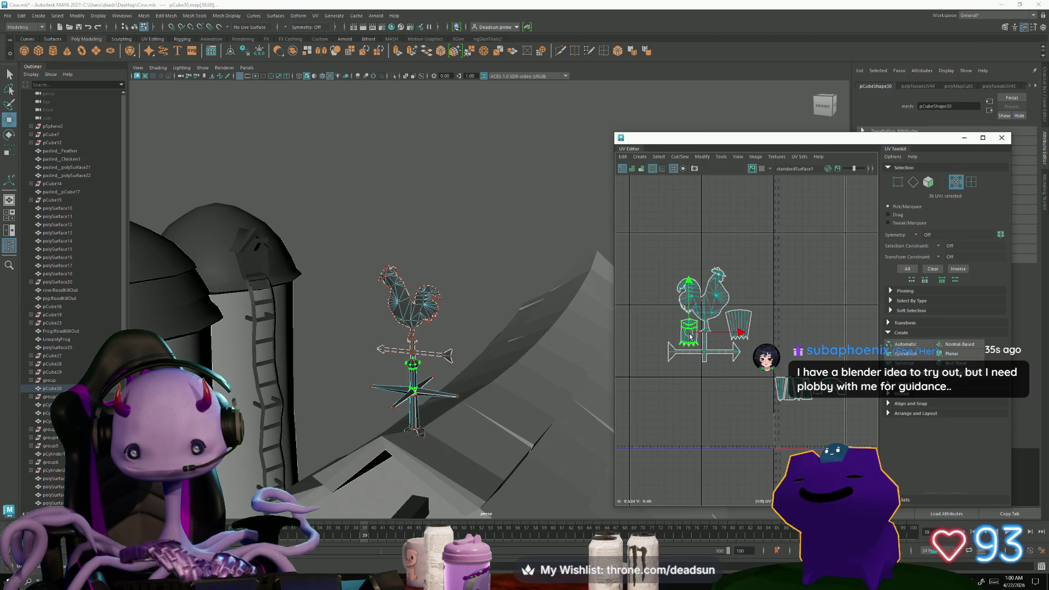
# Place the arch shell over the top of the rooster shell.
pyautogui.scroll(2, 691, 339)
pyautogui.click(845, 384)
pyautogui.moveTo(844, 384); pyautogui.dragTo(692, 264)
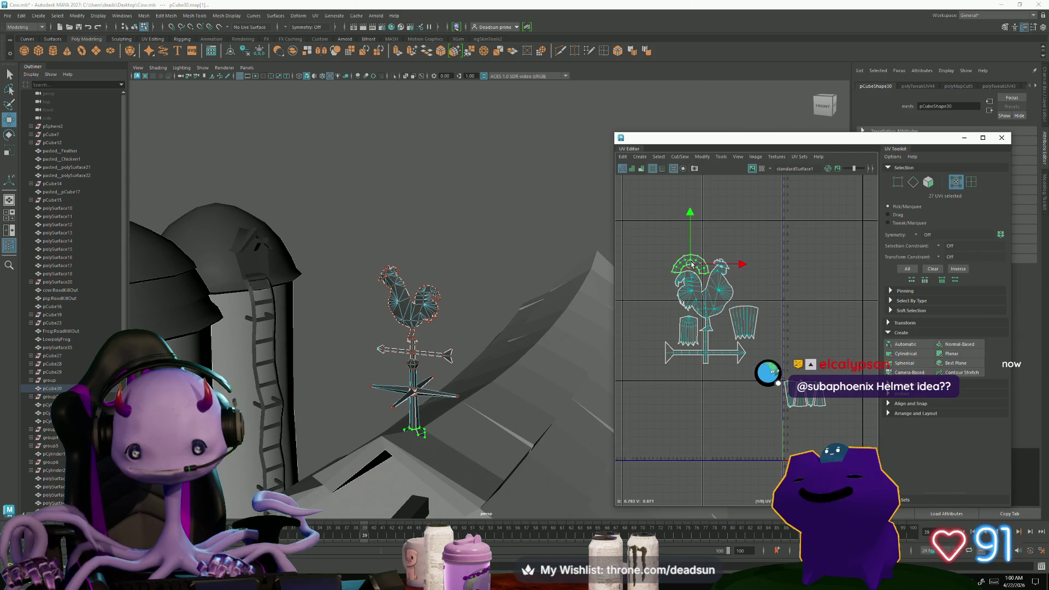
# Widen the arch shell slightly, rotate it a touch and nudge it into position.
pyautogui.scroll(2, 692, 264)
pyautogui.press('r')
pyautogui.moveTo(739, 262); pyautogui.dragTo(742, 262)
pyautogui.press('w')
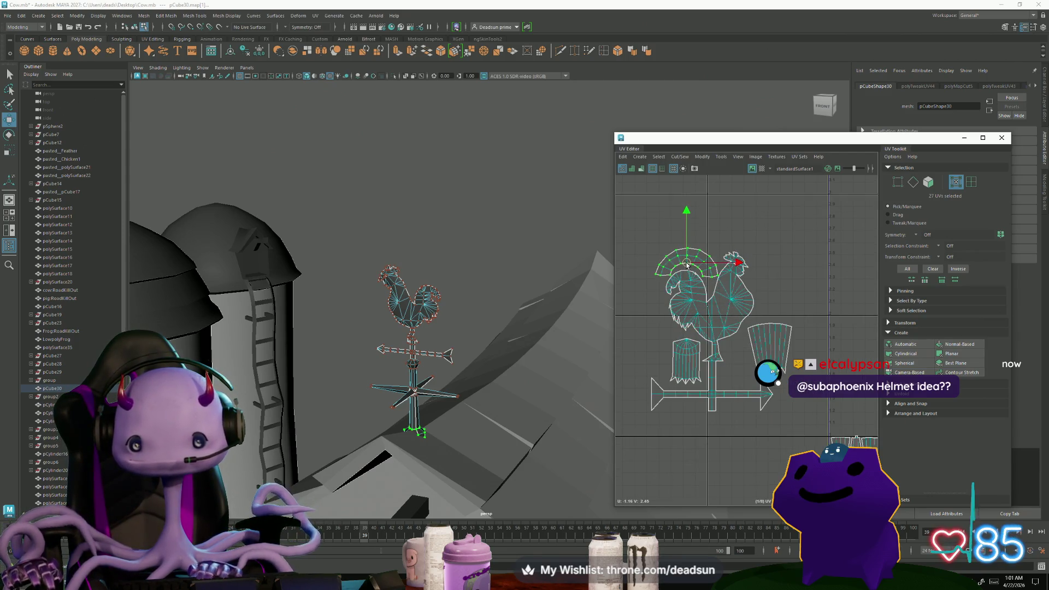
pyautogui.press('r')
pyautogui.moveTo(736, 264); pyautogui.dragTo(739, 264)
pyautogui.press('w')
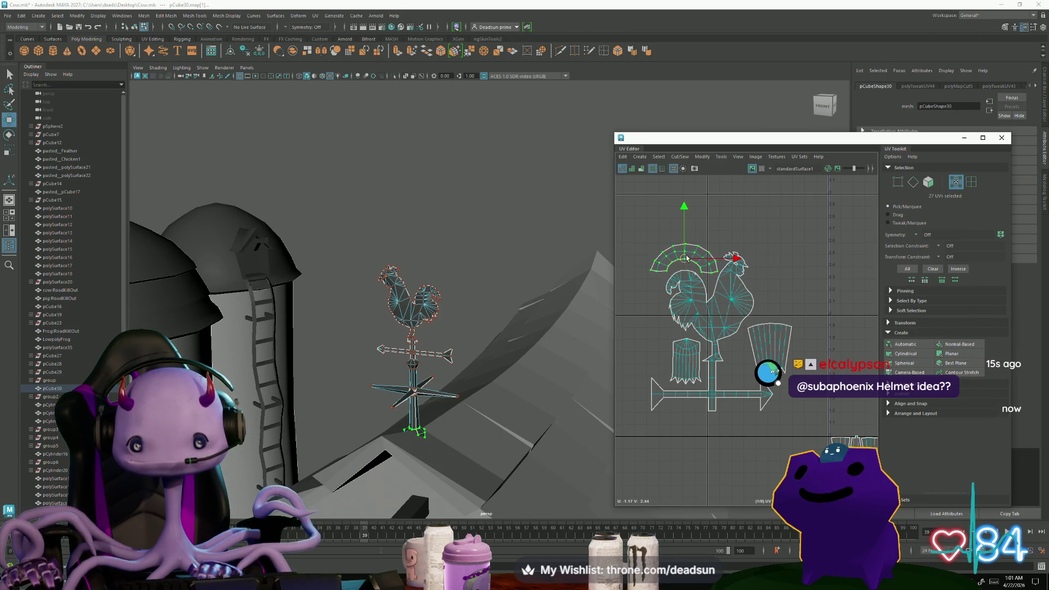
pyautogui.press('e')
pyautogui.moveTo(684, 308); pyautogui.dragTo(688, 307)
pyautogui.press('w')
pyautogui.moveTo(680, 263); pyautogui.dragTo(682, 263)
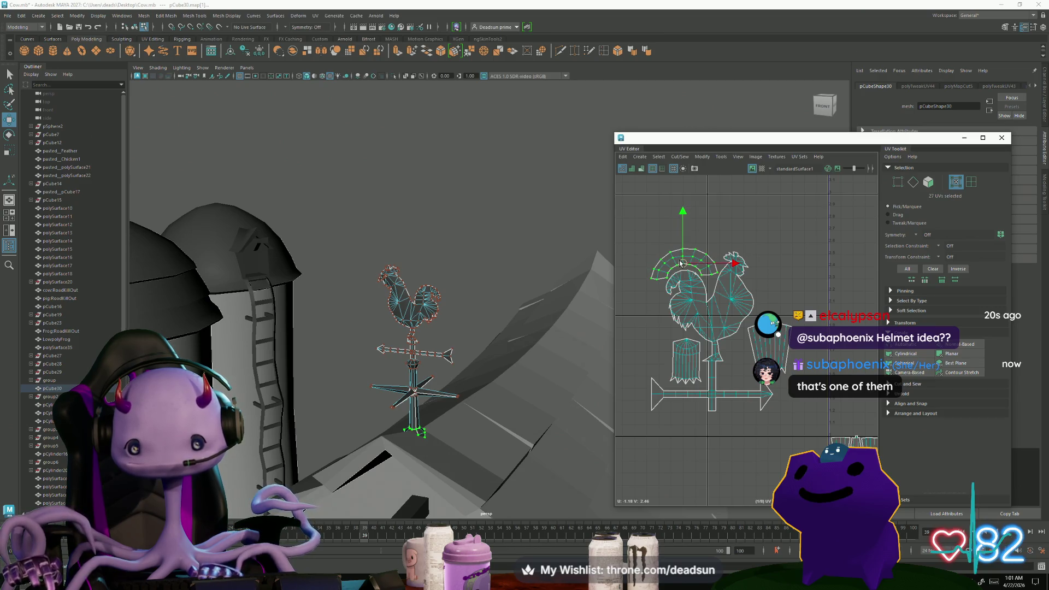
# Bring the small bottom shells up into the layout and nudge them slightly left.
pyautogui.scroll(-1, 683, 265)
pyautogui.keyDown('alt'); pyautogui.moveTo(765, 426); pyautogui.dragTo(743, 415, button='middle'); pyautogui.keyUp('alt')
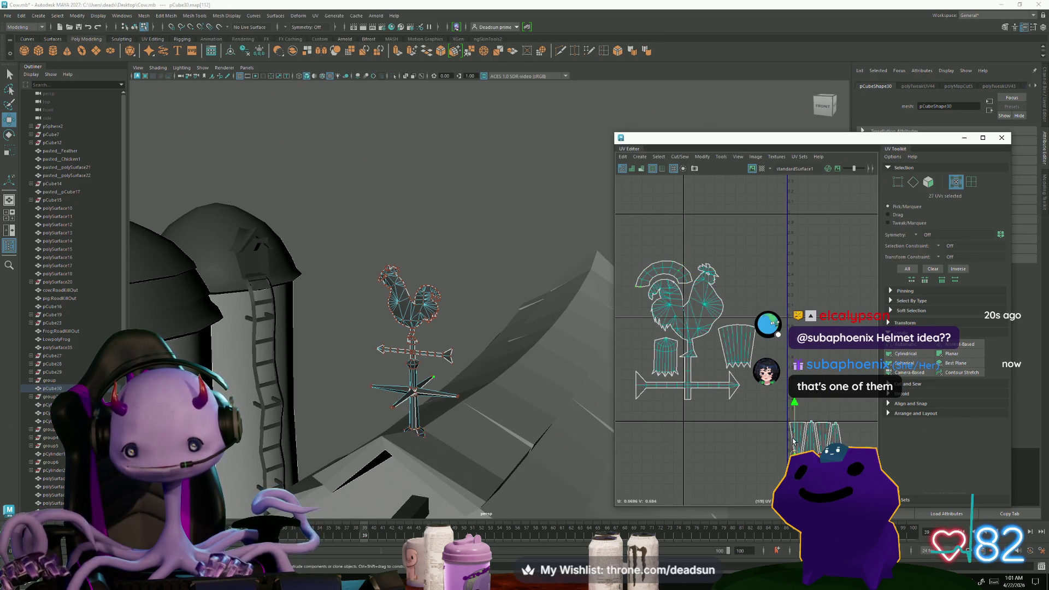
pyautogui.moveTo(802, 440)
pyautogui.mouseDown()
pyautogui.moveTo(639, 372)
pyautogui.moveTo(635, 309)
pyautogui.mouseUp()
pyautogui.click(822, 425)
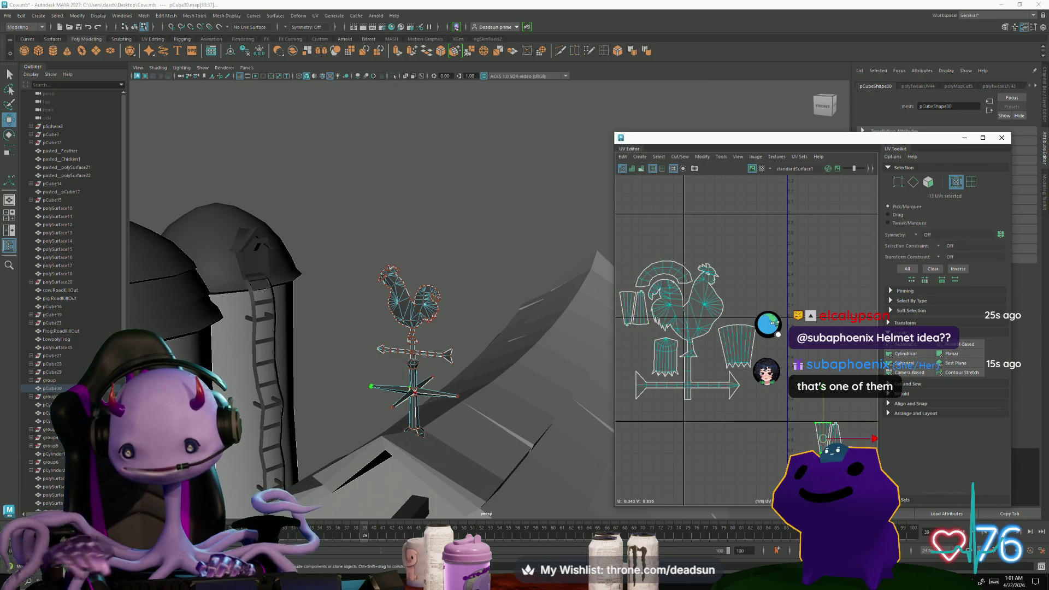
pyautogui.moveTo(822, 431); pyautogui.dragTo(636, 348)
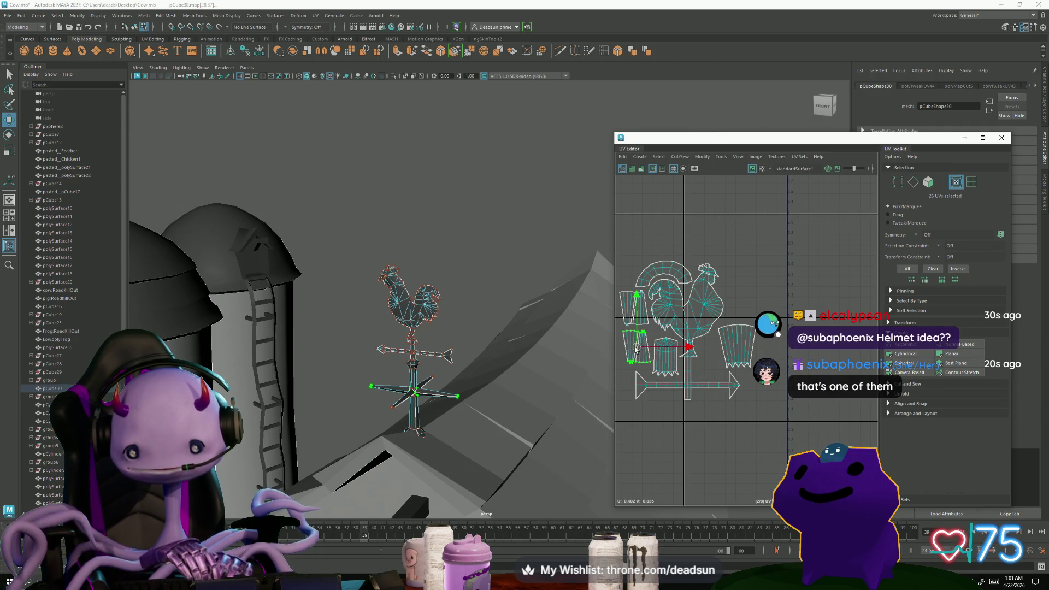
pyautogui.scroll(4, 636, 348)
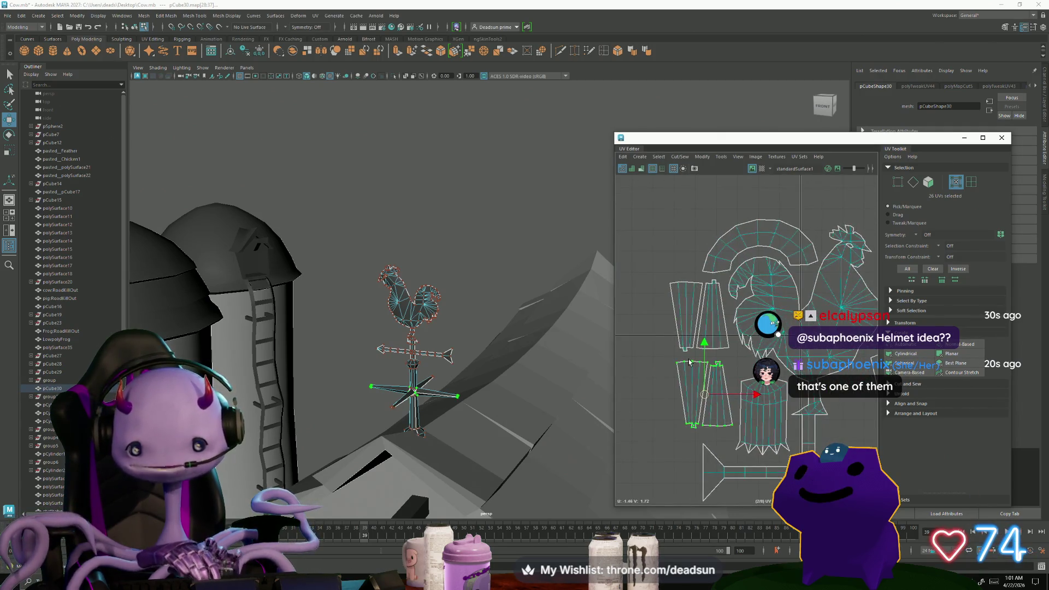
pyautogui.keyDown('shift'); pyautogui.click(690, 339); pyautogui.keyUp('shift')
pyautogui.moveTo(744, 354); pyautogui.dragTo(738, 354)
# Select the whole helmet shell and move it down-left beside the rooster.
pyautogui.keyDown('alt'); pyautogui.moveTo(853, 396); pyautogui.dragTo(731, 391, button='middle'); pyautogui.keyUp('alt')
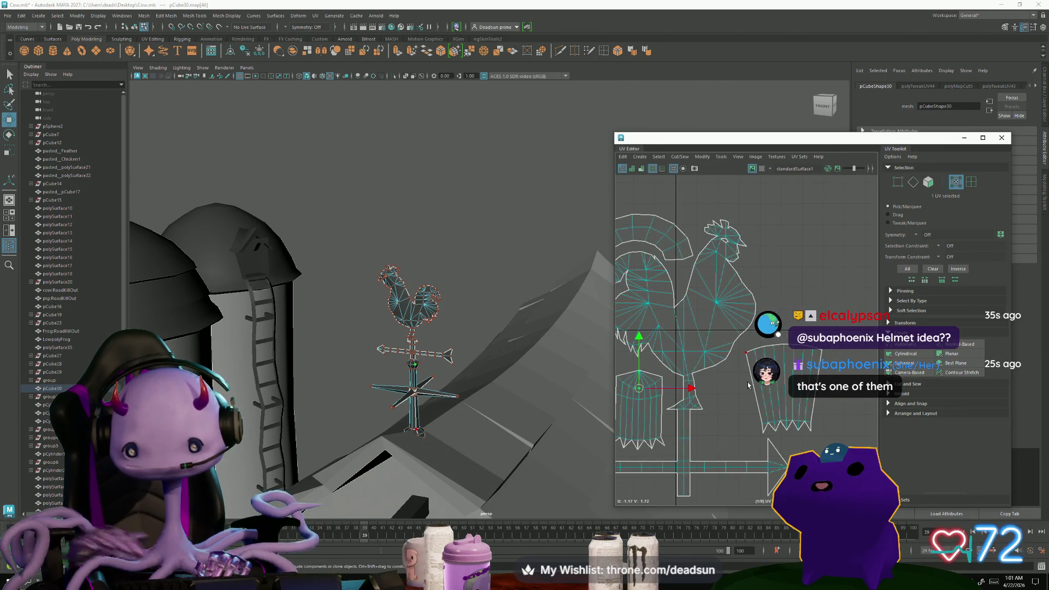
pyautogui.doubleClick(748, 386)
pyautogui.moveTo(785, 391); pyautogui.dragTo(738, 415)
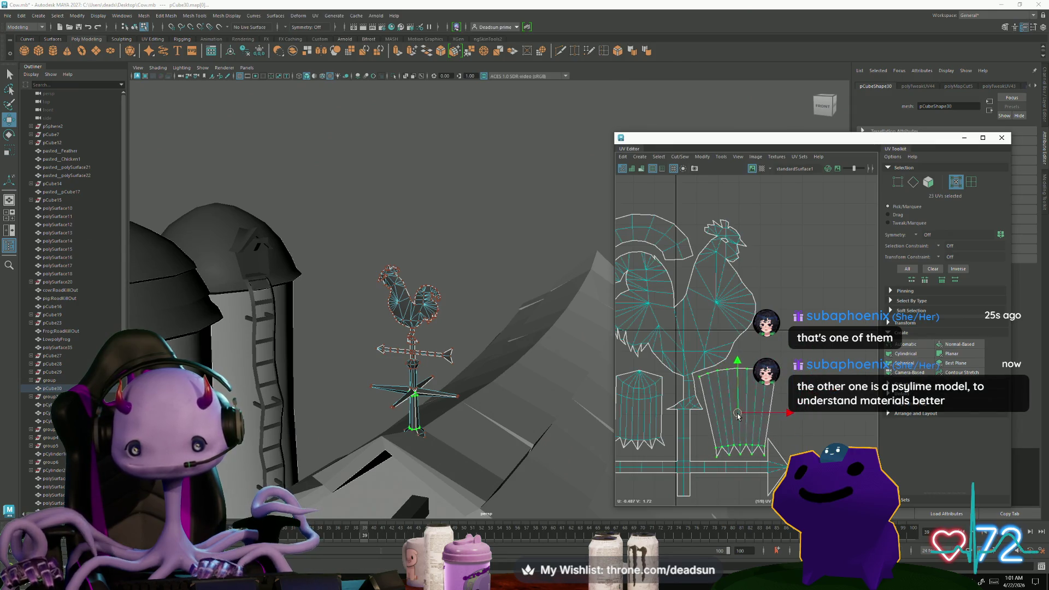
pyautogui.press('e')
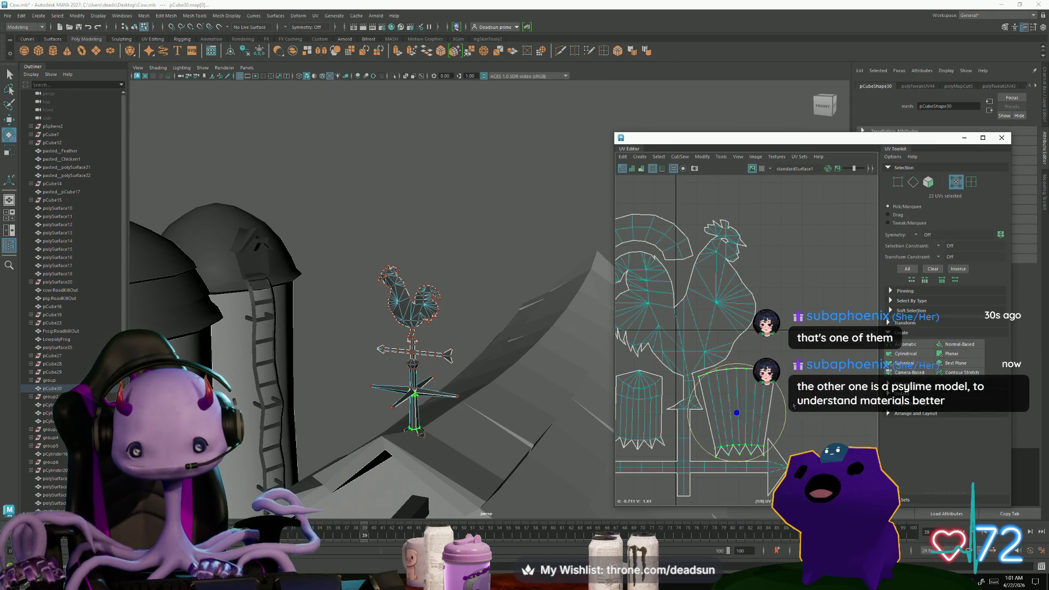
pyautogui.keyDown('alt'); pyautogui.moveTo(785, 409); pyautogui.dragTo(725, 409, button='right'); pyautogui.keyUp('alt')
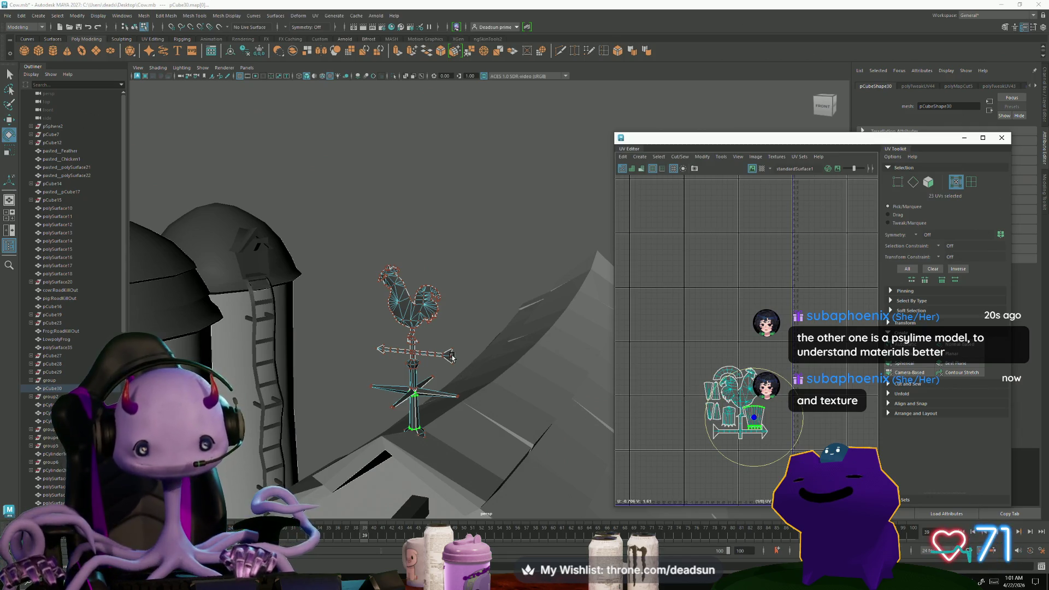
# Select all of the weathervane's UV shells in the UV Editor.
pyautogui.press('F10')
pyautogui.moveTo(798, 350); pyautogui.dragTo(578, 422)
pyautogui.keyDown('alt'); pyautogui.moveTo(495, 393); pyautogui.dragTo(508, 383); pyautogui.keyUp('alt')
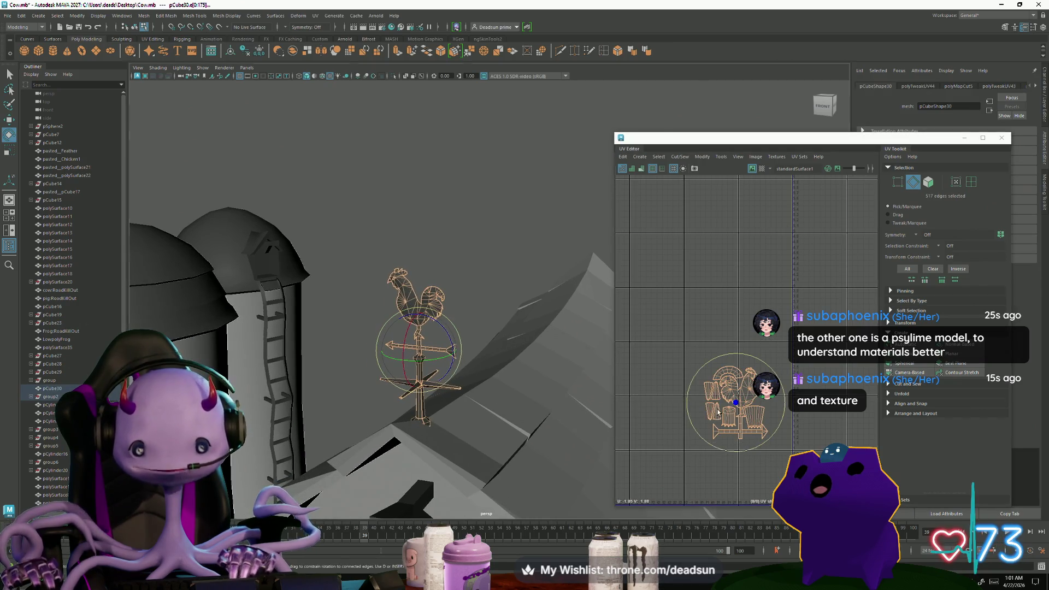
pyautogui.press('F12')
pyautogui.moveTo(661, 327); pyautogui.dragTo(784, 468)
pyautogui.keyDown('alt'); pyautogui.moveTo(546, 394); pyautogui.dragTo(403, 338); pyautogui.keyUp('alt')
pyautogui.keyDown('alt'); pyautogui.moveTo(403, 338); pyautogui.dragTo(451, 400, button='right'); pyautogui.keyUp('alt')
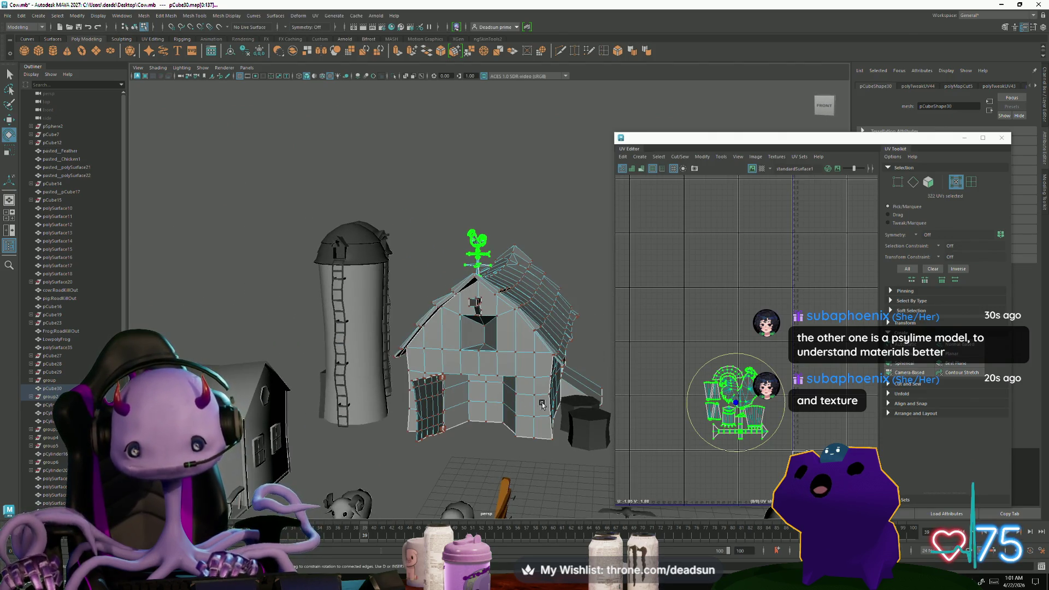
# Move the weathervane shells down toward the barn's UV layout and frame them.
pyautogui.scroll(2, 771, 425)
pyautogui.moveTo(748, 387)
pyautogui.keyDown('alt'); pyautogui.mouseDown(button='middle')
pyautogui.moveTo(691, 299)
pyautogui.moveTo(701, 301)
pyautogui.mouseUp(button='middle'); pyautogui.keyUp('alt')
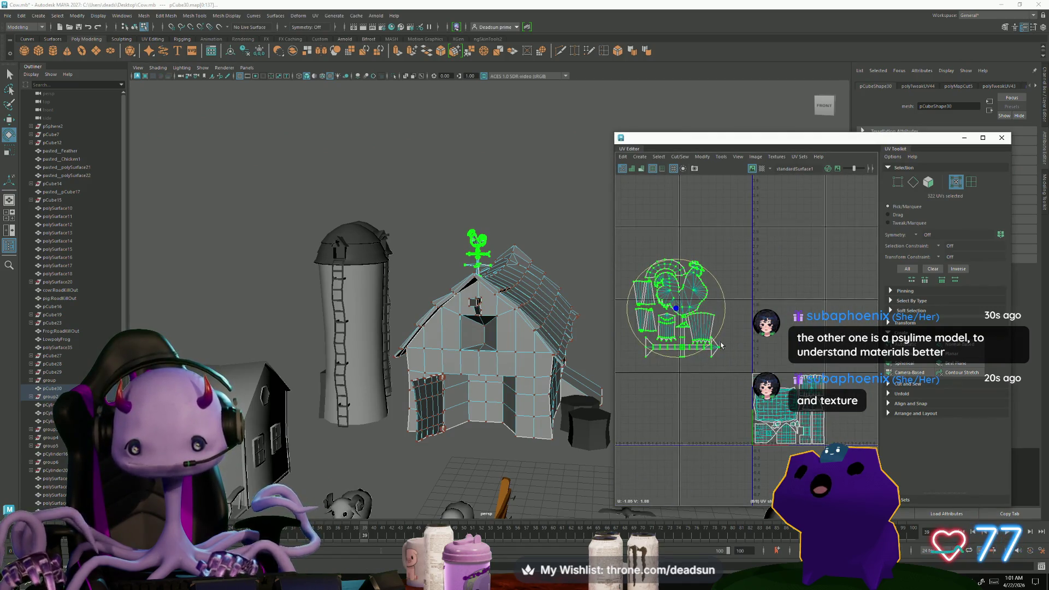
pyautogui.press('r')
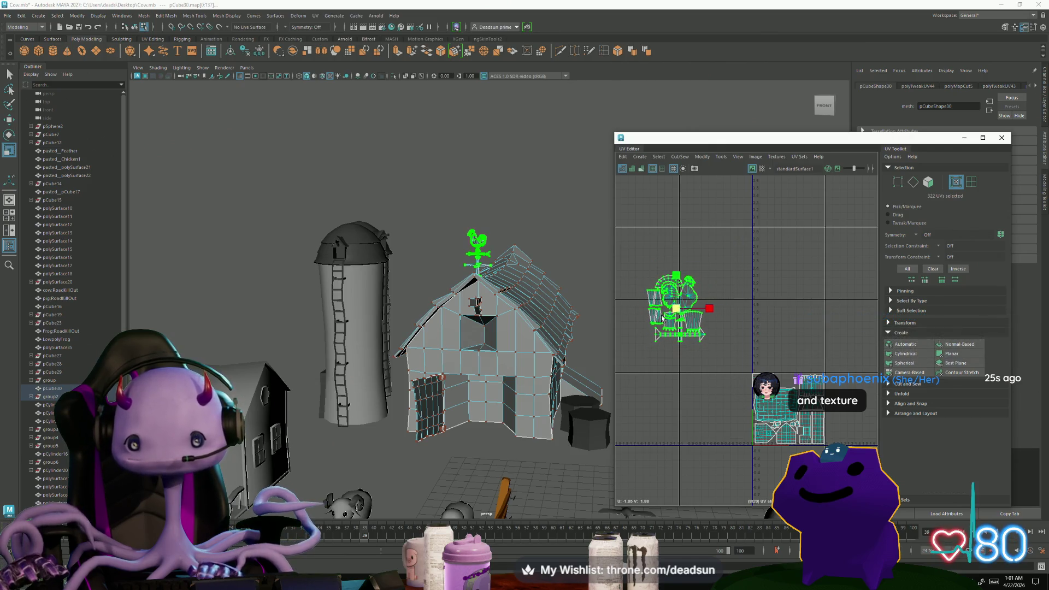
pyautogui.press('w')
pyautogui.moveTo(678, 309); pyautogui.dragTo(785, 359)
pyautogui.press('f')
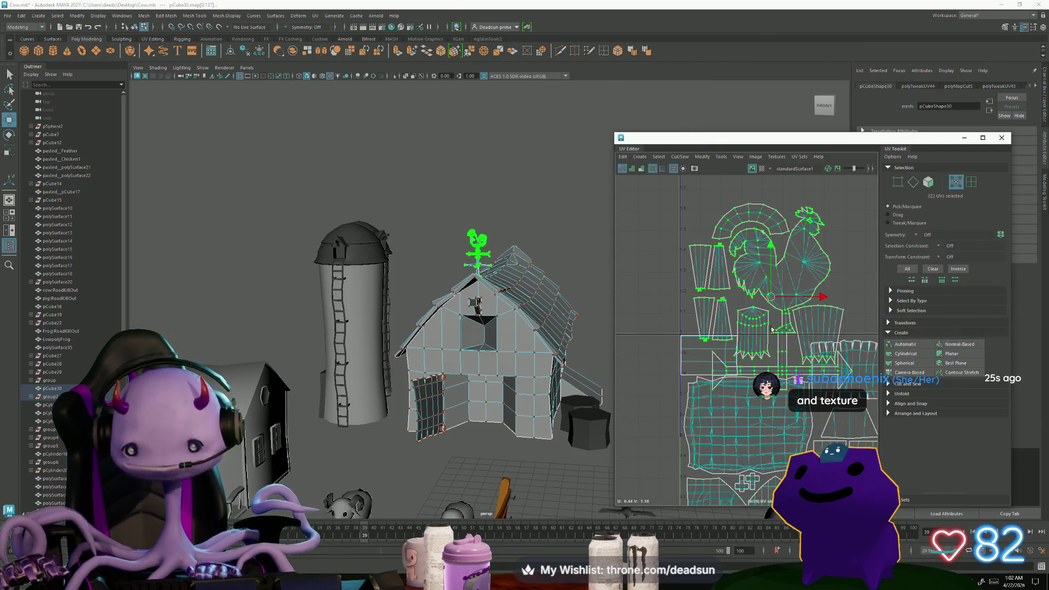
# Scale the weathervane shells down to fit beside the barn shells.
pyautogui.press('r')
pyautogui.scroll(-4, 746, 310)
pyautogui.moveTo(792, 296)
pyautogui.mouseDown()
pyautogui.moveTo(779, 297)
pyautogui.moveTo(774, 343)
pyautogui.moveTo(765, 339)
pyautogui.moveTo(778, 338)
pyautogui.moveTo(749, 355)
pyautogui.moveTo(789, 356)
pyautogui.mouseUp()
pyautogui.press('w')
pyautogui.press('r')
pyautogui.press('w')
pyautogui.press('r')
pyautogui.press('w')
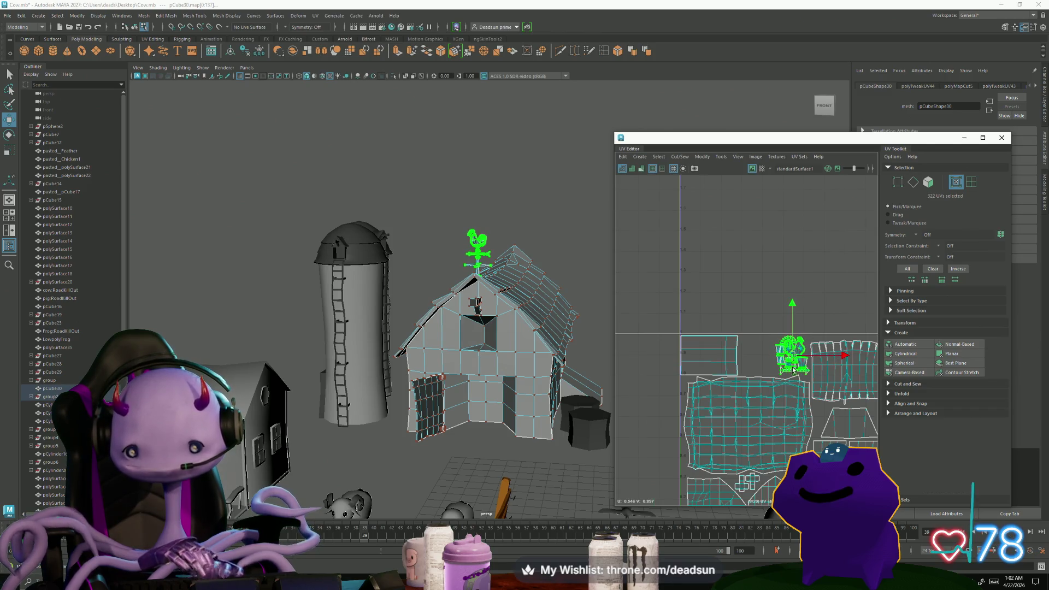
# Zoom in and nudge the weathervane shells slightly right and up.
pyautogui.scroll(3, 789, 356)
pyautogui.moveTo(791, 361)
pyautogui.keyDown('alt'); pyautogui.mouseDown(button='middle')
pyautogui.moveTo(746, 351)
pyautogui.moveTo(743, 370)
pyautogui.moveTo(700, 369)
pyautogui.mouseUp(button='middle'); pyautogui.keyUp('alt')
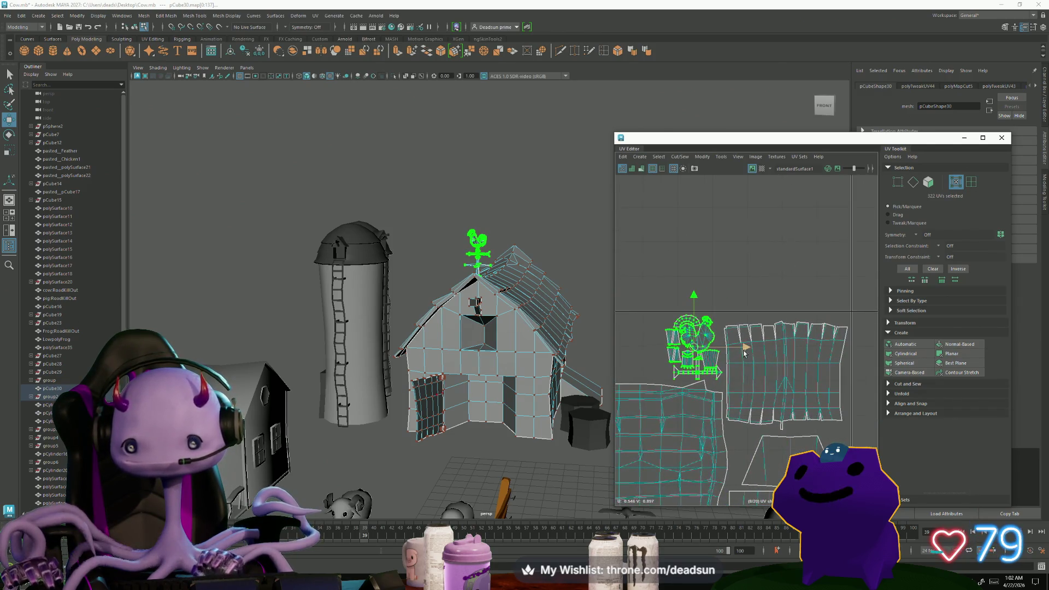
pyautogui.moveTo(750, 352); pyautogui.dragTo(750, 353)
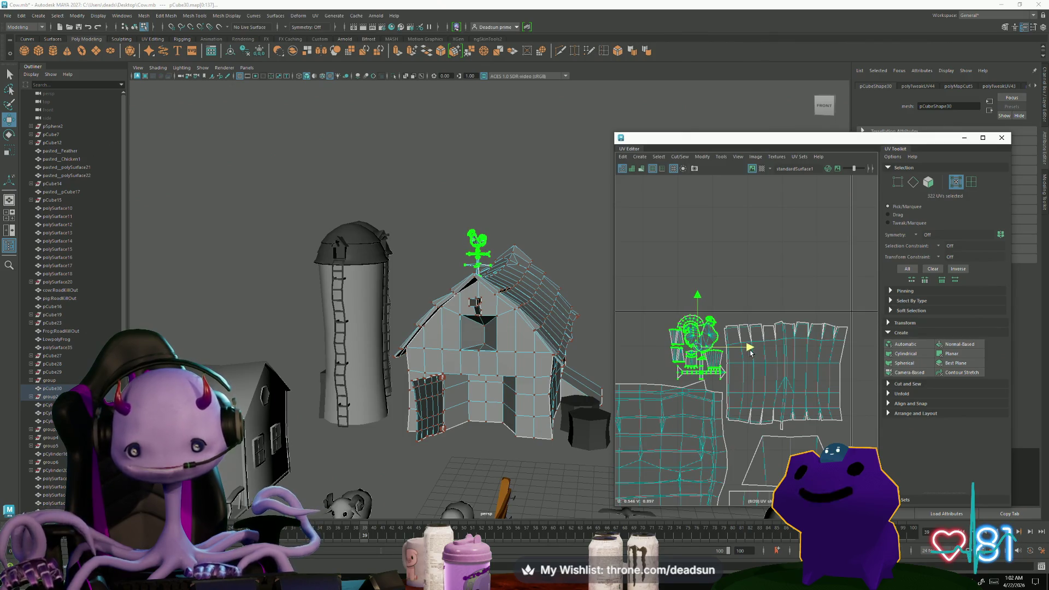
pyautogui.moveTo(695, 297); pyautogui.dragTo(697, 296)
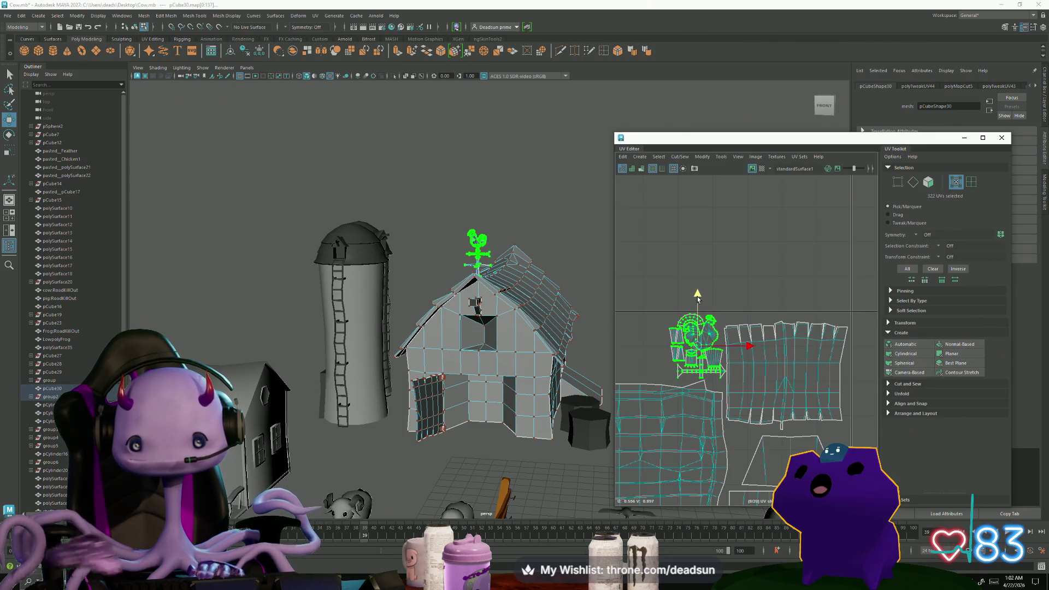
pyautogui.scroll(-3, 799, 419)
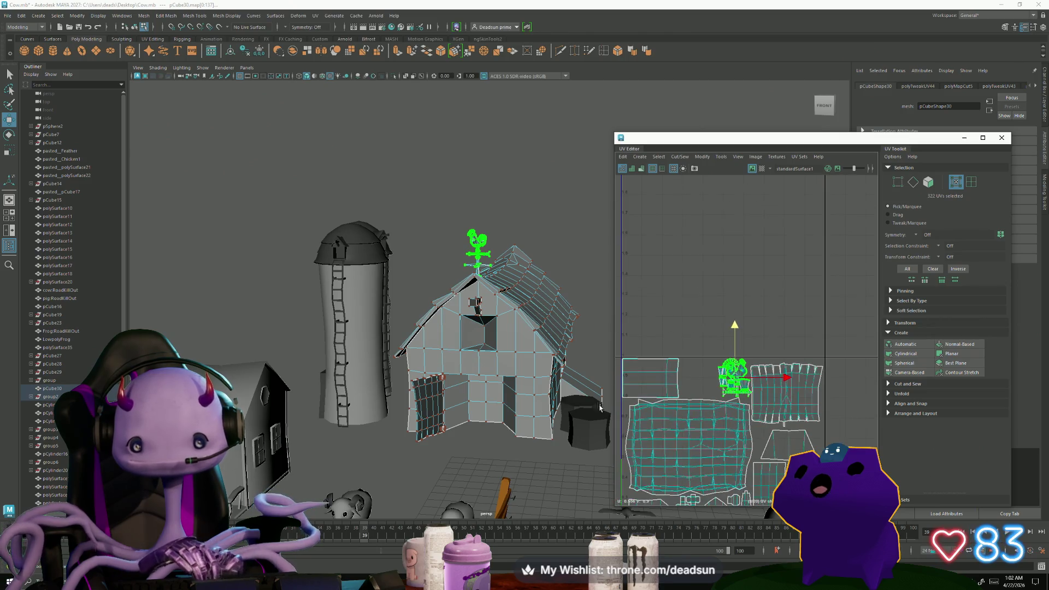
pyautogui.scroll(3, 481, 411)
# Slide the weathervane shells left into the gap among the barn shells.
pyautogui.keyDown('alt'); pyautogui.moveTo(481, 411); pyautogui.dragTo(519, 390); pyautogui.keyUp('alt')
pyautogui.scroll(4, 521, 389)
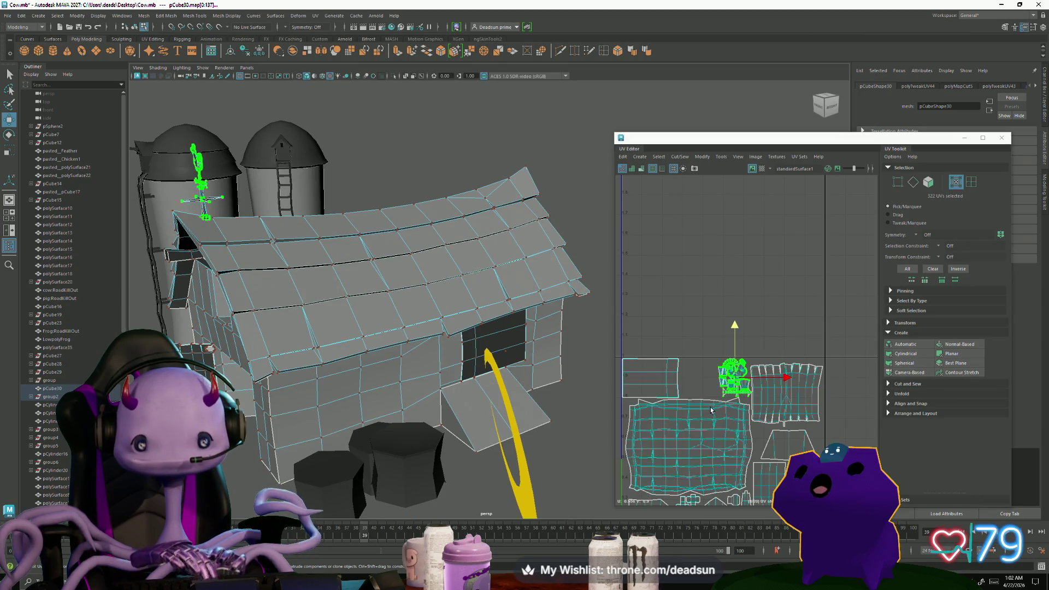
pyautogui.scroll(-2, 668, 391)
pyautogui.scroll(2, 668, 392)
pyautogui.moveTo(779, 386); pyautogui.dragTo(744, 387)
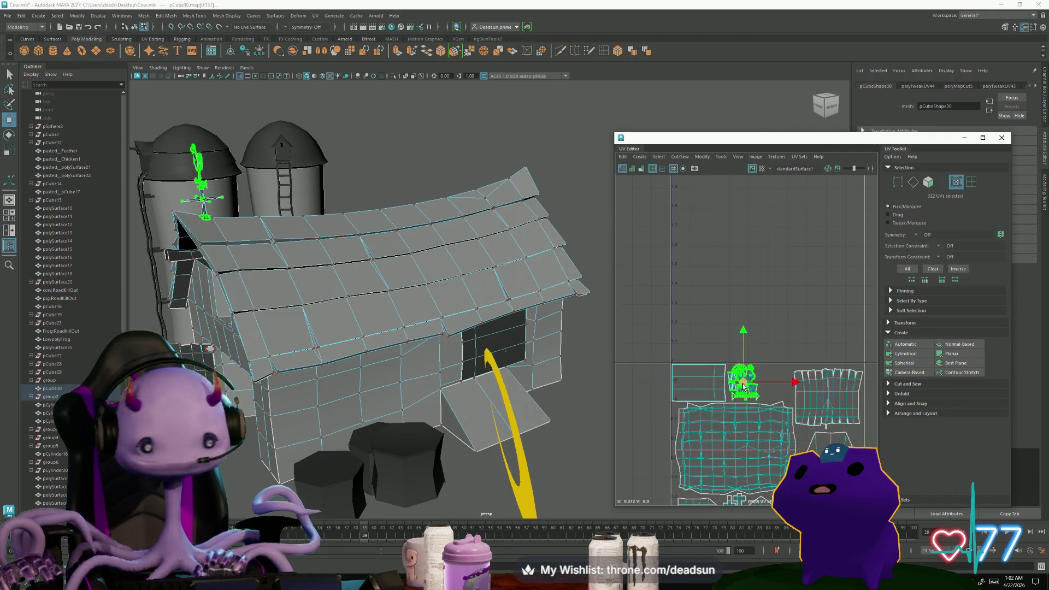
pyautogui.scroll(3, 743, 387)
pyautogui.press('r')
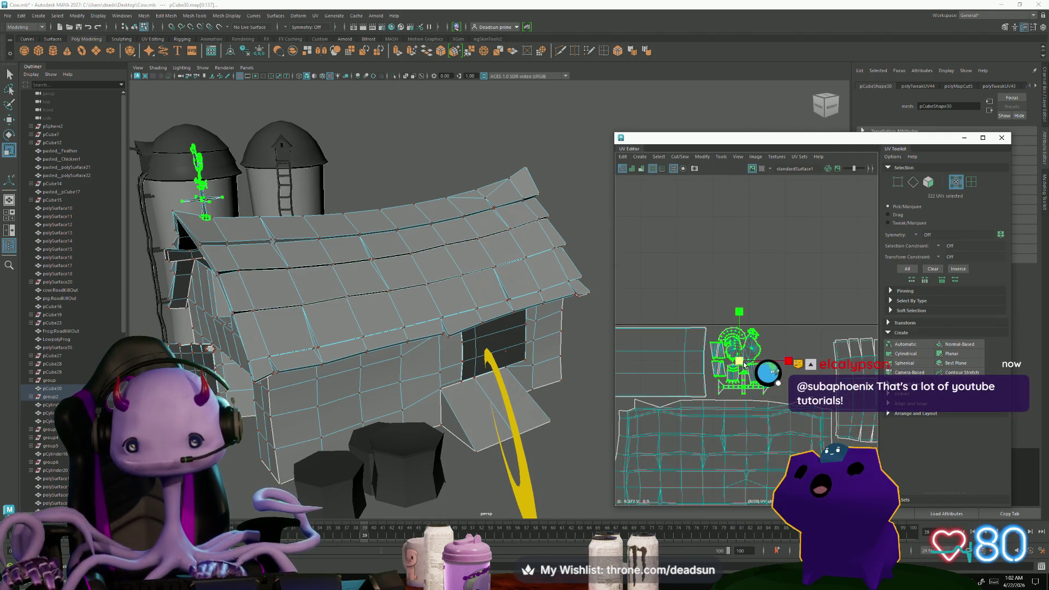
pyautogui.press('w')
pyautogui.moveTo(744, 366); pyautogui.dragTo(739, 365)
pyautogui.scroll(-2, 763, 447)
pyautogui.moveTo(546, 437)
pyautogui.keyDown('alt'); pyautogui.mouseDown()
pyautogui.moveTo(437, 382)
pyautogui.moveTo(520, 455)
pyautogui.moveTo(497, 466)
pyautogui.mouseUp(); pyautogui.keyUp('alt')
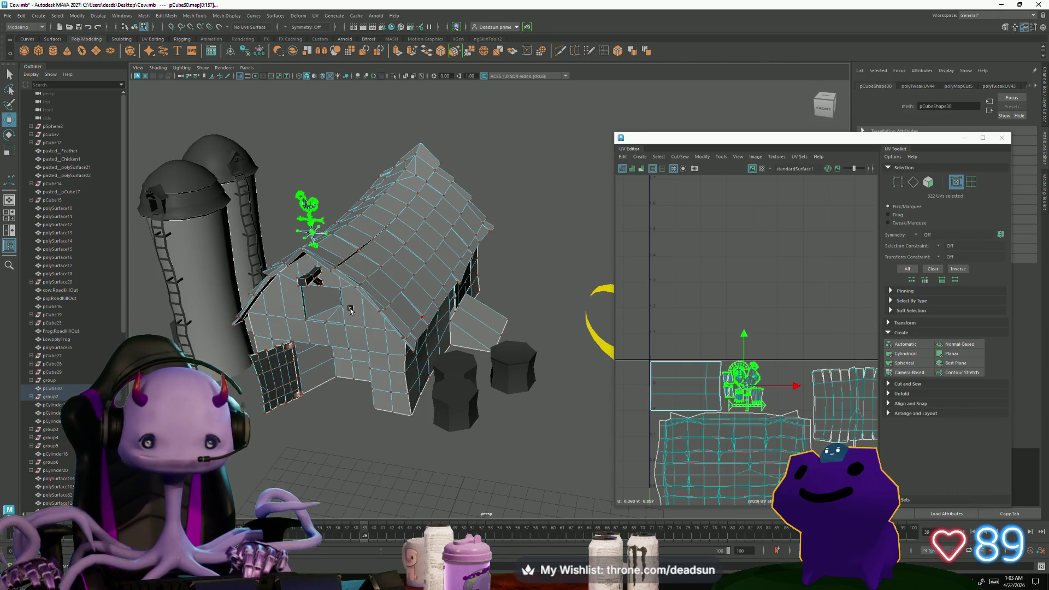
# Inspect the barn from a slightly orbited view and save Cow.mb with File > Save Scene.
pyautogui.keyDown('alt'); pyautogui.moveTo(350, 310); pyautogui.dragTo(351, 306); pyautogui.keyUp('alt')
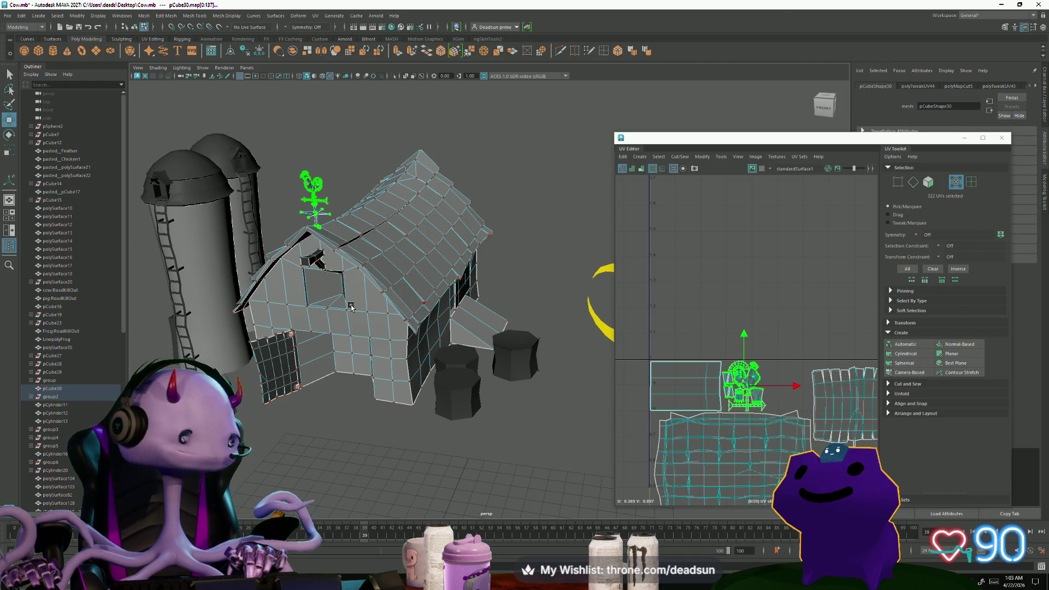
pyautogui.moveTo(351, 306)
pyautogui.keyDown('alt'); pyautogui.mouseDown()
pyautogui.moveTo(375, 297)
pyautogui.moveTo(351, 300)
pyautogui.moveTo(359, 303)
pyautogui.mouseUp(); pyautogui.keyUp('alt')
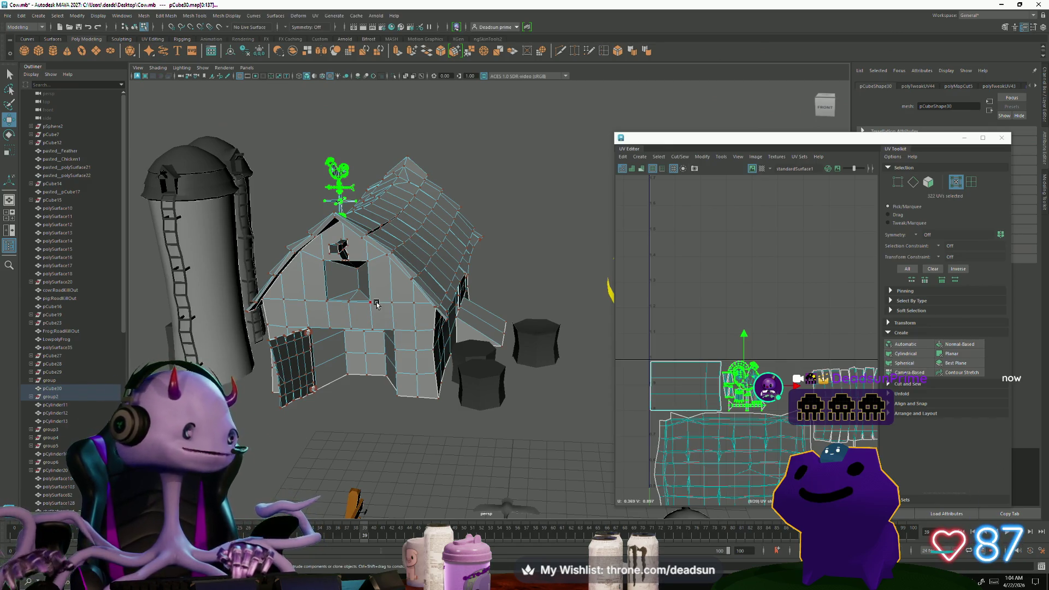
pyautogui.click(9, 16)
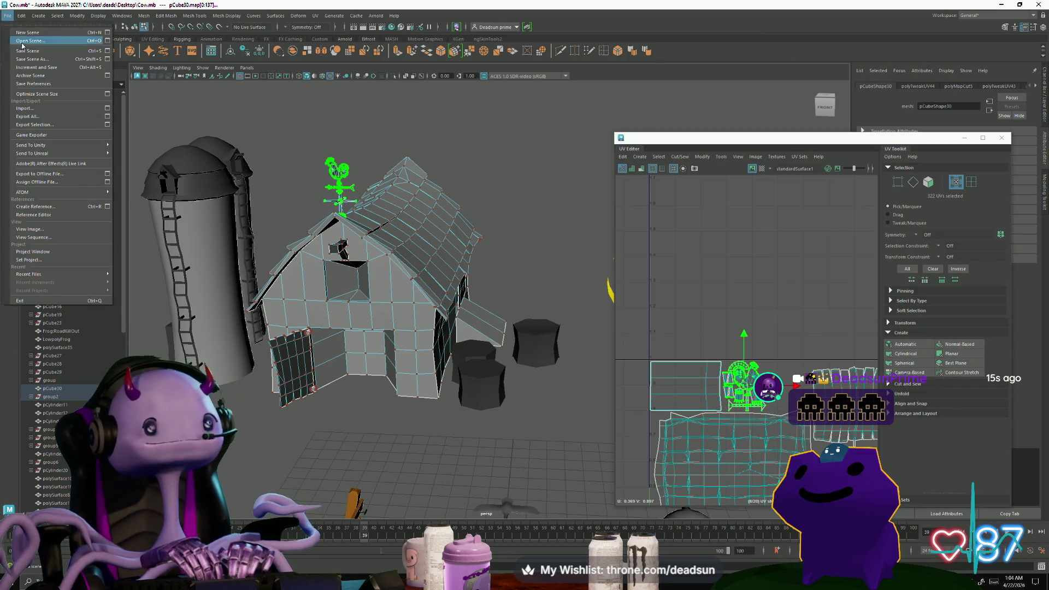
pyautogui.click(32, 43)
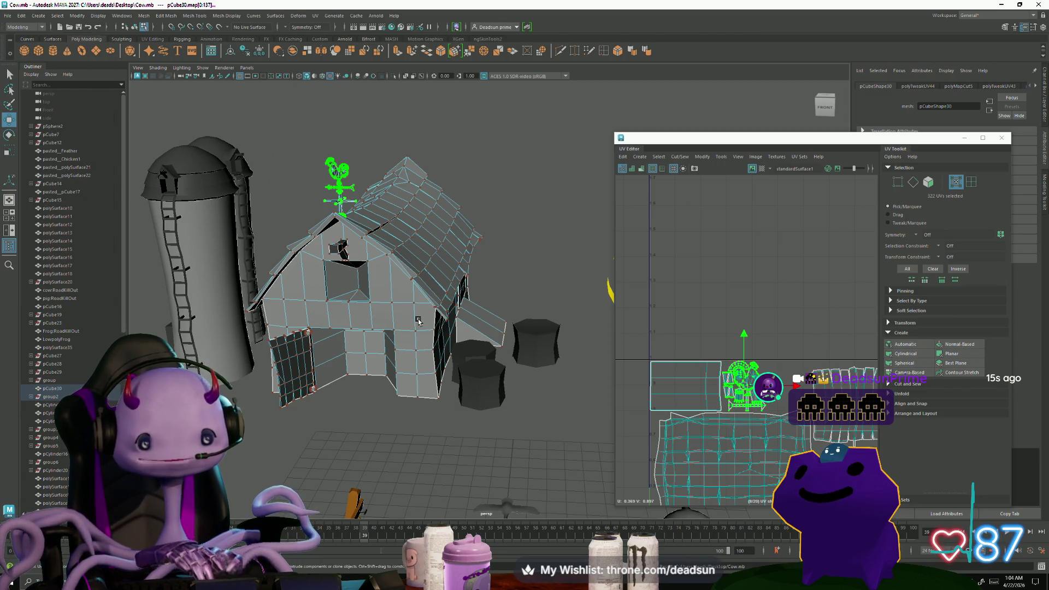
# Clear the selection, pick only the barn and frame its full UV layout.
pyautogui.moveTo(483, 340)
pyautogui.keyDown('alt'); pyautogui.mouseDown()
pyautogui.moveTo(353, 335)
pyautogui.moveTo(415, 355)
pyautogui.moveTo(442, 275)
pyautogui.mouseUp(); pyautogui.keyUp('alt')
pyautogui.scroll(3, 446, 363)
pyautogui.rightClick(443, 276)
pyautogui.click(422, 156)
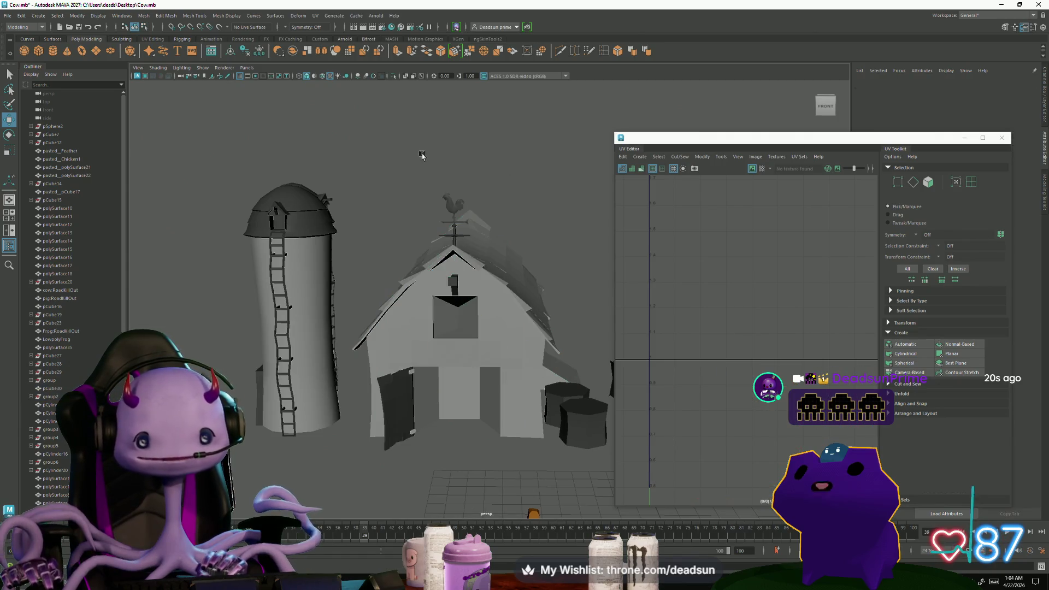
pyautogui.moveTo(406, 221)
pyautogui.mouseDown()
pyautogui.moveTo(528, 447)
pyautogui.moveTo(429, 458)
pyautogui.mouseUp()
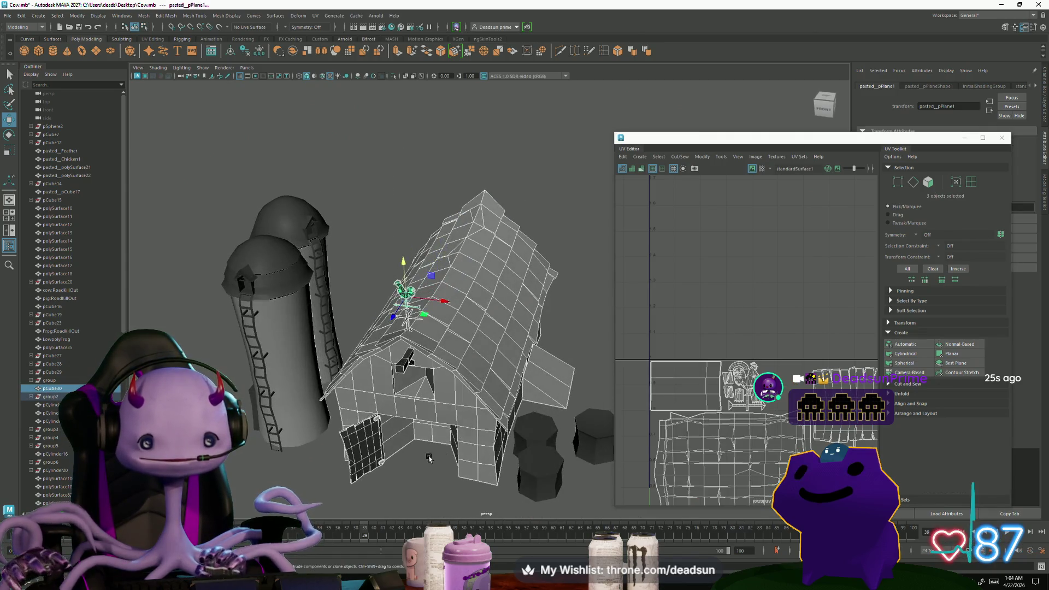
pyautogui.keyDown('ctrl'); pyautogui.click(364, 453); pyautogui.keyUp('ctrl')
pyautogui.click(386, 386)
pyautogui.keyDown('alt'); pyautogui.moveTo(386, 385); pyautogui.dragTo(315, 245); pyautogui.keyUp('alt')
pyautogui.press('f')
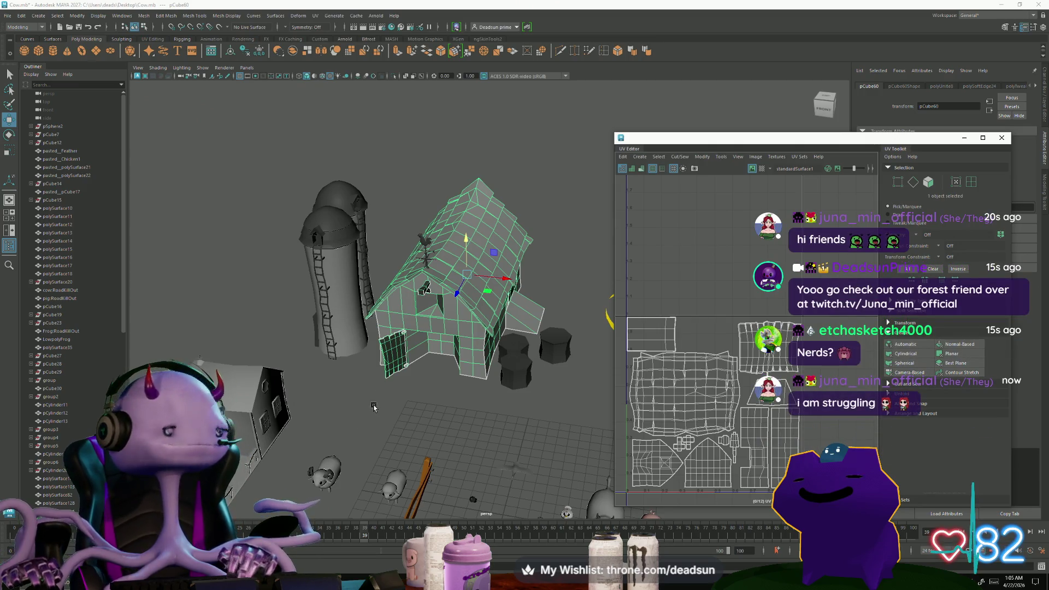
# Select vertices along the barn's roof ridge, then return to object mode and deselect.
pyautogui.moveTo(462, 327)
pyautogui.keyDown('alt'); pyautogui.mouseDown()
pyautogui.moveTo(517, 361)
pyautogui.moveTo(386, 396)
pyautogui.moveTo(389, 413)
pyautogui.moveTo(403, 278)
pyautogui.mouseUp(); pyautogui.keyUp('alt')
pyautogui.moveTo(402, 279); pyautogui.dragTo(402, 257, button='right')
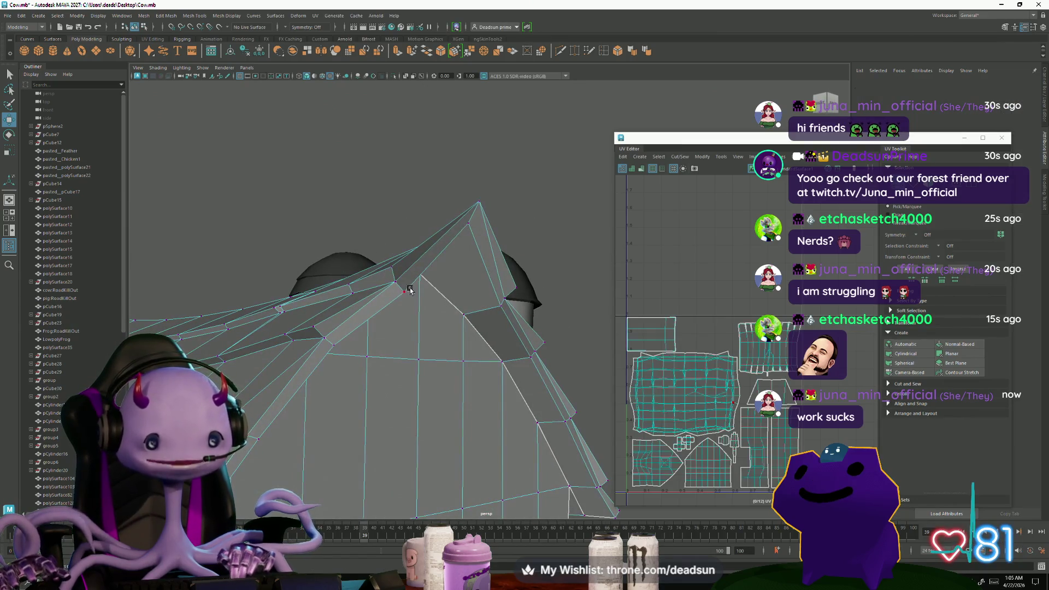
pyautogui.click(404, 292)
pyautogui.moveTo(502, 307)
pyautogui.keyDown('alt'); pyautogui.mouseDown()
pyautogui.moveTo(469, 330)
pyautogui.moveTo(417, 336)
pyautogui.moveTo(462, 331)
pyautogui.moveTo(445, 258)
pyautogui.moveTo(428, 301)
pyautogui.mouseUp(); pyautogui.keyUp('alt')
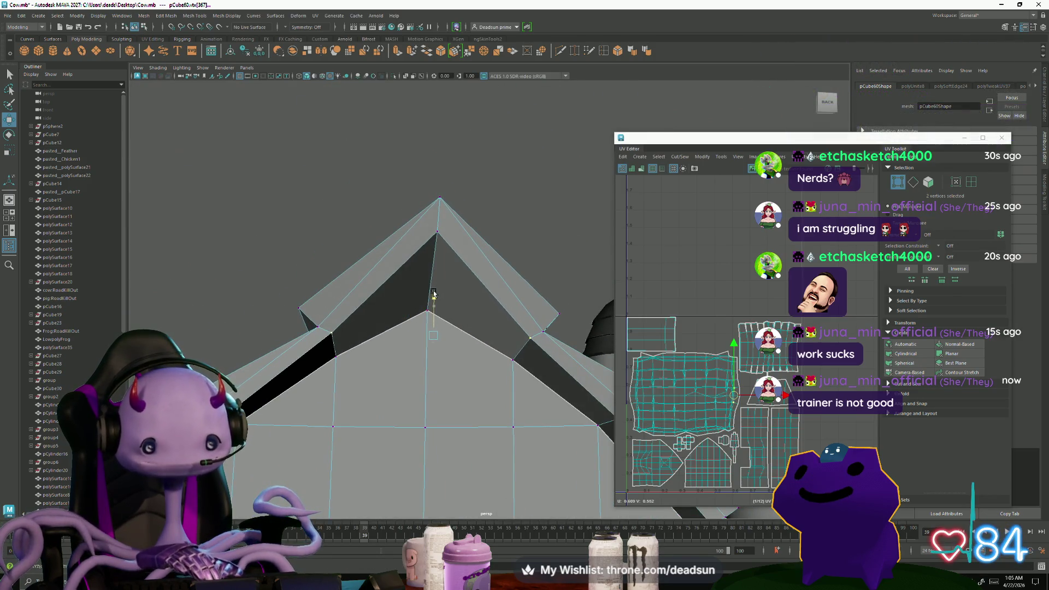
pyautogui.keyDown('alt'); pyautogui.moveTo(445, 295); pyautogui.dragTo(381, 332, button='right'); pyautogui.keyUp('alt')
pyautogui.moveTo(381, 333)
pyautogui.keyDown('alt'); pyautogui.mouseDown()
pyautogui.moveTo(490, 271)
pyautogui.moveTo(423, 320)
pyautogui.moveTo(394, 387)
pyautogui.mouseUp(); pyautogui.keyUp('alt')
pyautogui.click(450, 241)
pyautogui.scroll(-5, 452, 252)
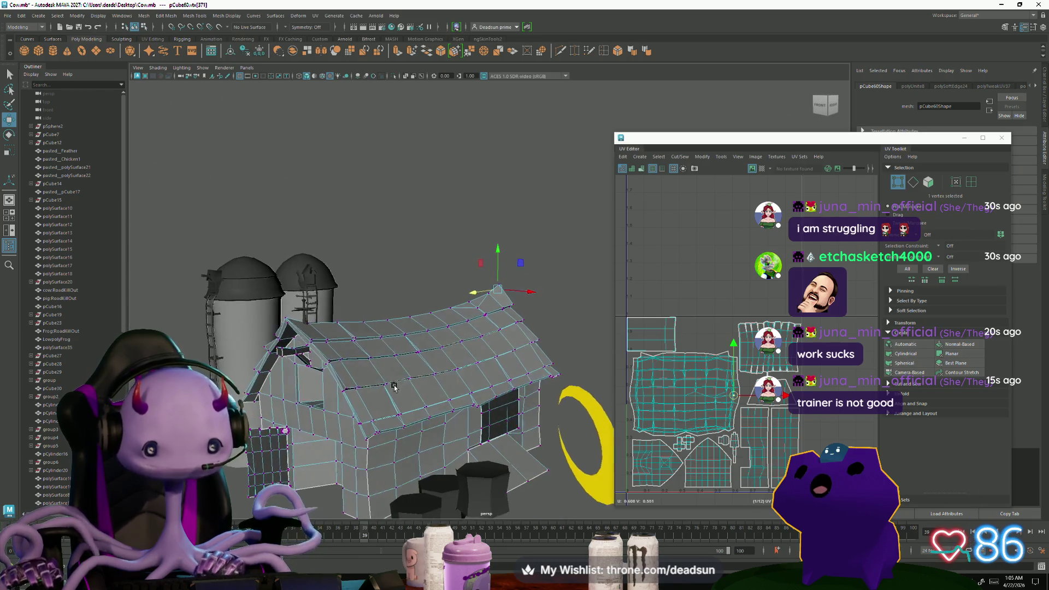
pyautogui.moveTo(394, 387); pyautogui.dragTo(443, 256, button='right')
pyautogui.click(442, 255)
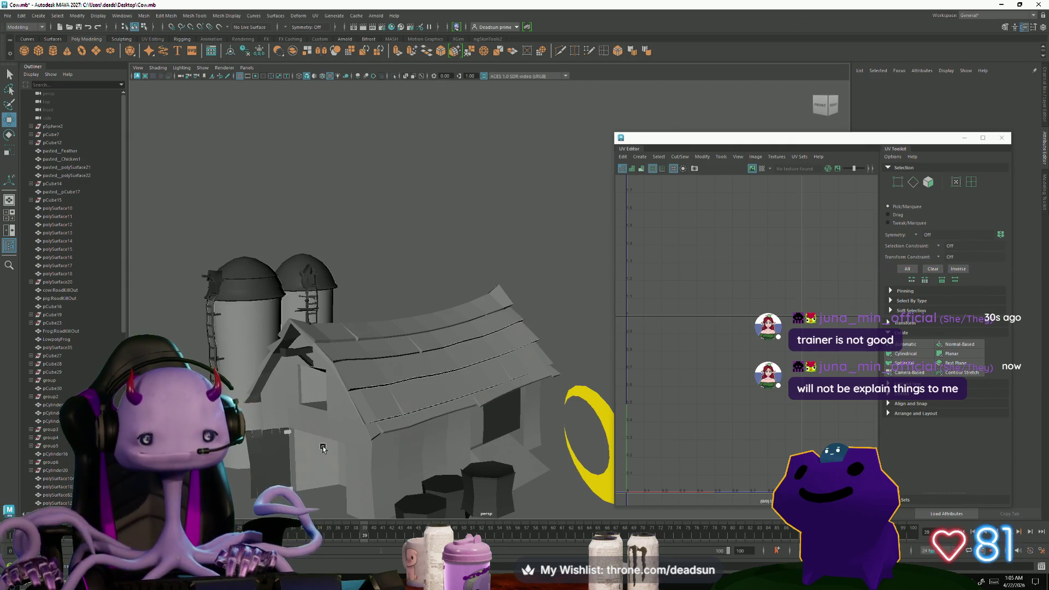
# Select pCylinder16 and zoom in close on the barn's wall and roof.
pyautogui.moveTo(449, 400)
pyautogui.keyDown('alt'); pyautogui.mouseDown()
pyautogui.moveTo(481, 420)
pyautogui.moveTo(544, 429)
pyautogui.moveTo(464, 405)
pyautogui.mouseUp(); pyautogui.keyUp('alt')
pyautogui.keyDown('alt'); pyautogui.moveTo(464, 405); pyautogui.dragTo(477, 456, button='right'); pyautogui.keyUp('alt')
pyautogui.moveTo(477, 456)
pyautogui.keyDown('alt'); pyautogui.mouseDown()
pyautogui.moveTo(438, 452)
pyautogui.moveTo(498, 445)
pyautogui.moveTo(566, 302)
pyautogui.mouseUp(); pyautogui.keyUp('alt')
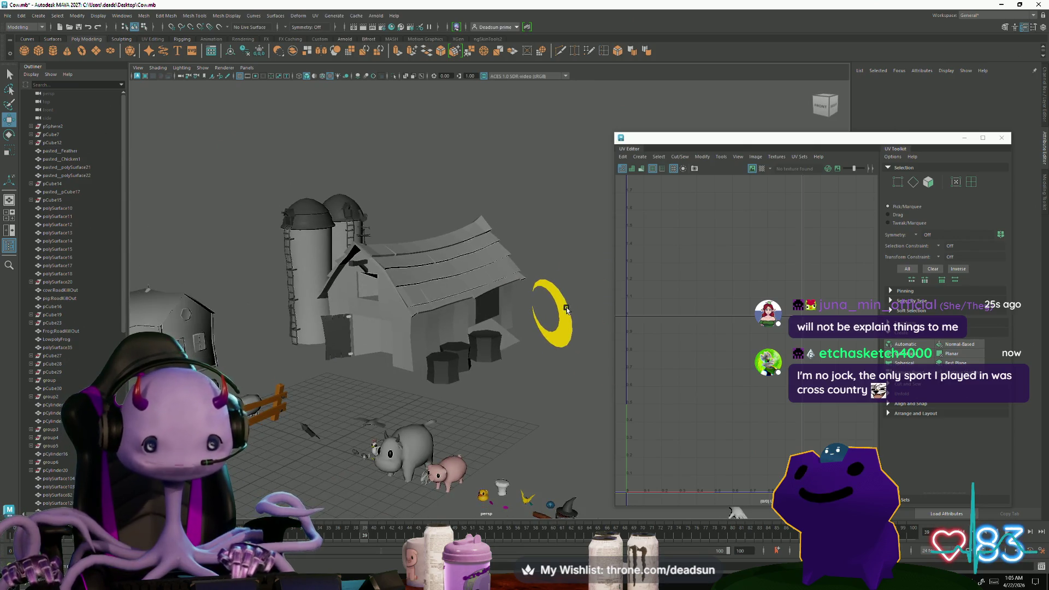
pyautogui.click(566, 309)
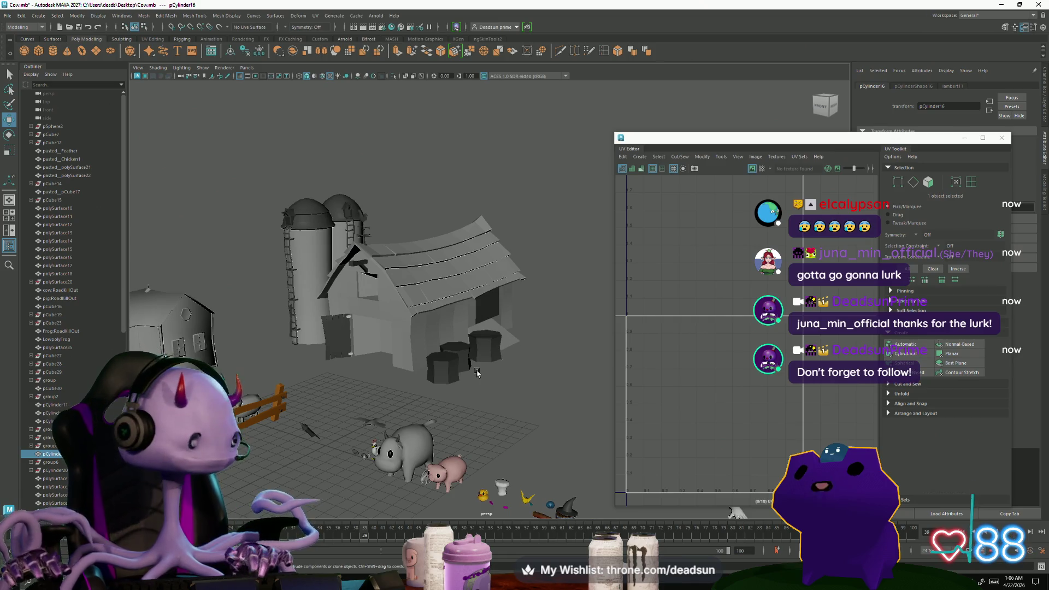
pyautogui.keyDown('alt'); pyautogui.moveTo(433, 204); pyautogui.dragTo(459, 339, button='right'); pyautogui.keyUp('alt')
pyautogui.moveTo(484, 330)
pyautogui.keyDown('alt'); pyautogui.mouseDown()
pyautogui.moveTo(385, 322)
pyautogui.moveTo(375, 302)
pyautogui.mouseUp(); pyautogui.keyUp('alt')
pyautogui.keyDown('alt'); pyautogui.moveTo(375, 303); pyautogui.dragTo(428, 304, button='right'); pyautogui.keyUp('alt')
pyautogui.keyDown('alt'); pyautogui.moveTo(428, 304); pyautogui.dragTo(383, 245); pyautogui.keyUp('alt')
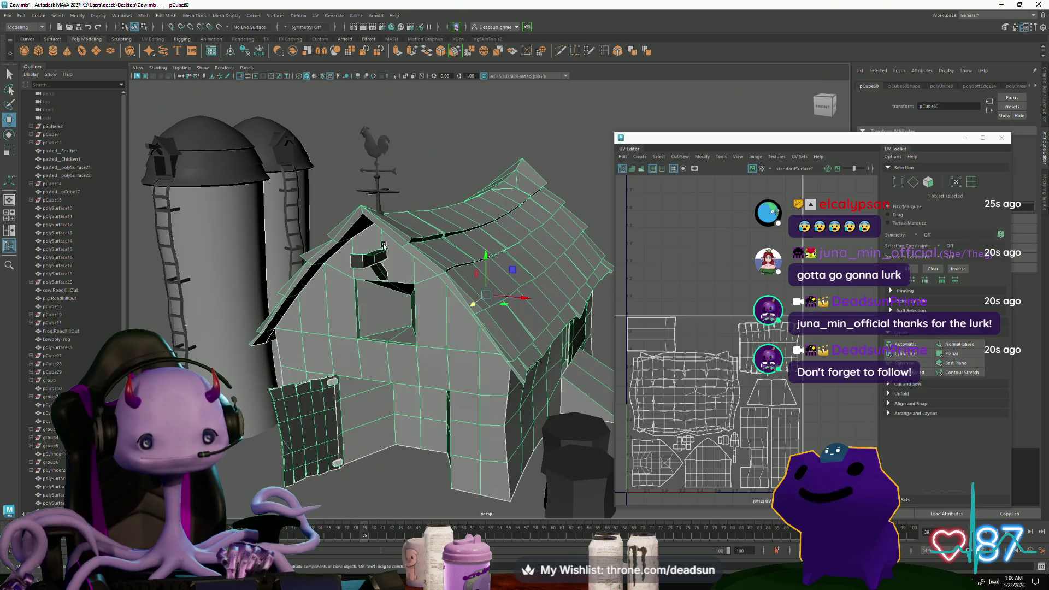
# Select the rooster weathervane plus its plane and view the barn's long side.
pyautogui.click(383, 196)
pyautogui.keyDown('shift'); pyautogui.click(381, 151); pyautogui.keyUp('shift')
pyautogui.moveTo(496, 309)
pyautogui.keyDown('alt'); pyautogui.mouseDown()
pyautogui.moveTo(331, 309)
pyautogui.moveTo(456, 307)
pyautogui.moveTo(448, 314)
pyautogui.mouseUp(); pyautogui.keyUp('alt')
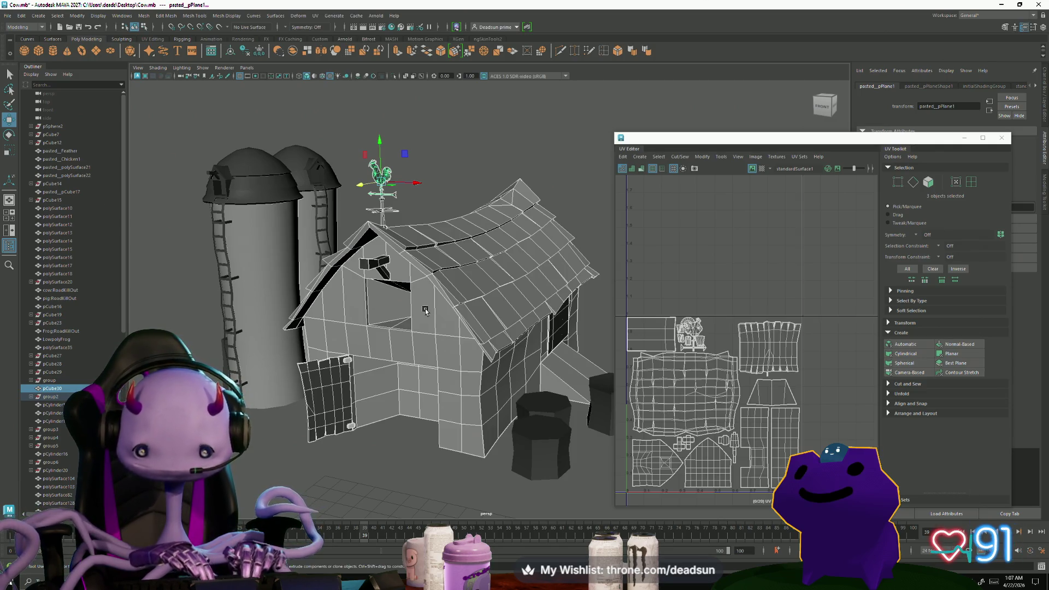
# In UV mode, select the pentagon gable shell and move it down slightly.
pyautogui.scroll(5, 703, 429)
pyautogui.moveTo(703, 429)
pyautogui.keyDown('alt'); pyautogui.mouseDown(button='middle')
pyautogui.moveTo(725, 368)
pyautogui.moveTo(688, 388)
pyautogui.mouseUp(button='middle'); pyautogui.keyUp('alt')
pyautogui.press('F12')
pyautogui.doubleClick(686, 377)
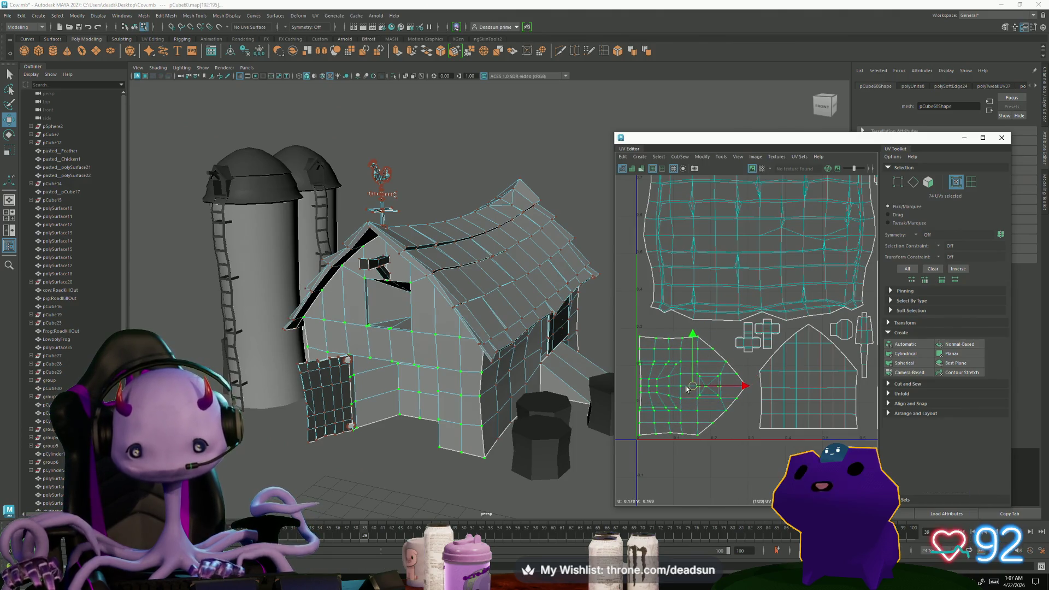
pyautogui.doubleClick(778, 418)
pyautogui.moveTo(808, 377); pyautogui.dragTo(797, 390)
# Move both small cross-shaped shells down and to the left.
pyautogui.keyDown('alt'); pyautogui.moveTo(796, 382); pyautogui.dragTo(773, 399, button='middle'); pyautogui.keyUp('alt')
pyautogui.doubleClick(723, 362)
pyautogui.keyDown('shift'); pyautogui.doubleClick(745, 351); pyautogui.keyUp('shift')
pyautogui.moveTo(736, 353); pyautogui.dragTo(724, 362)
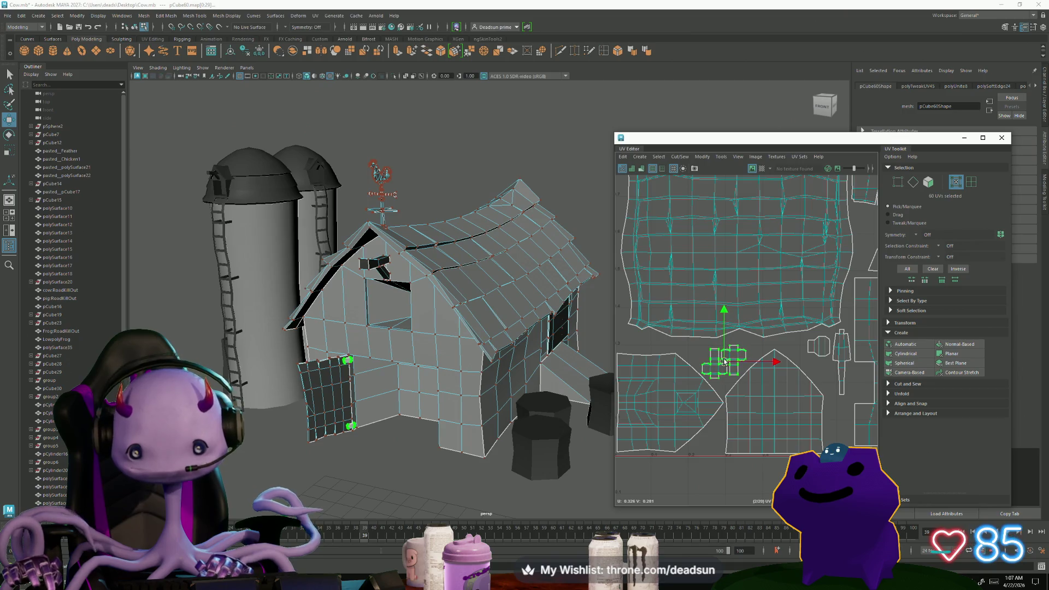
# Move the small nearby shell to the lower left of the layout.
pyautogui.scroll(-3, 724, 361)
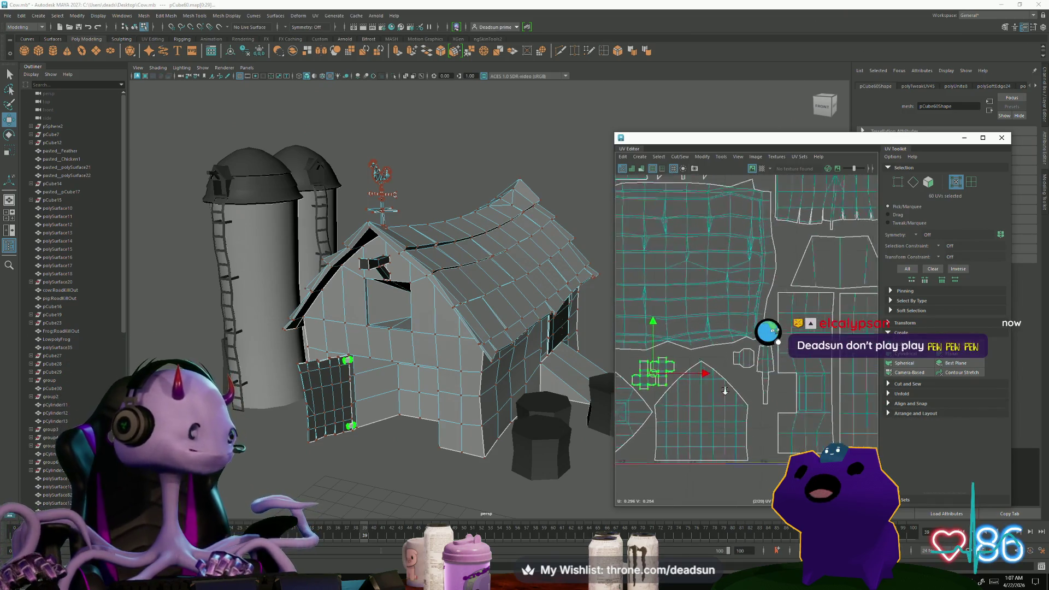
pyautogui.scroll(-3, 724, 380)
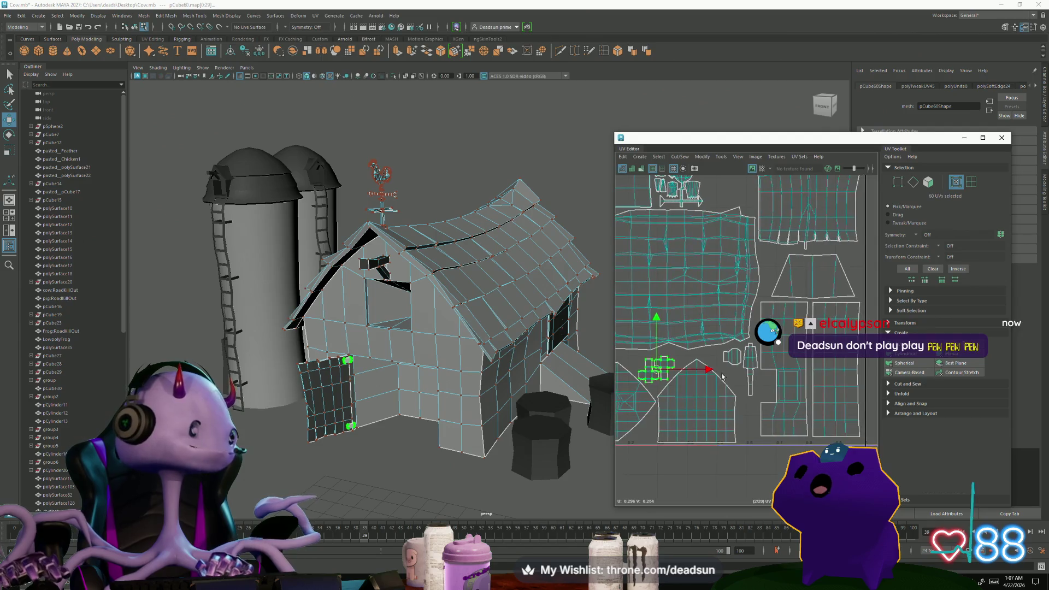
pyautogui.scroll(-2, 694, 366)
pyautogui.doubleClick(732, 345)
pyautogui.moveTo(732, 344); pyautogui.dragTo(665, 404)
# Move the thin vertical shell down and slightly right.
pyautogui.doubleClick(743, 358)
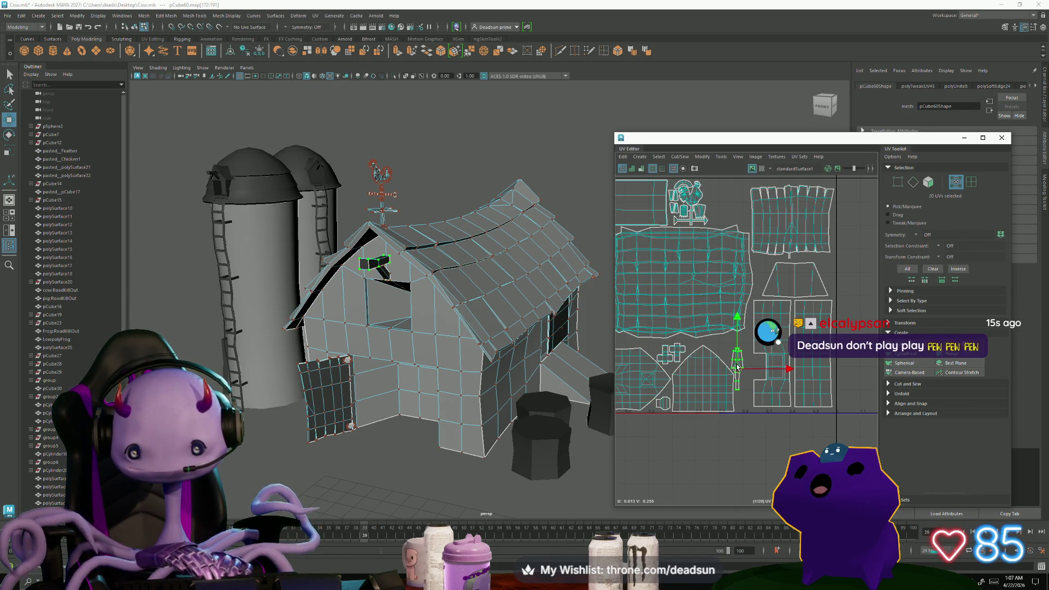
pyautogui.scroll(-1, 717, 363)
pyautogui.scroll(-1, 717, 363)
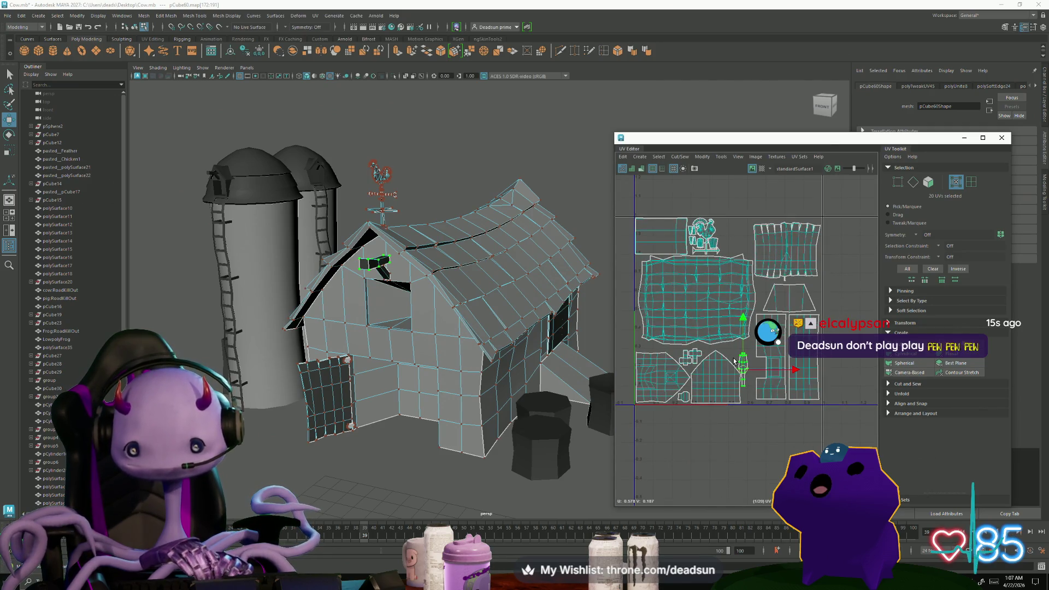
pyautogui.scroll(3, 733, 361)
pyautogui.moveTo(744, 373); pyautogui.dragTo(756, 411)
pyautogui.scroll(-1, 755, 410)
# Enlarge both wall shells uniformly and shift them slightly up and left.
pyautogui.doubleClick(776, 376)
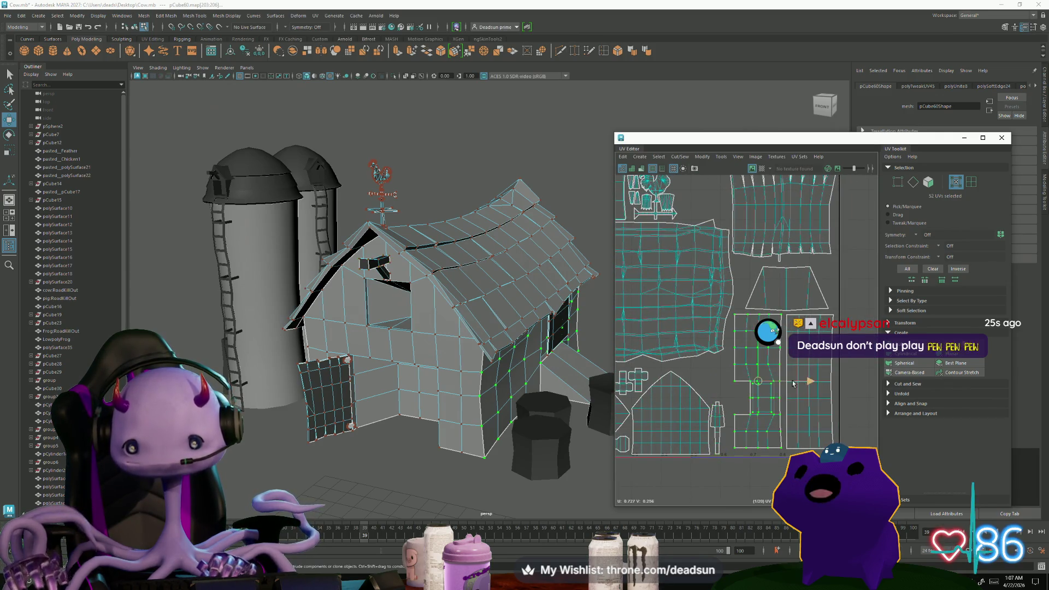
pyautogui.moveTo(809, 384); pyautogui.dragTo(813, 384, button='middle')
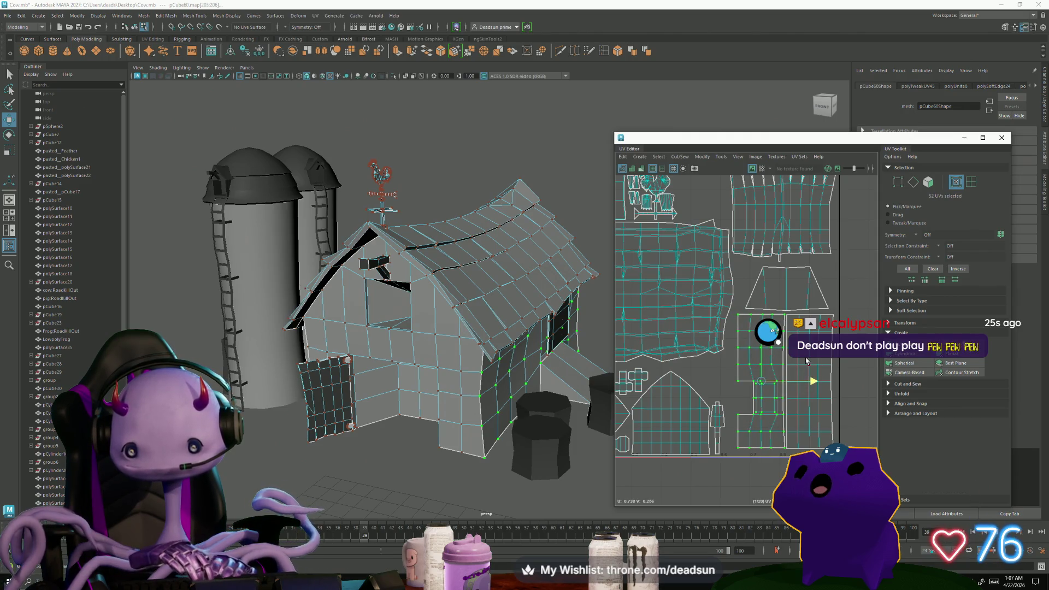
pyautogui.keyDown('shift'); pyautogui.doubleClick(787, 389); pyautogui.keyUp('shift')
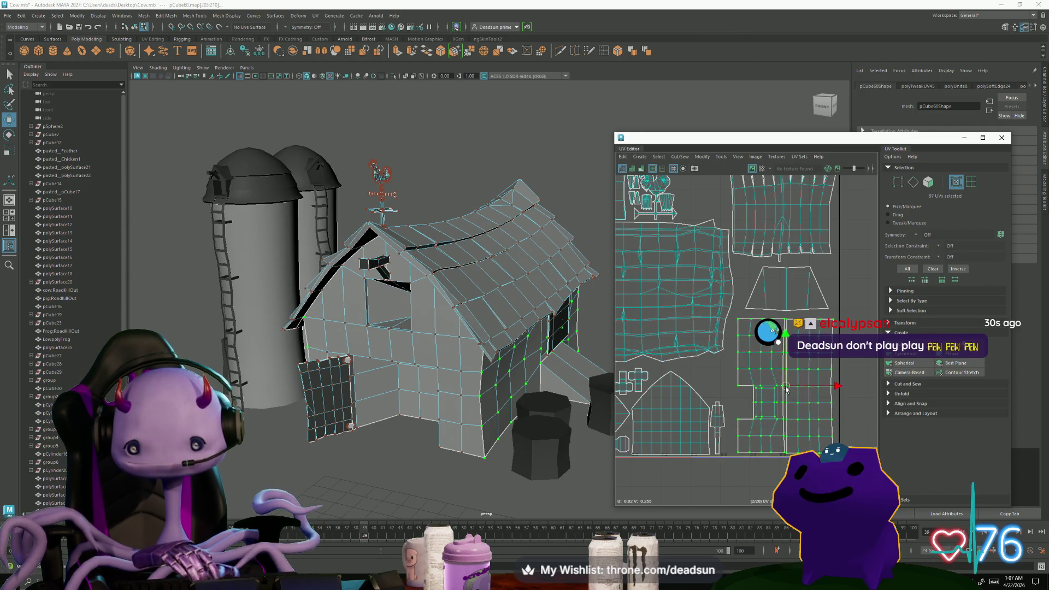
pyautogui.press('r')
pyautogui.moveTo(787, 386); pyautogui.dragTo(791, 386)
pyautogui.press('w')
pyautogui.moveTo(790, 387); pyautogui.dragTo(784, 382, button='middle')
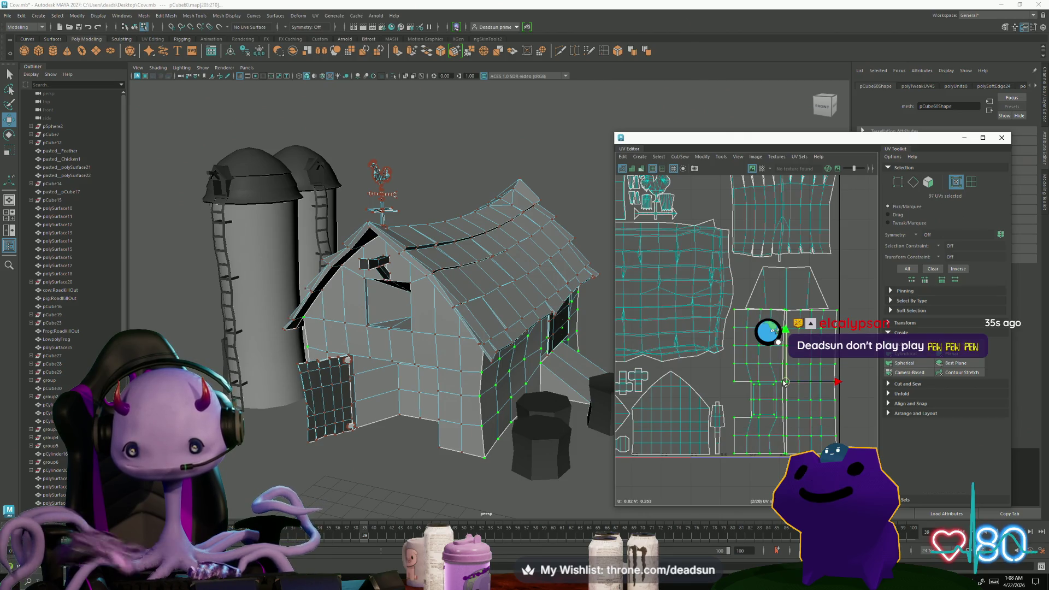
# Nudge the trapezoid gable shell up and right, then box-select its bottom edge UVs.
pyautogui.doubleClick(794, 288)
pyautogui.moveTo(794, 288); pyautogui.dragTo(795, 286, button='middle')
pyautogui.moveTo(748, 294)
pyautogui.mouseDown()
pyautogui.moveTo(824, 298)
pyautogui.moveTo(840, 313)
pyautogui.mouseUp()
# Scale the trapezoid gable shell's bottom edge UVs flat.
pyautogui.press('r')
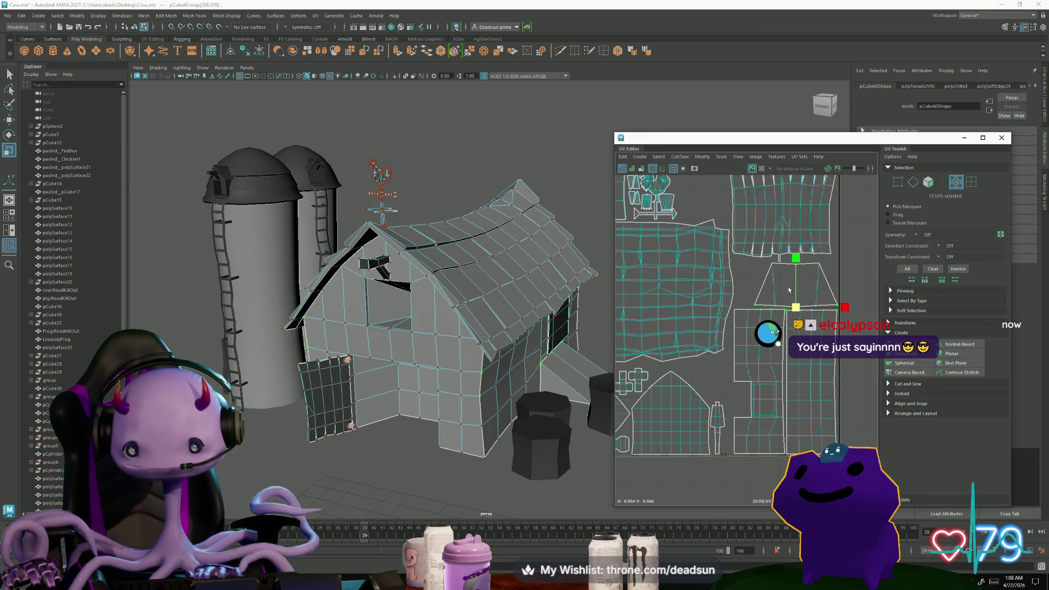
pyautogui.moveTo(770, 343); pyautogui.dragTo(741, 310)
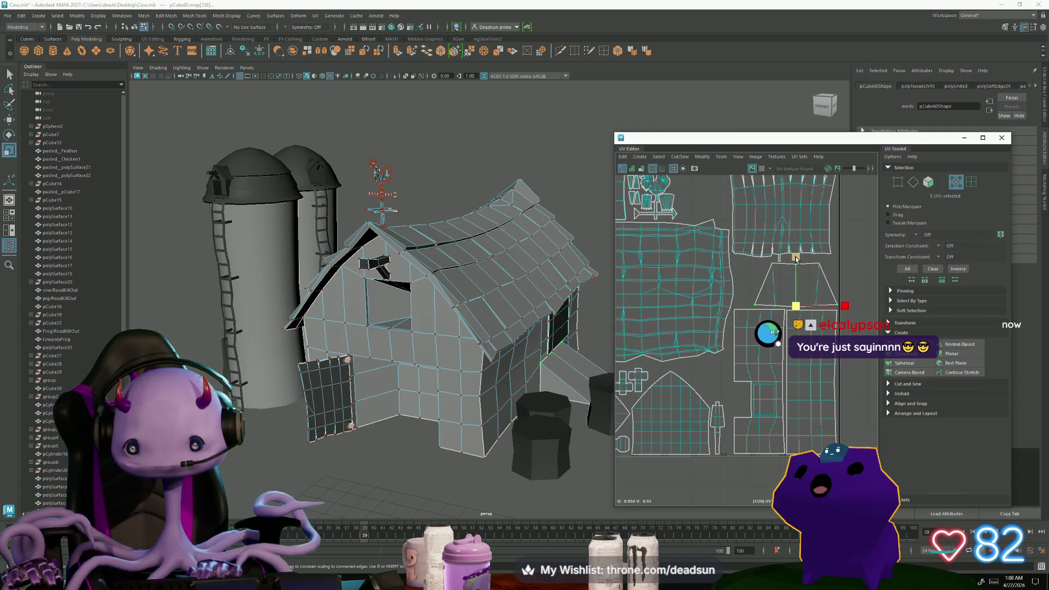
pyautogui.press('w')
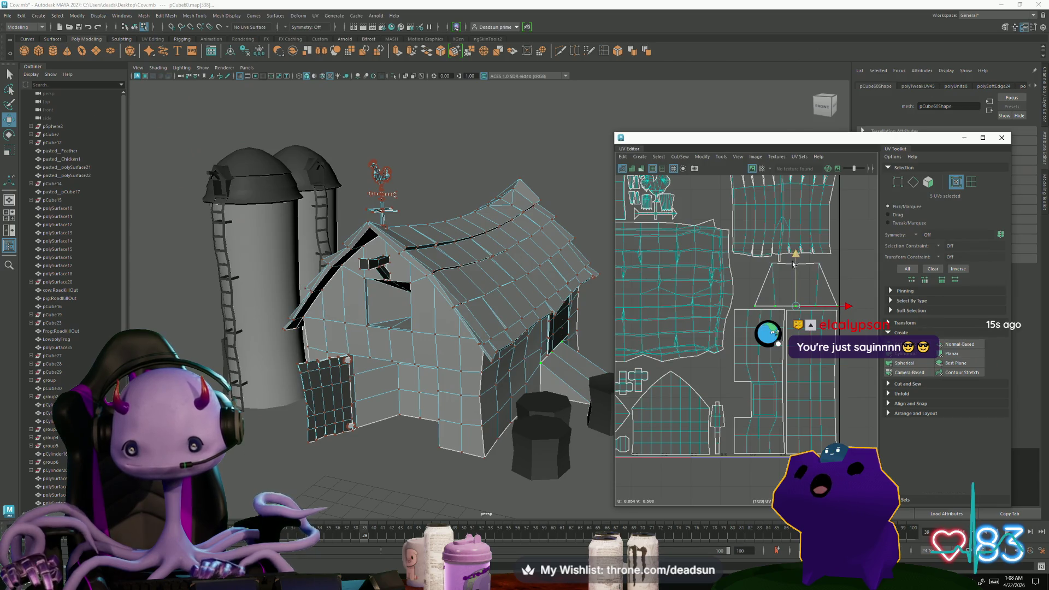
pyautogui.scroll(5, 793, 268)
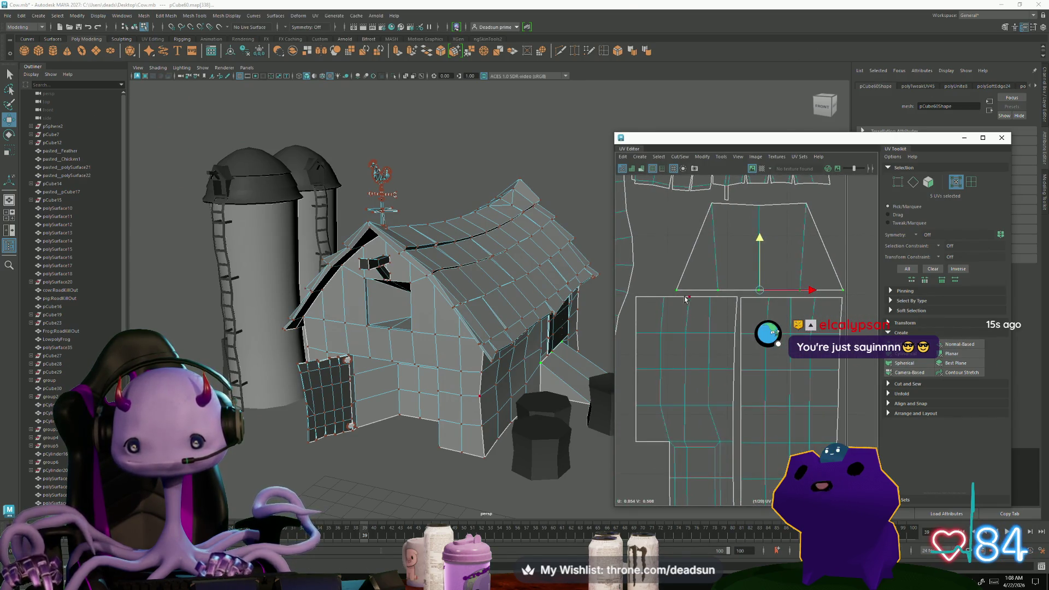
pyautogui.moveTo(631, 295); pyautogui.dragTo(838, 310)
pyautogui.press('r')
pyautogui.doubleClick(686, 295)
pyautogui.doubleClick(693, 251)
pyautogui.press('w')
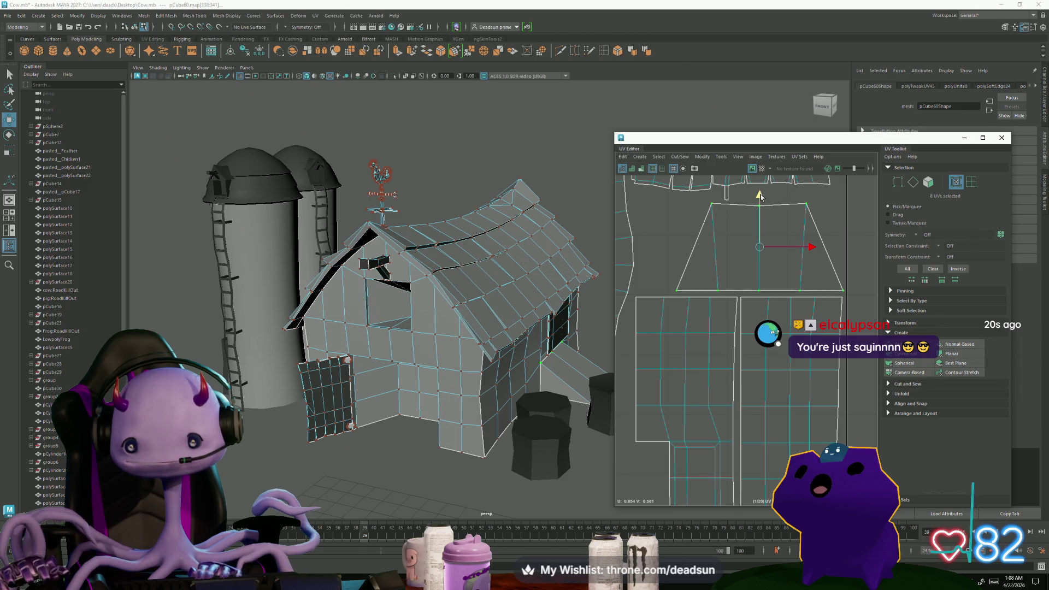
pyautogui.scroll(-4, 784, 249)
pyautogui.scroll(3, 788, 329)
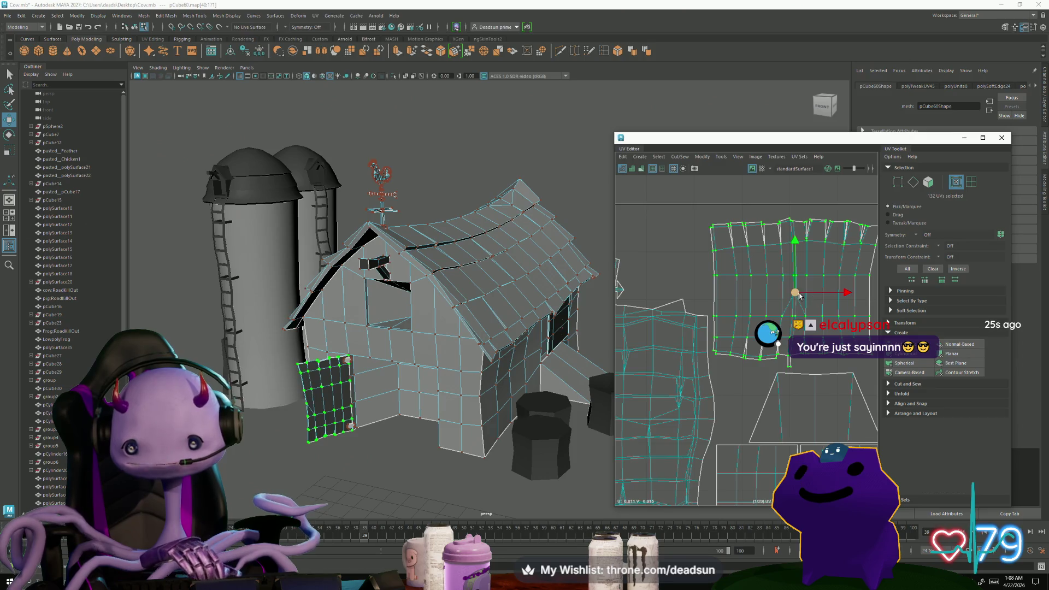
# Select the door shell's right-edge UVs and push them slightly right along U.
pyautogui.doubleClick(796, 295)
pyautogui.keyDown('alt'); pyautogui.moveTo(828, 314); pyautogui.dragTo(795, 250, button='middle'); pyautogui.keyUp('alt')
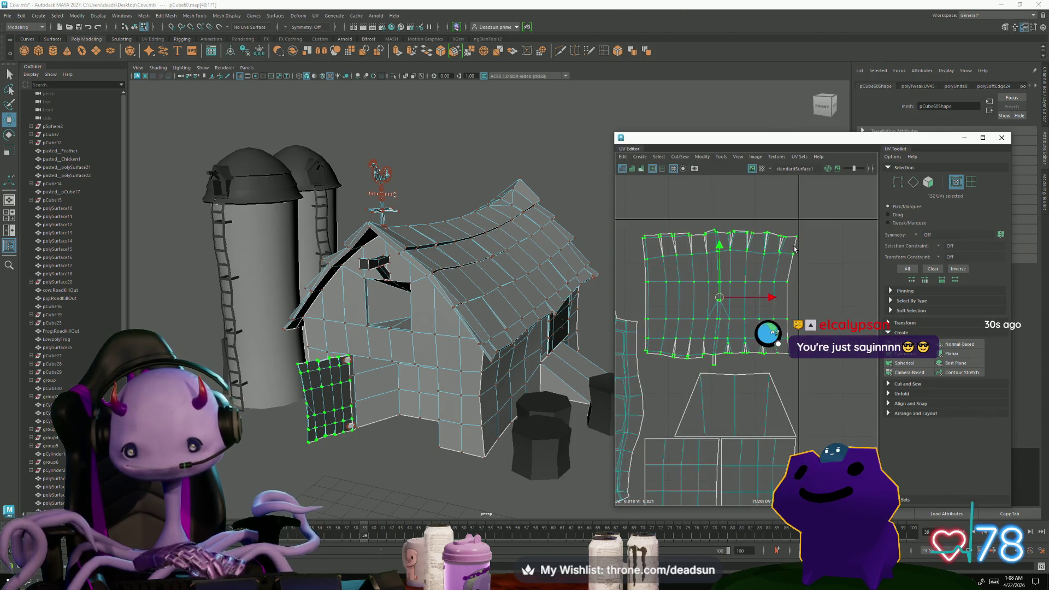
pyautogui.moveTo(809, 332); pyautogui.dragTo(808, 330)
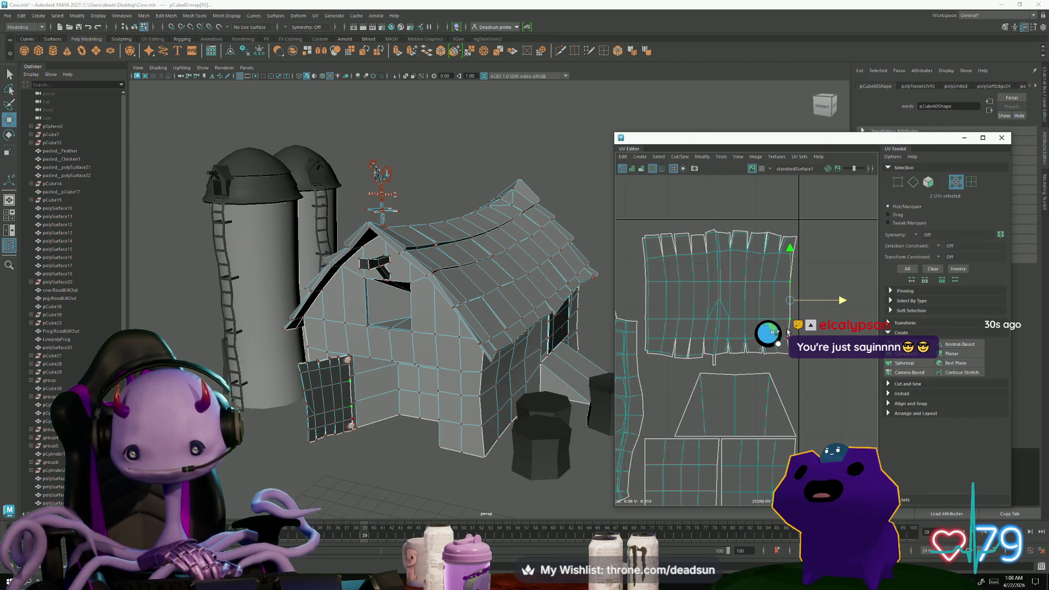
pyautogui.moveTo(798, 361); pyautogui.dragTo(782, 336)
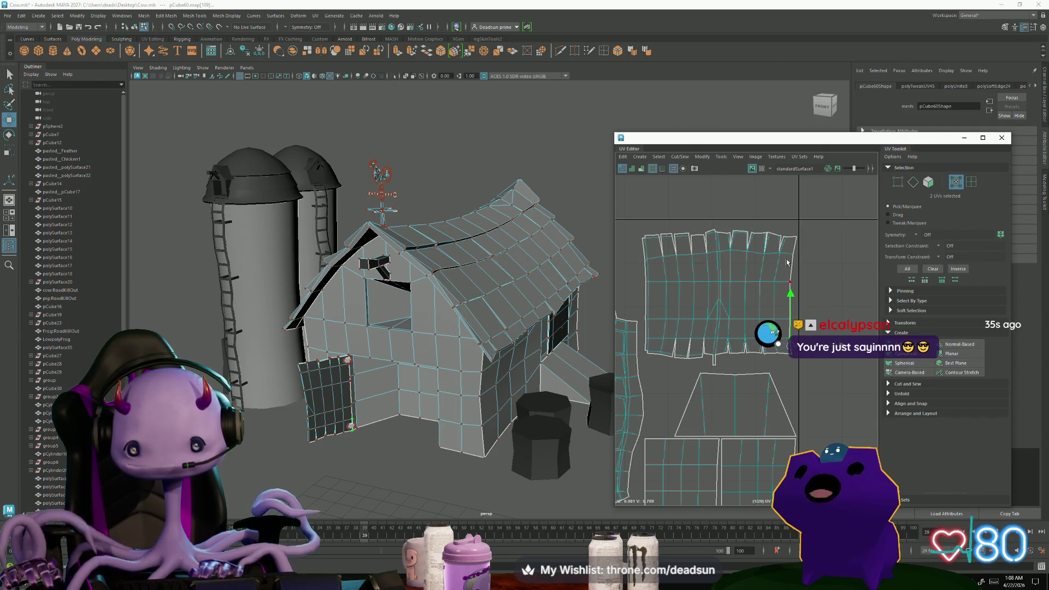
pyautogui.moveTo(805, 343); pyautogui.dragTo(776, 340)
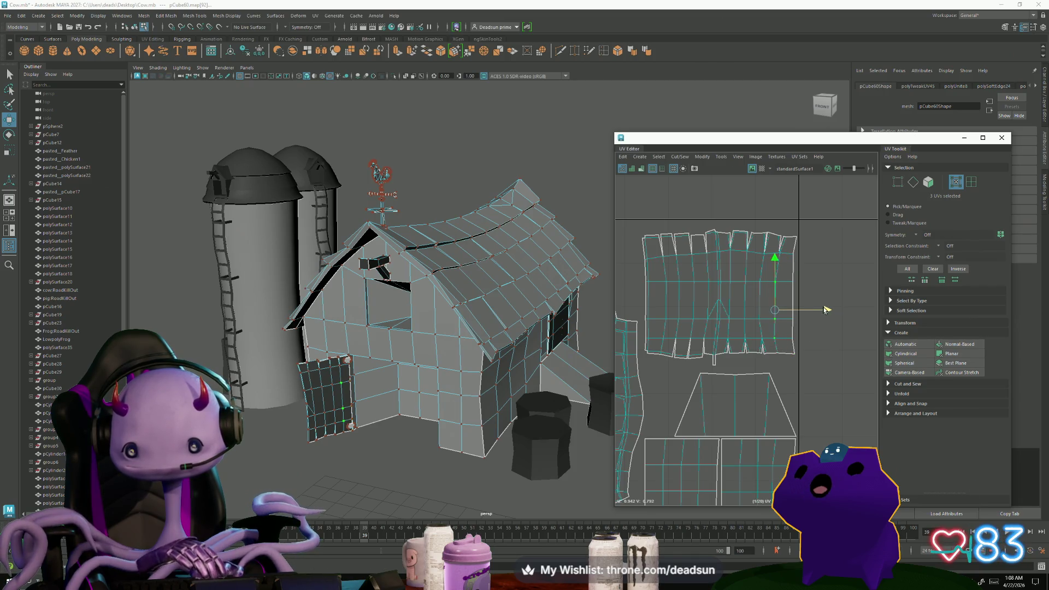
pyautogui.moveTo(827, 310); pyautogui.dragTo(828, 310)
pyautogui.moveTo(764, 318); pyautogui.dragTo(811, 301)
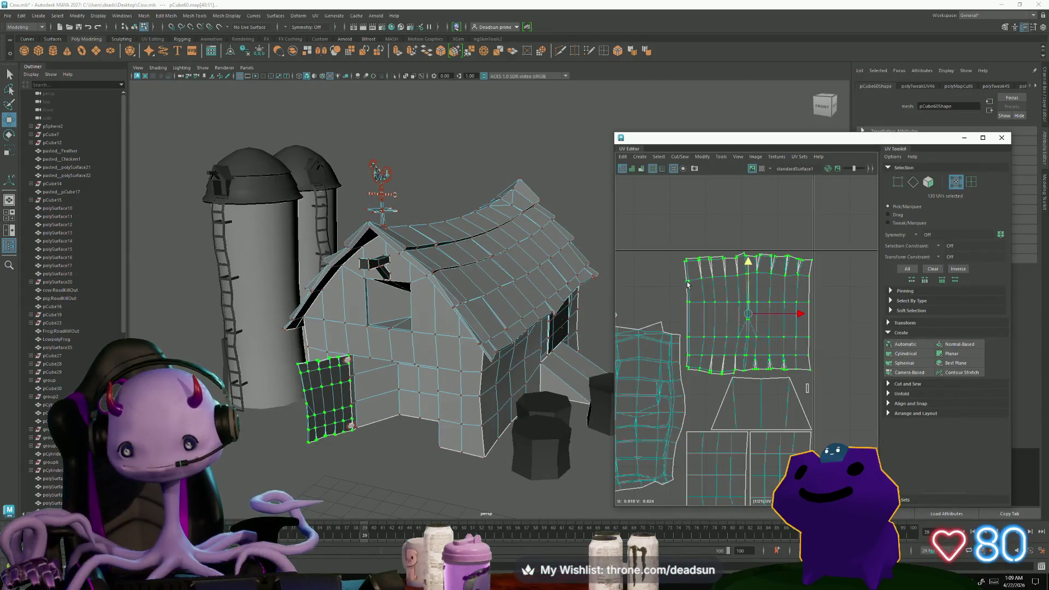
# Scale the door shell's top row of UVs flat vertically.
pyautogui.moveTo(808, 283)
pyautogui.mouseDown()
pyautogui.moveTo(825, 289)
pyautogui.moveTo(811, 290)
pyautogui.mouseUp()
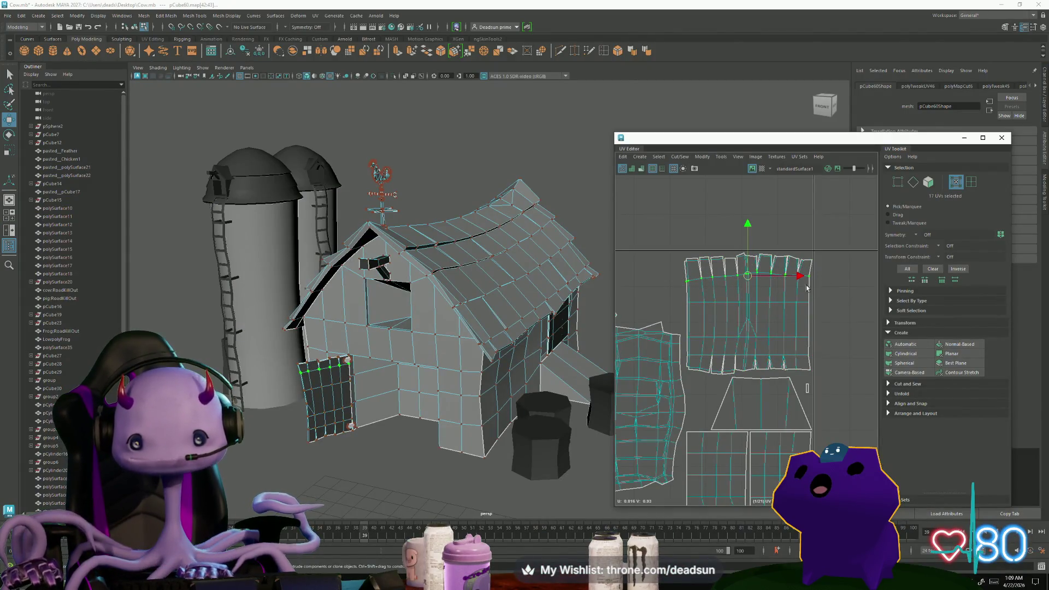
pyautogui.scroll(3, 752, 282)
pyautogui.moveTo(726, 258)
pyautogui.mouseDown()
pyautogui.moveTo(740, 270)
pyautogui.moveTo(812, 277)
pyautogui.mouseUp()
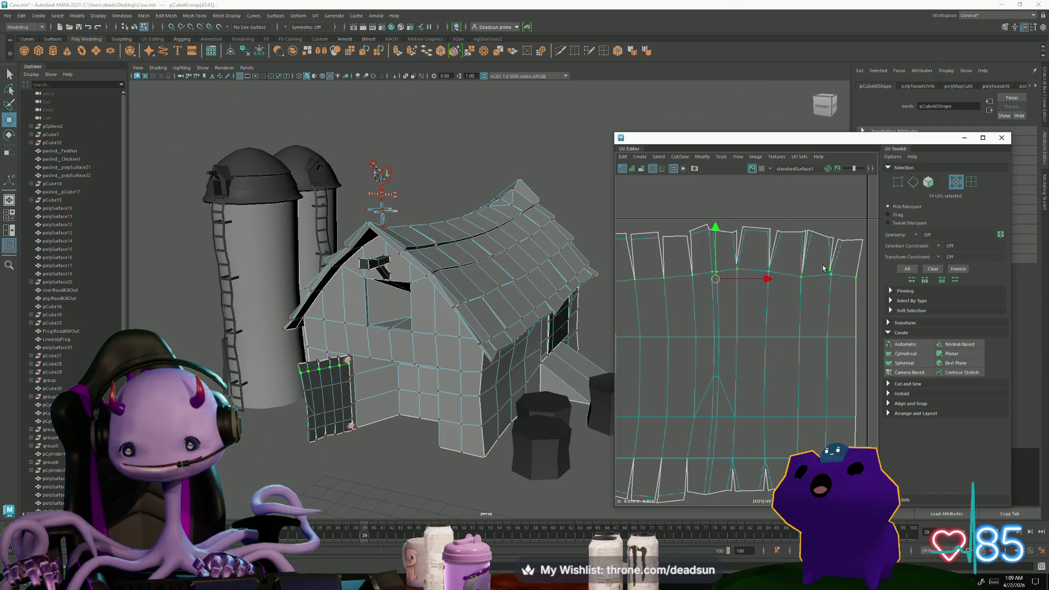
pyautogui.press('r')
pyautogui.moveTo(753, 250); pyautogui.dragTo(757, 277)
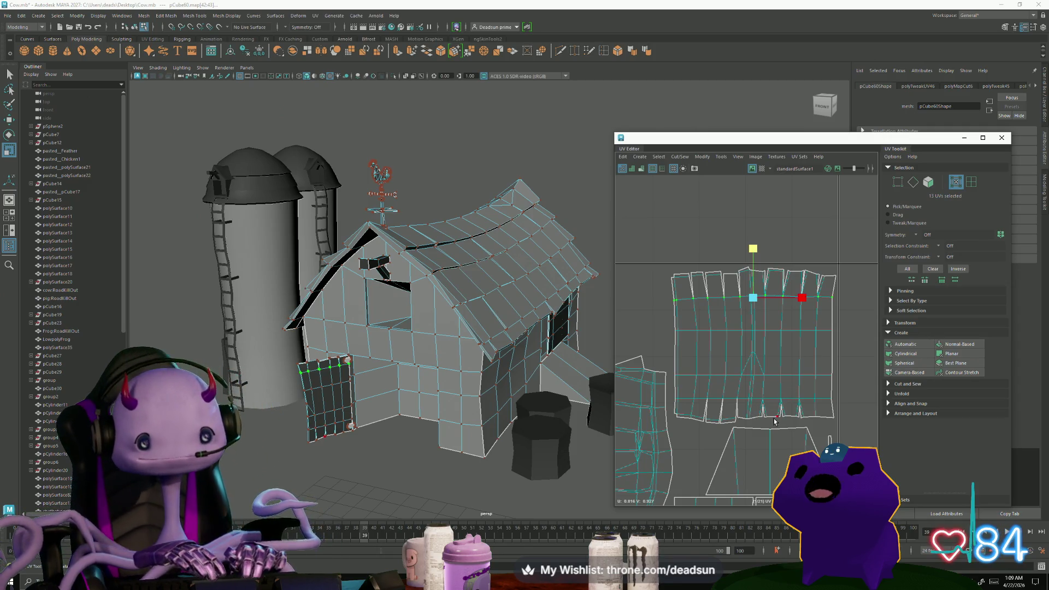
# Orbit the viewport toward the barn door and return to Object Mode.
pyautogui.moveTo(774, 421); pyautogui.dragTo(730, 365)
pyautogui.keyDown('alt'); pyautogui.moveTo(426, 394); pyautogui.dragTo(425, 392); pyautogui.keyUp('alt')
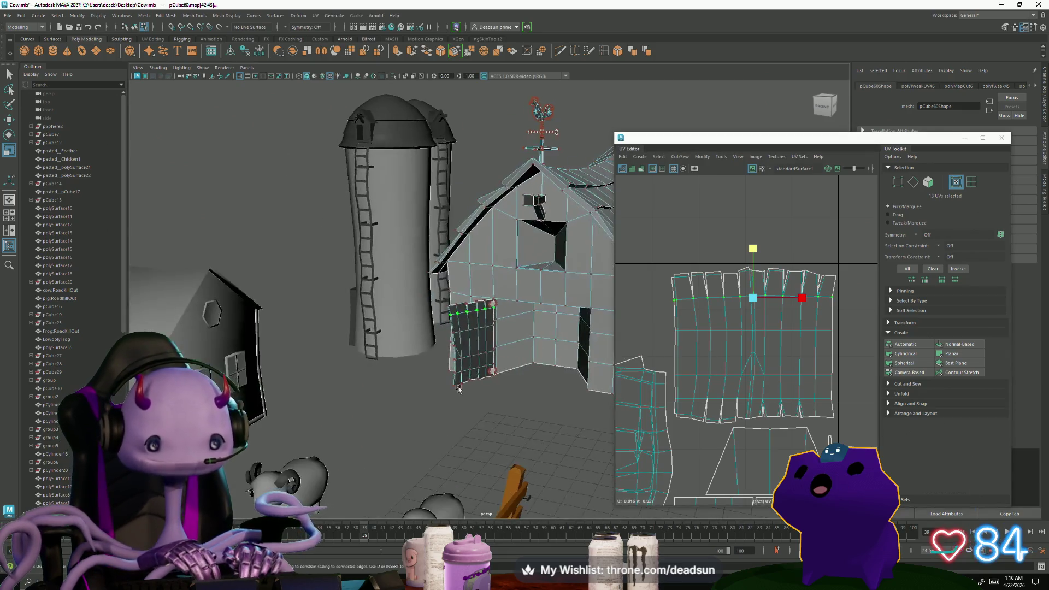
pyautogui.scroll(5, 426, 382)
pyautogui.moveTo(361, 308); pyautogui.dragTo(394, 291, button='right')
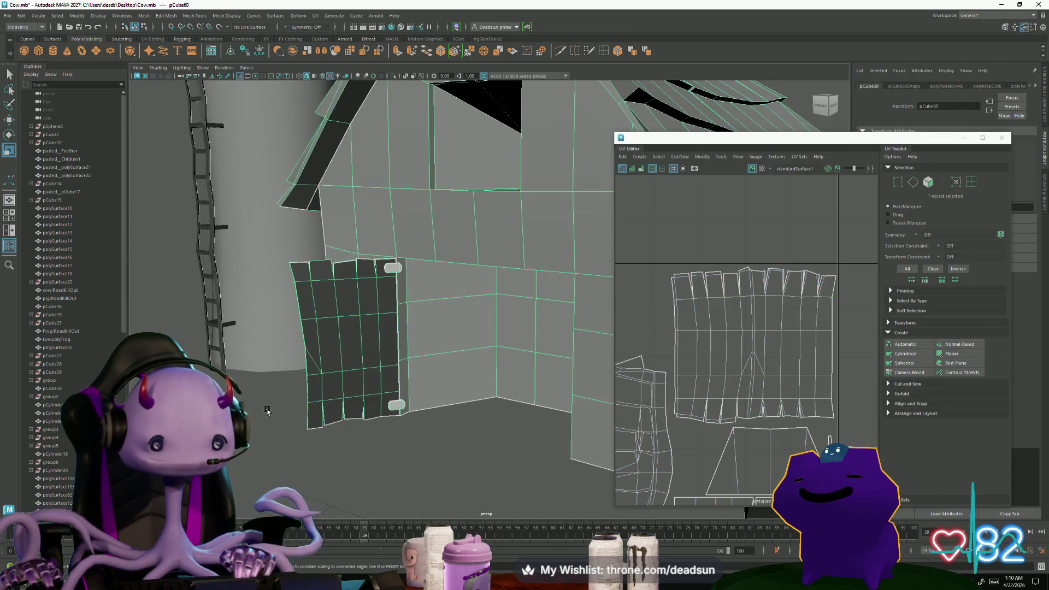
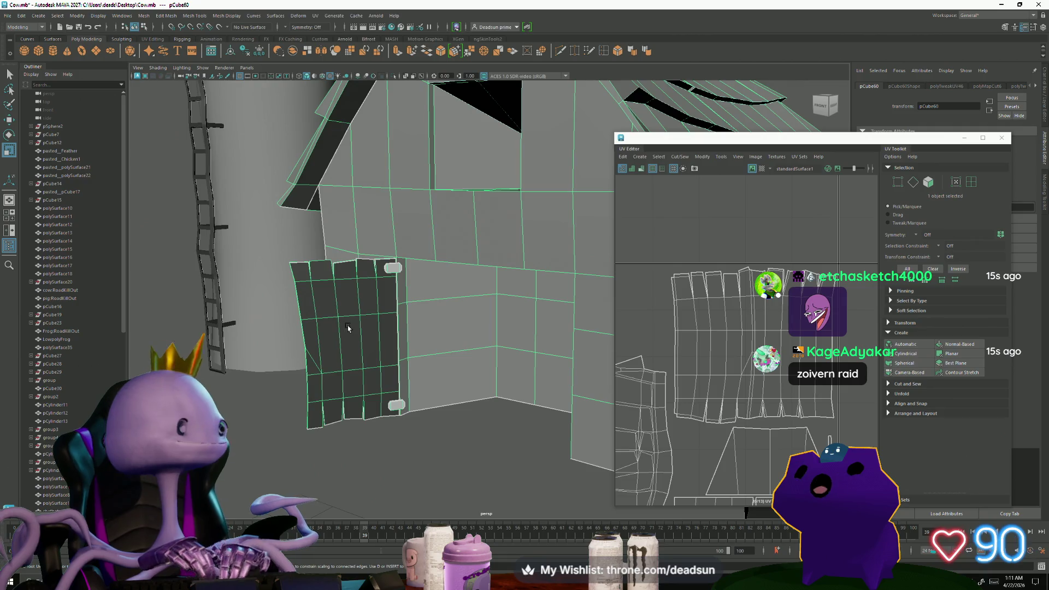
# Return to whole-object selection and orbit around to face the barn front.
pyautogui.scroll(-5, 352, 326)
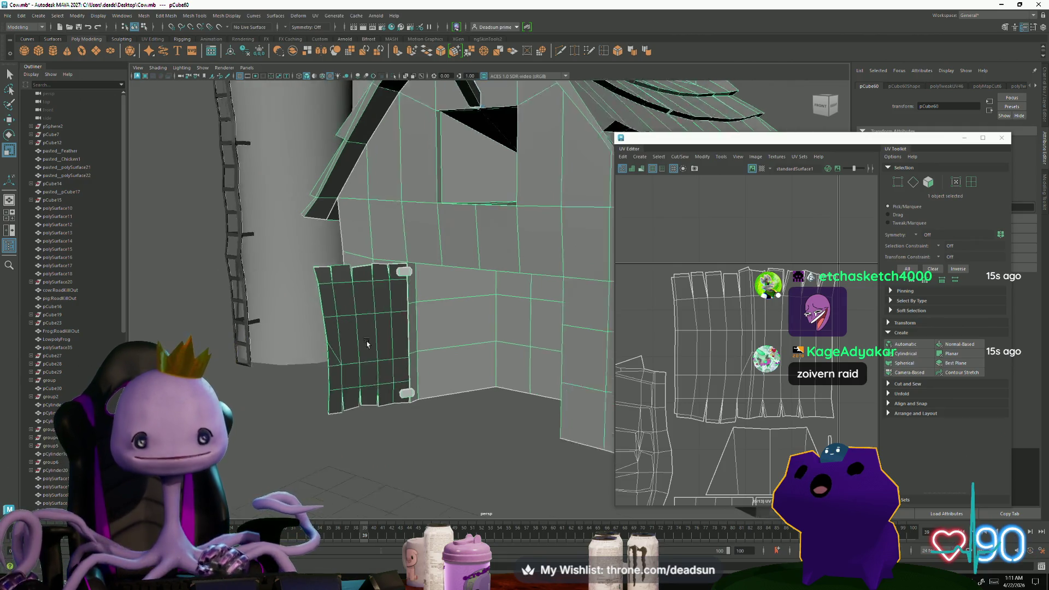
pyautogui.keyDown('alt'); pyautogui.moveTo(416, 328); pyautogui.dragTo(448, 258); pyautogui.keyUp('alt')
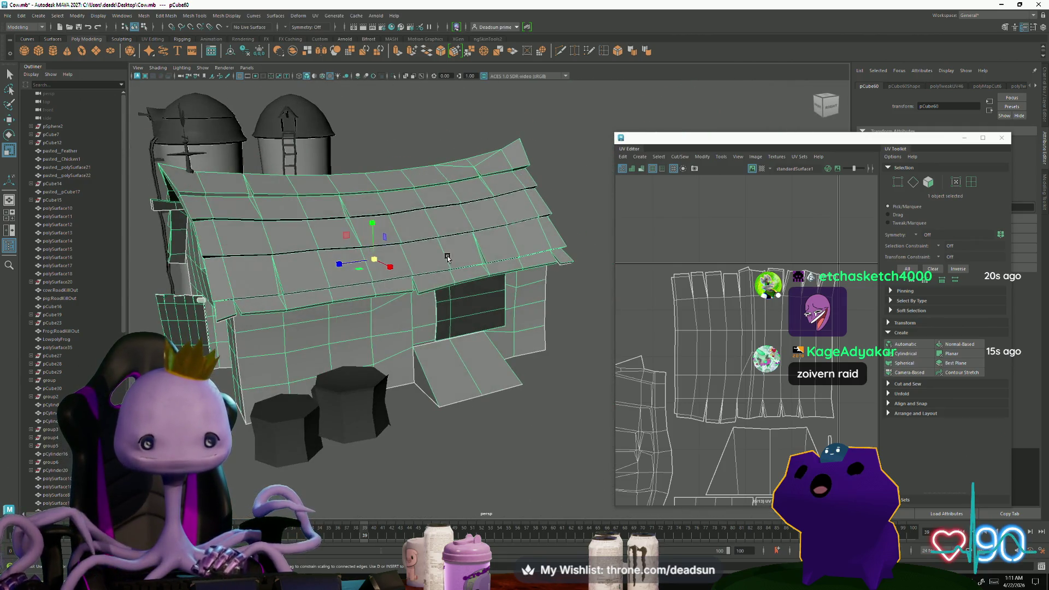
pyautogui.rightClick(447, 257)
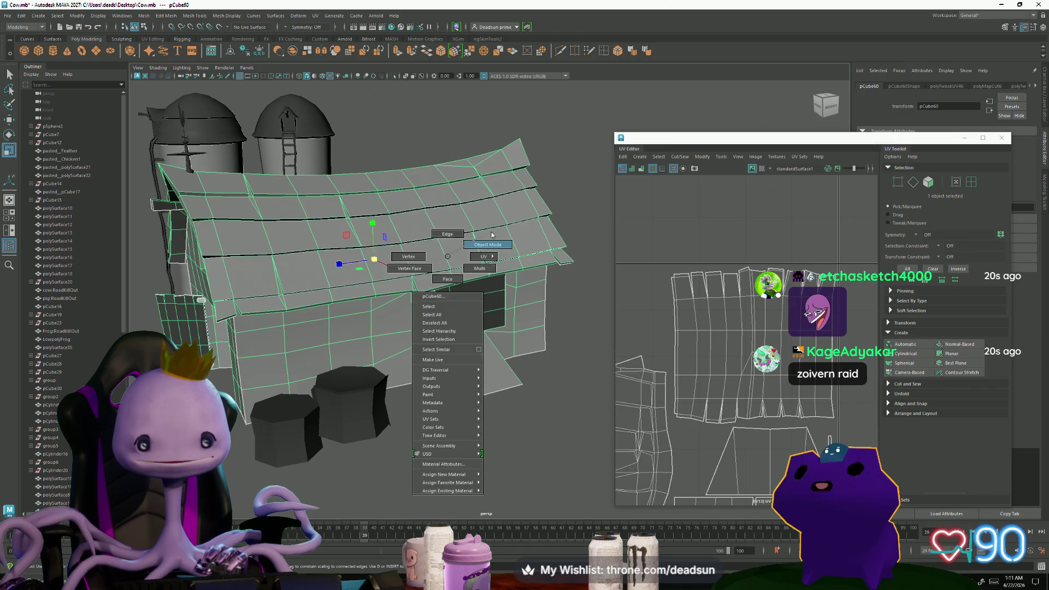
pyautogui.click(604, 292)
pyautogui.moveTo(604, 293)
pyautogui.keyDown('alt'); pyautogui.mouseDown()
pyautogui.moveTo(376, 316)
pyautogui.moveTo(355, 344)
pyautogui.moveTo(361, 299)
pyautogui.mouseUp(); pyautogui.keyUp('alt')
pyautogui.scroll(5, 355, 345)
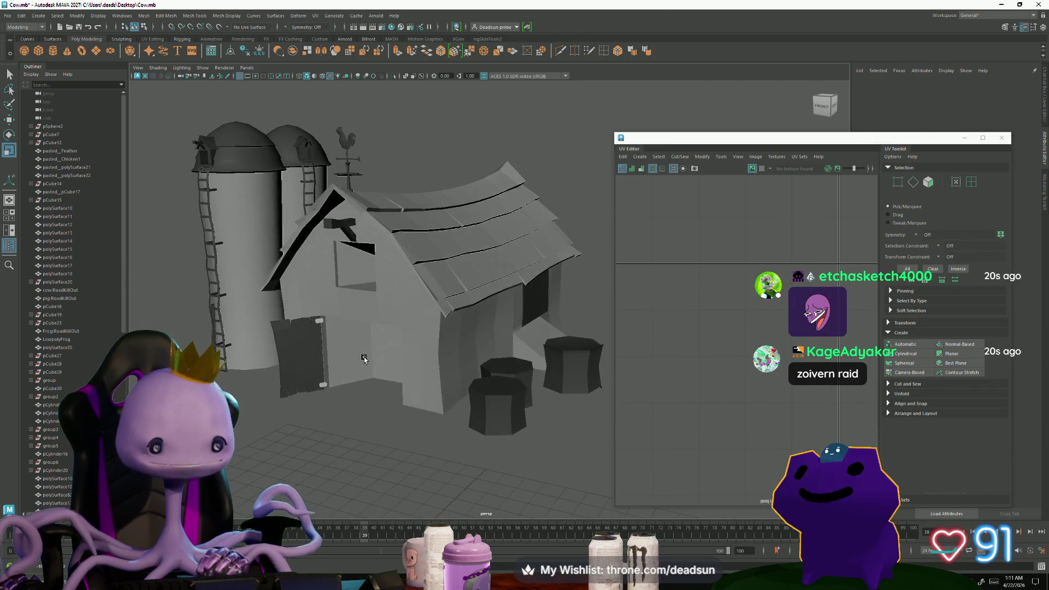
pyautogui.click(424, 309)
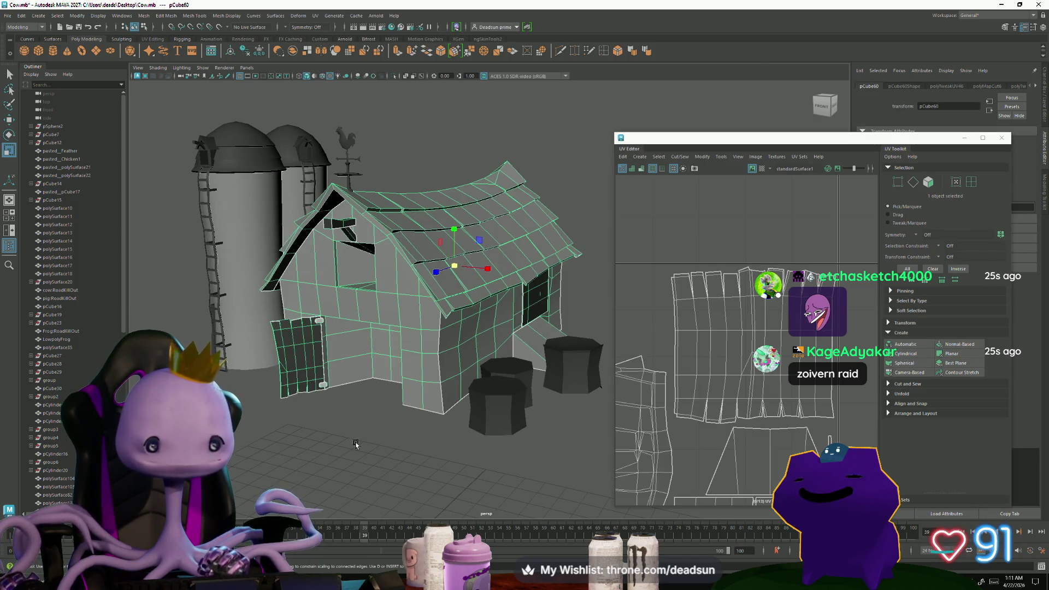
pyautogui.moveTo(423, 309)
pyautogui.keyDown('alt'); pyautogui.mouseDown()
pyautogui.moveTo(329, 440)
pyautogui.moveTo(273, 427)
pyautogui.moveTo(351, 405)
pyautogui.moveTo(342, 427)
pyautogui.moveTo(365, 422)
pyautogui.moveTo(336, 419)
pyautogui.moveTo(326, 386)
pyautogui.moveTo(361, 458)
pyautogui.moveTo(331, 441)
pyautogui.mouseUp(); pyautogui.keyUp('alt')
pyautogui.click(273, 426)
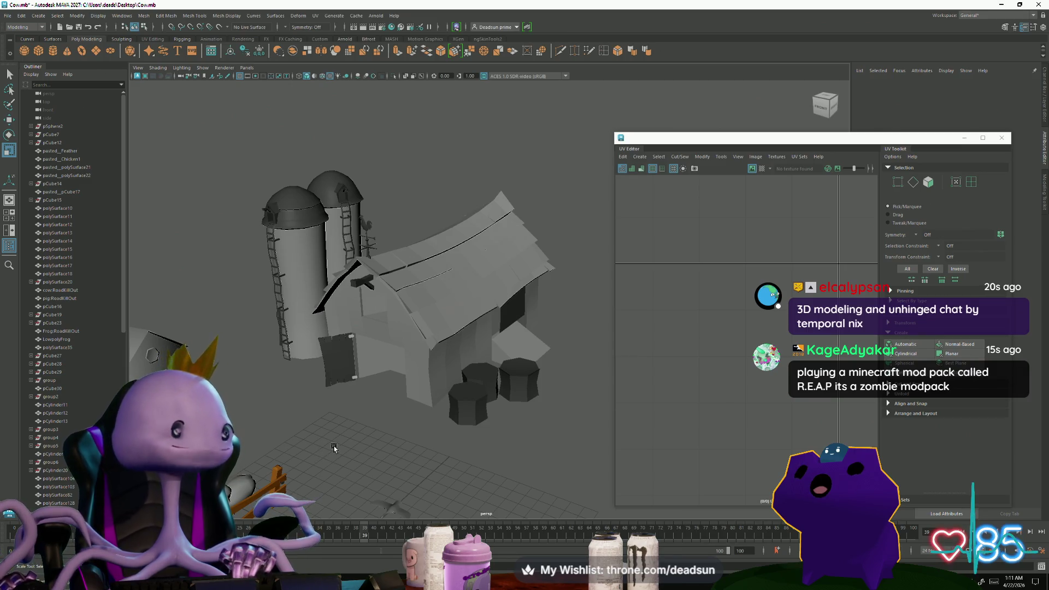
# Select the barn mesh so its UV shells appear in the UV Editor.
pyautogui.click(392, 314)
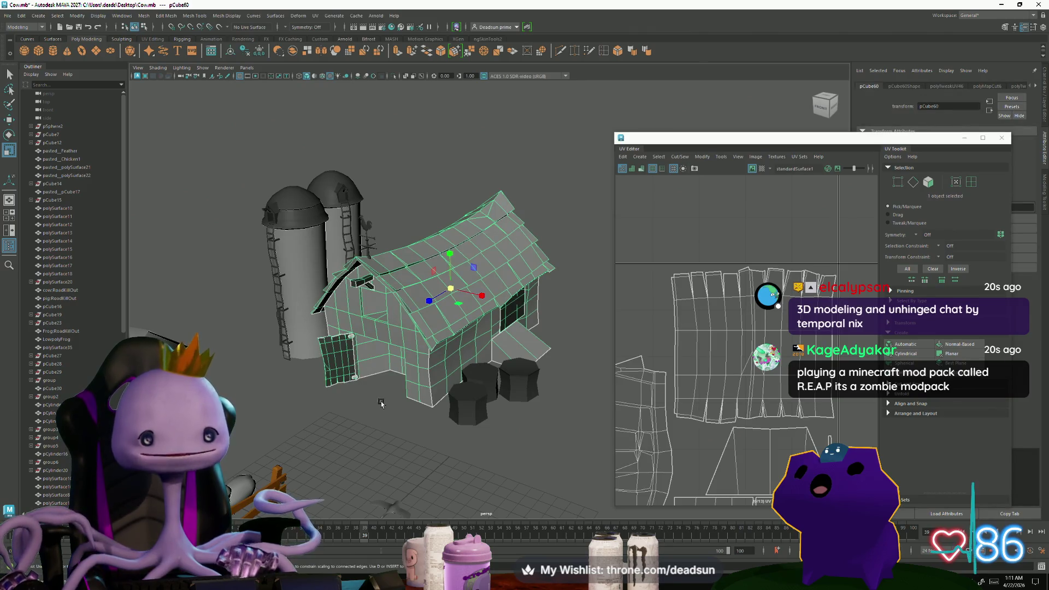
pyautogui.keyDown('alt'); pyautogui.moveTo(376, 403); pyautogui.dragTo(424, 451, button='middle'); pyautogui.keyUp('alt')
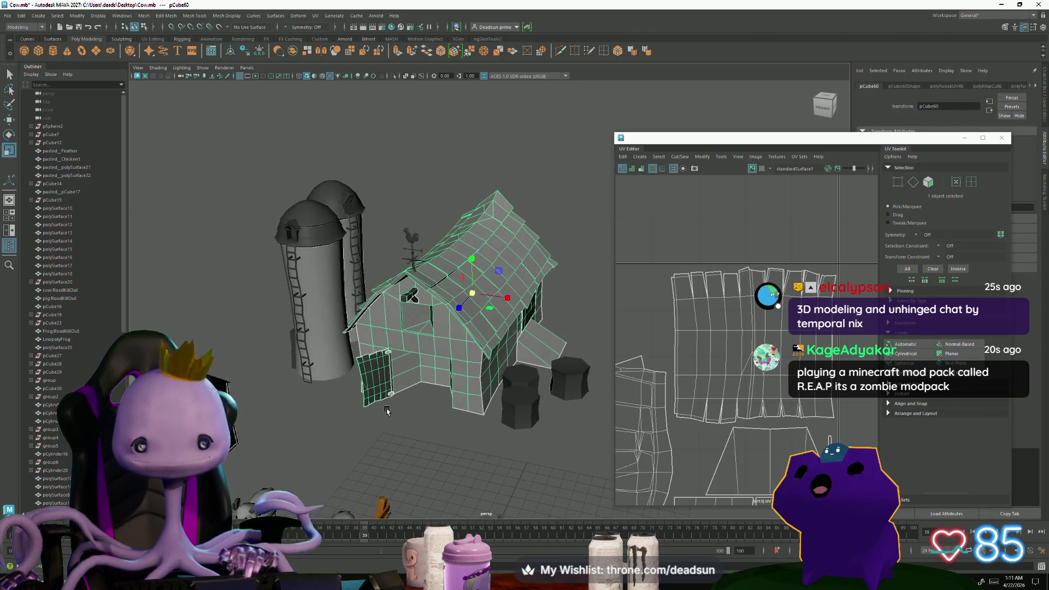
pyautogui.click(425, 451)
pyautogui.scroll(5, 425, 465)
pyautogui.scroll(-5, 427, 470)
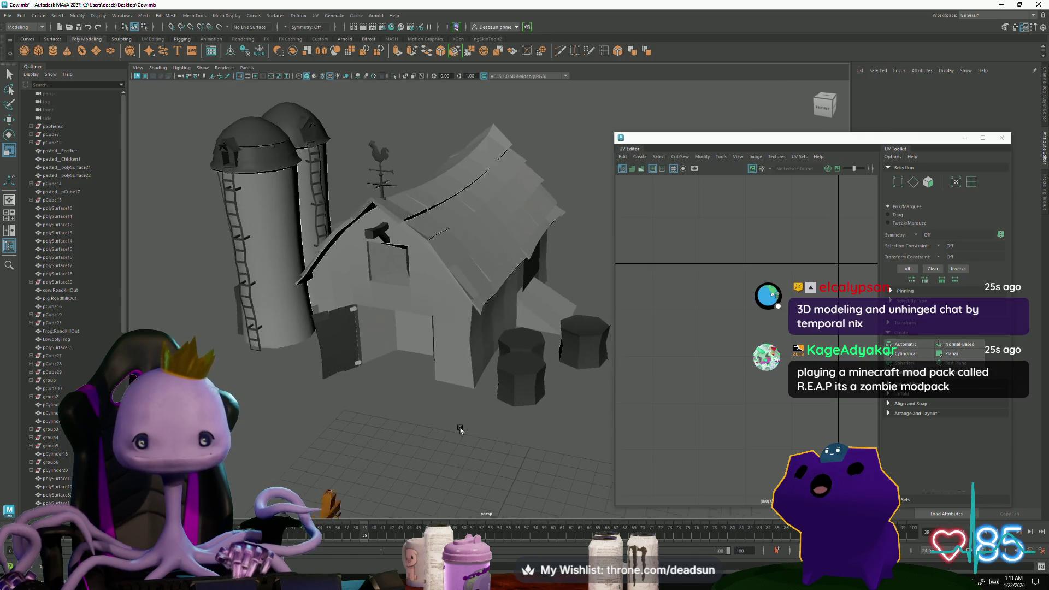
pyautogui.click(425, 310)
pyautogui.scroll(-2, 418, 383)
pyautogui.scroll(-5, 681, 359)
pyautogui.scroll(5, 681, 359)
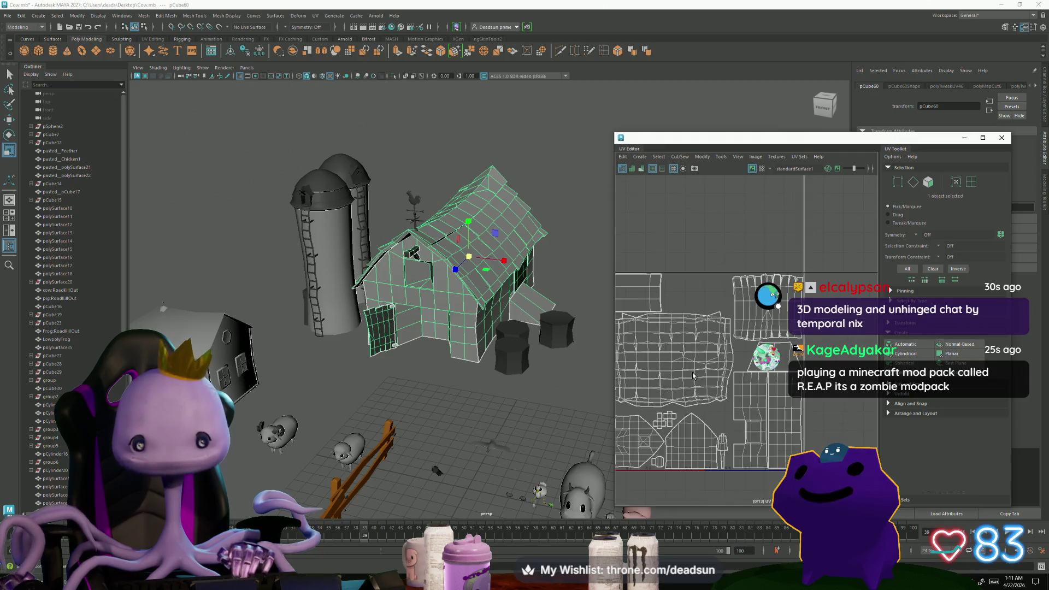
pyautogui.scroll(3, 712, 404)
# Select the front-wall UV shell and rotate it straight, axis-aligned in the layout.
pyautogui.press('F12')
pyautogui.click(687, 415)
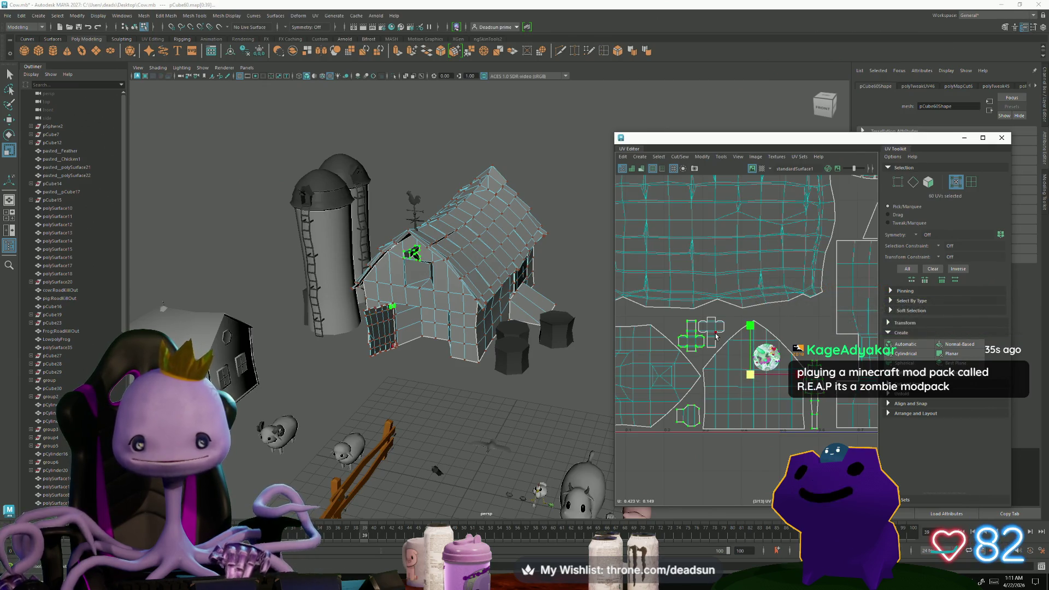
pyautogui.keyDown('shift'); pyautogui.doubleClick(746, 368); pyautogui.keyUp('shift')
pyautogui.scroll(-3, 746, 368)
pyautogui.press('e')
pyautogui.scroll(2, 733, 425)
pyautogui.moveTo(733, 425)
pyautogui.mouseDown()
pyautogui.moveTo(722, 422)
pyautogui.moveTo(735, 404)
pyautogui.mouseUp()
pyautogui.press('w')
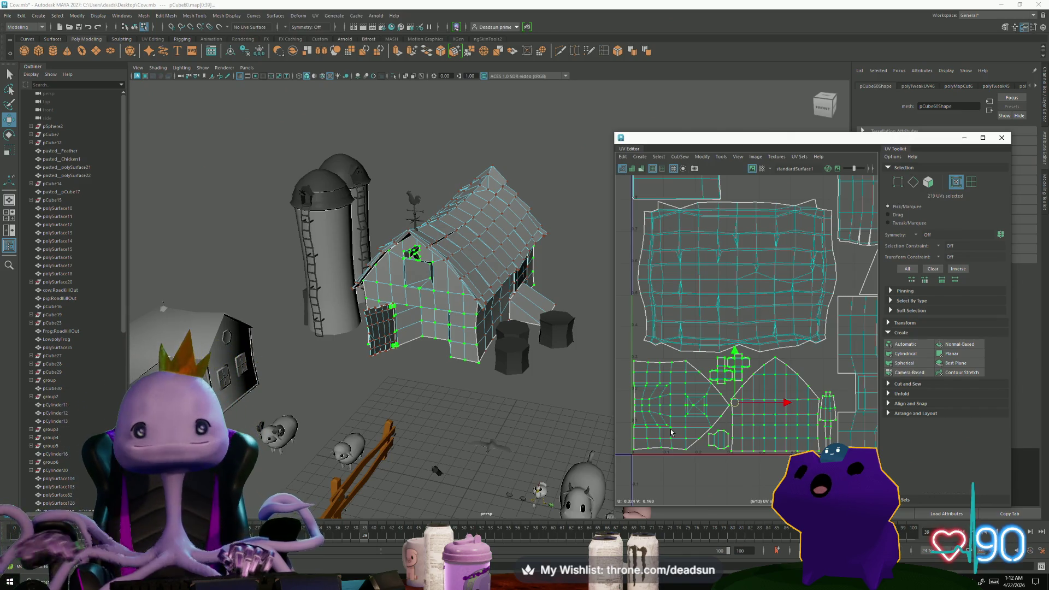
# Zoom to the large shell's top edge and nudge its corner UV into line.
pyautogui.scroll(5, 681, 217)
pyautogui.scroll(2, 681, 217)
pyautogui.keyDown('alt'); pyautogui.moveTo(681, 217); pyautogui.dragTo(729, 318, button='middle'); pyautogui.keyUp('alt')
pyautogui.scroll(-1, 729, 318)
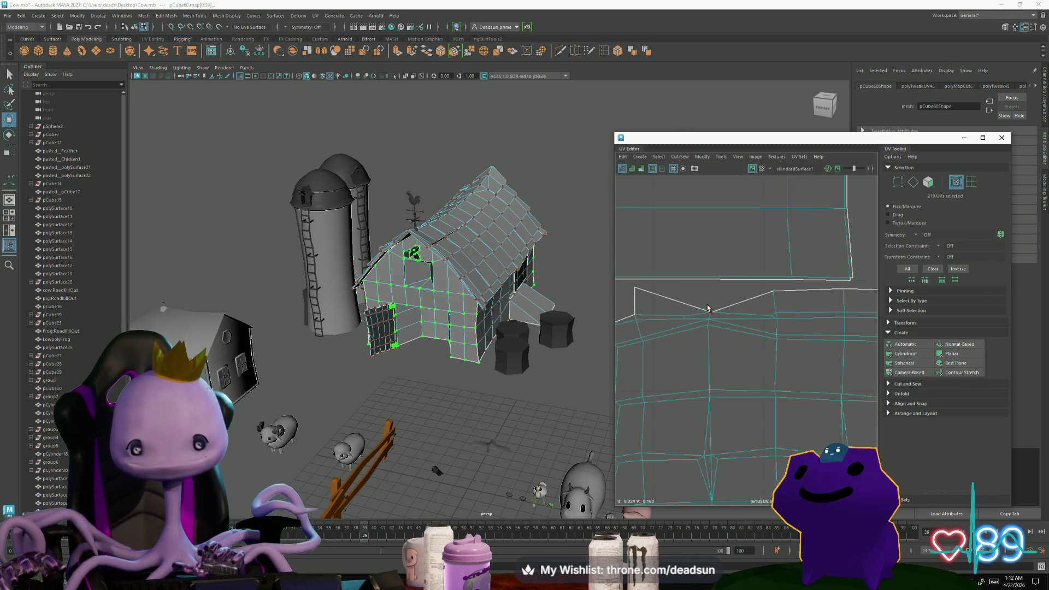
pyautogui.click(711, 312)
pyautogui.moveTo(712, 313)
pyautogui.mouseDown()
pyautogui.moveTo(708, 330)
pyautogui.moveTo(680, 318)
pyautogui.mouseUp()
pyautogui.scroll(2, 668, 313)
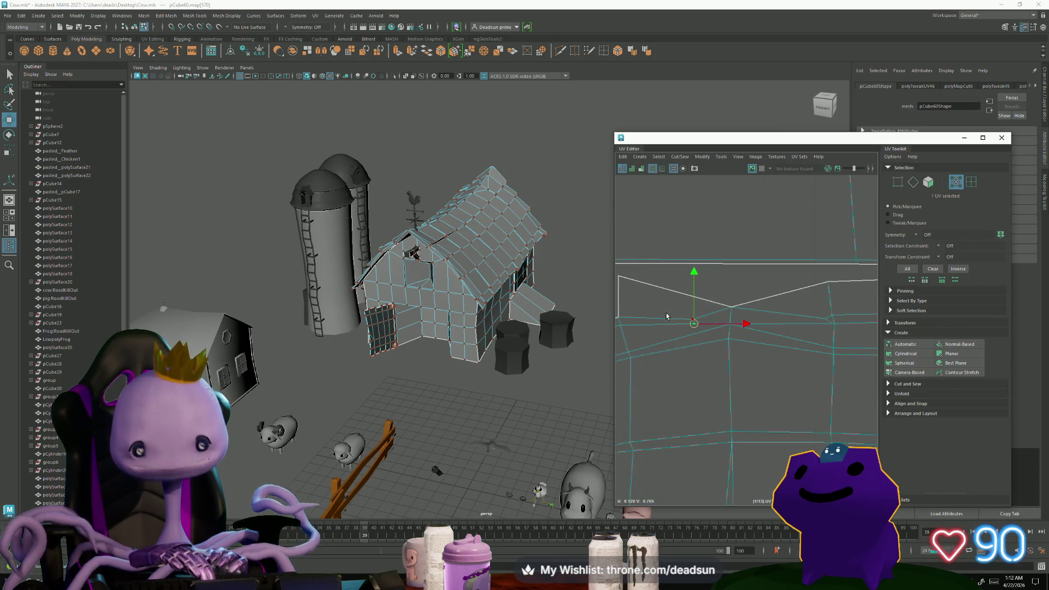
pyautogui.moveTo(692, 320); pyautogui.dragTo(692, 319)
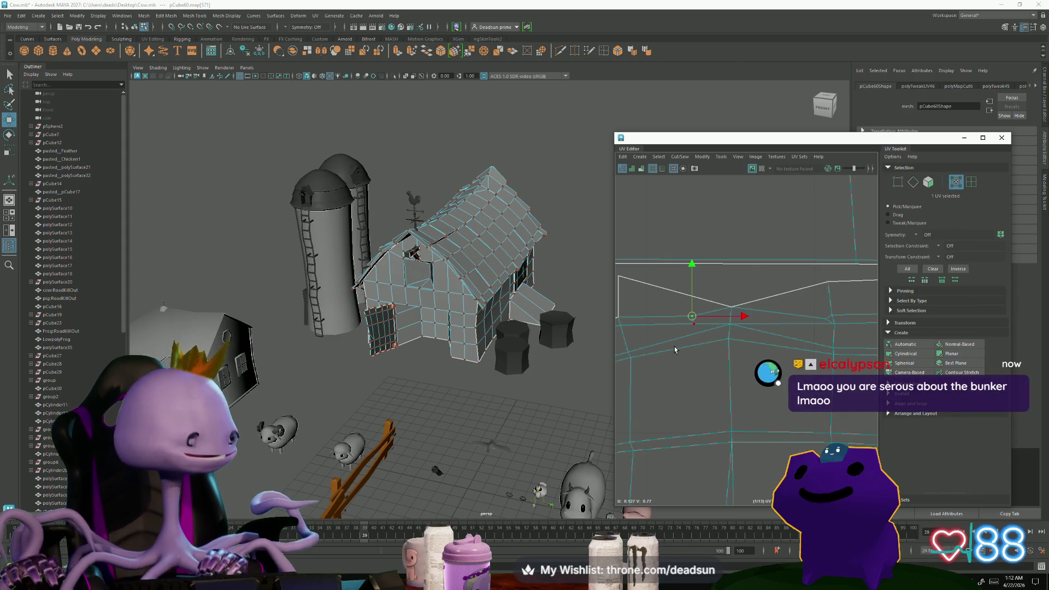
# Straighten the neighbouring top-edge UVs, then return to object mode and deselect the barn.
pyautogui.scroll(-2, 681, 341)
pyautogui.scroll(1, 717, 327)
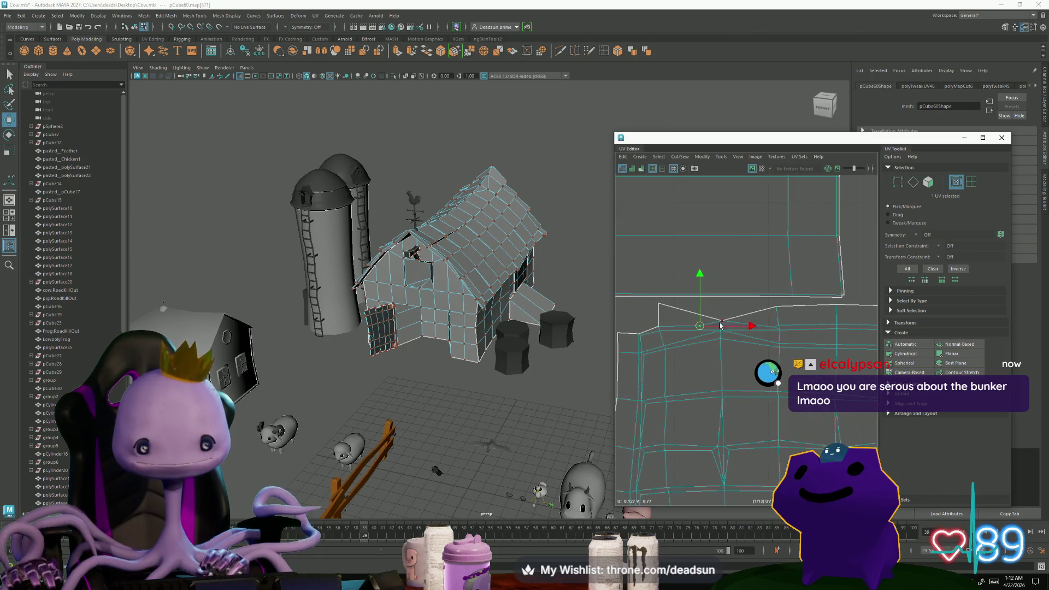
pyautogui.moveTo(775, 328); pyautogui.dragTo(769, 330, button='middle')
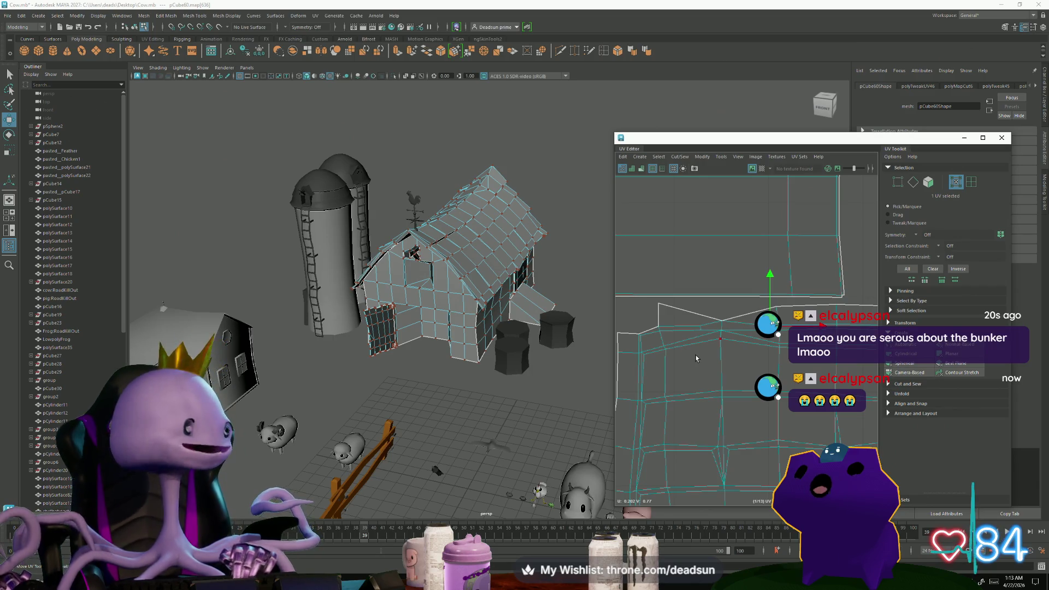
pyautogui.click(638, 334)
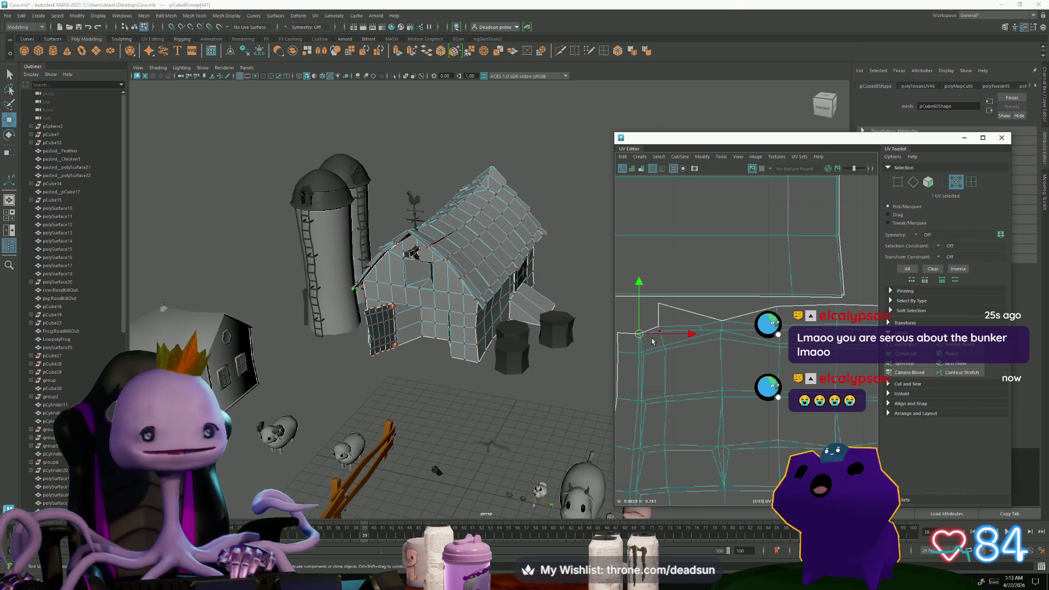
pyautogui.moveTo(642, 335); pyautogui.dragTo(640, 333)
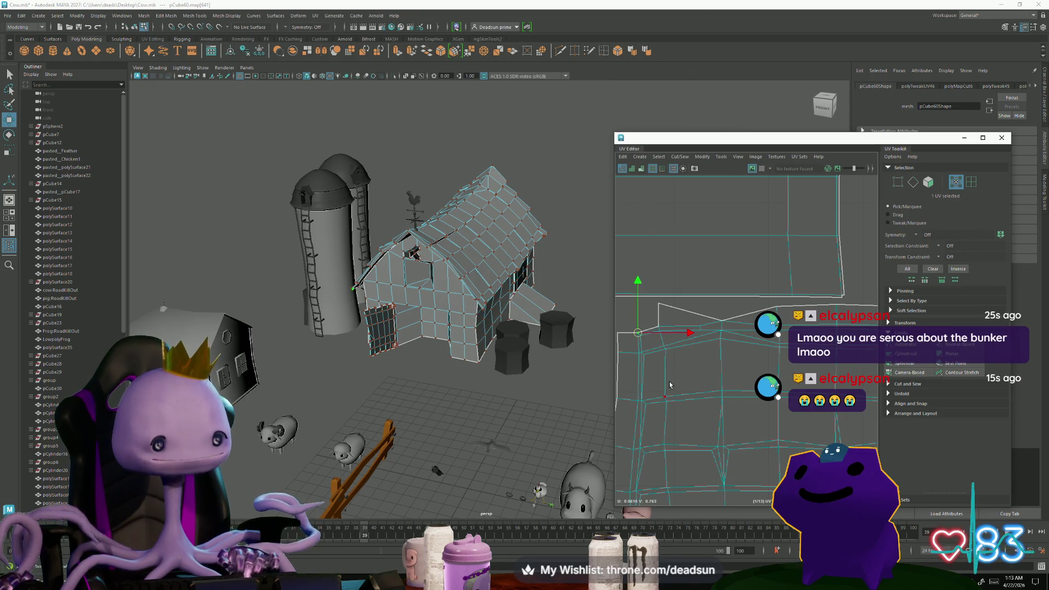
pyautogui.moveTo(446, 229); pyautogui.dragTo(476, 221, button='right')
pyautogui.click(558, 197)
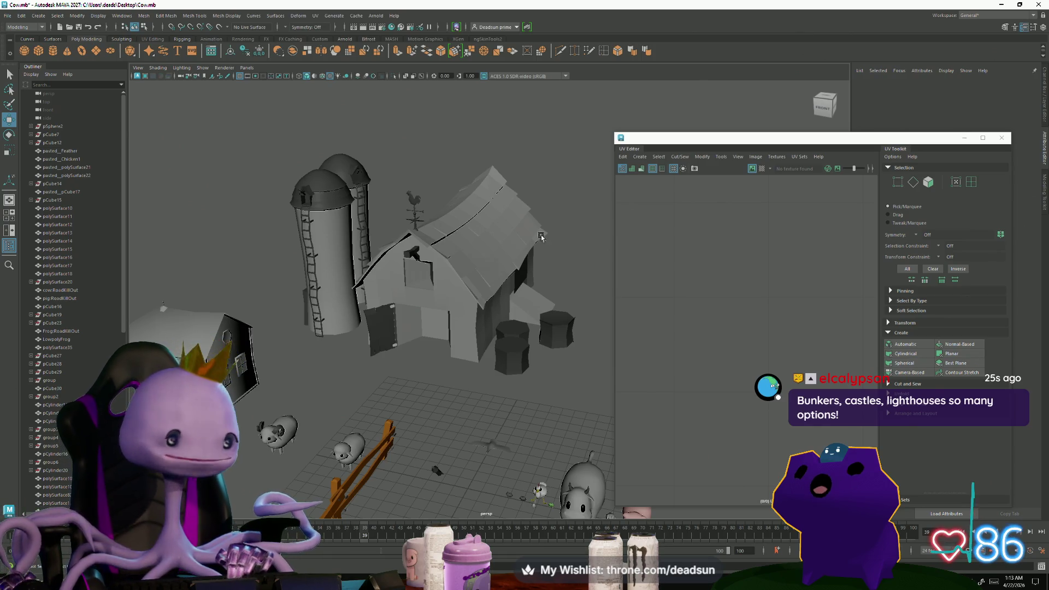
pyautogui.click(377, 328)
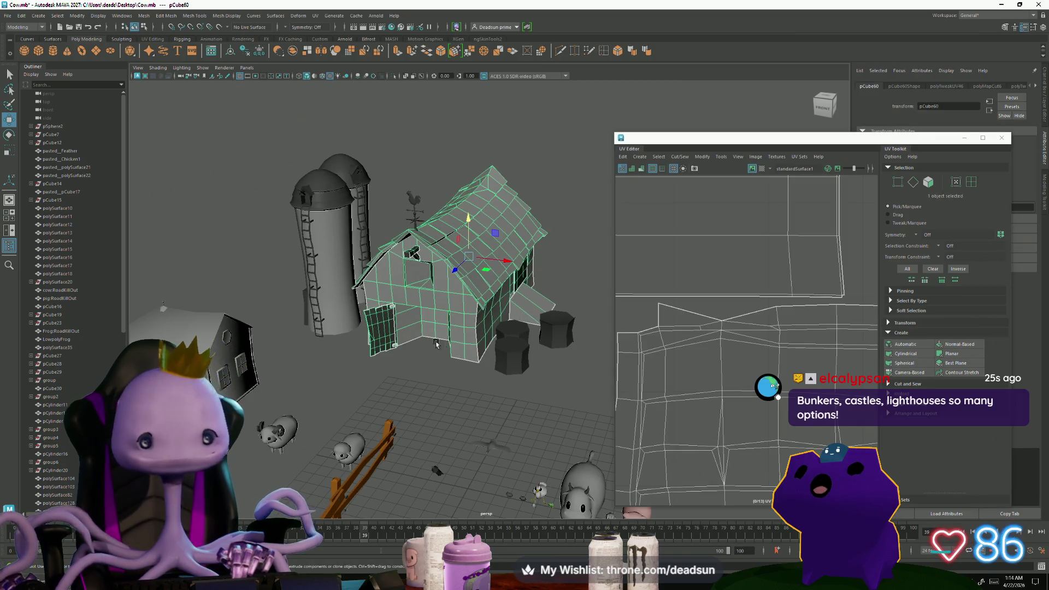
pyautogui.scroll(-3, 691, 327)
pyautogui.scroll(-3, 691, 326)
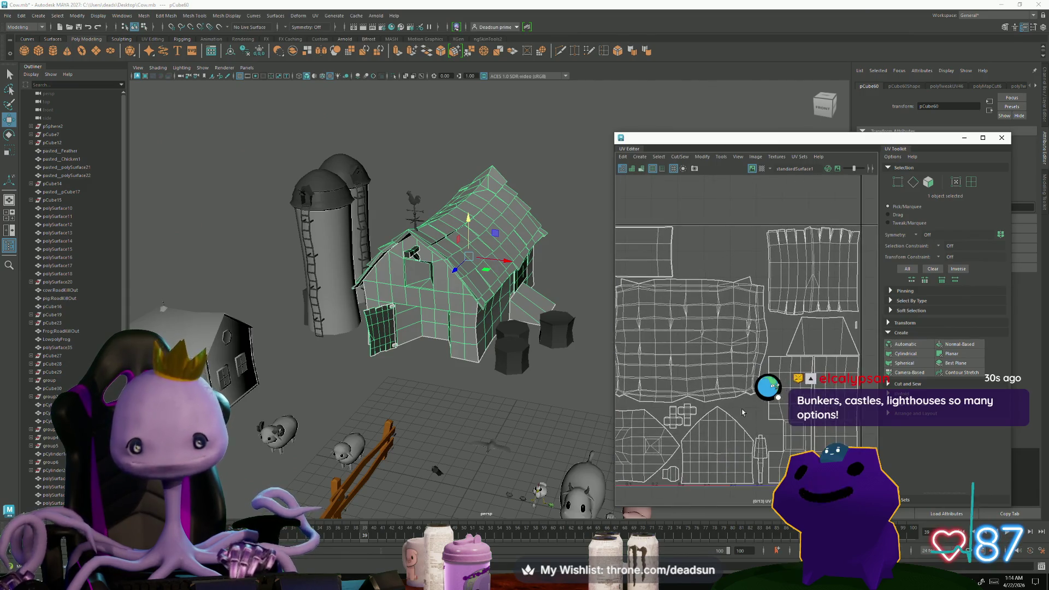
pyautogui.keyDown('alt'); pyautogui.moveTo(742, 412); pyautogui.dragTo(739, 380, button='middle'); pyautogui.keyUp('alt')
pyautogui.keyDown('alt'); pyautogui.moveTo(541, 304); pyautogui.dragTo(537, 292); pyautogui.keyUp('alt')
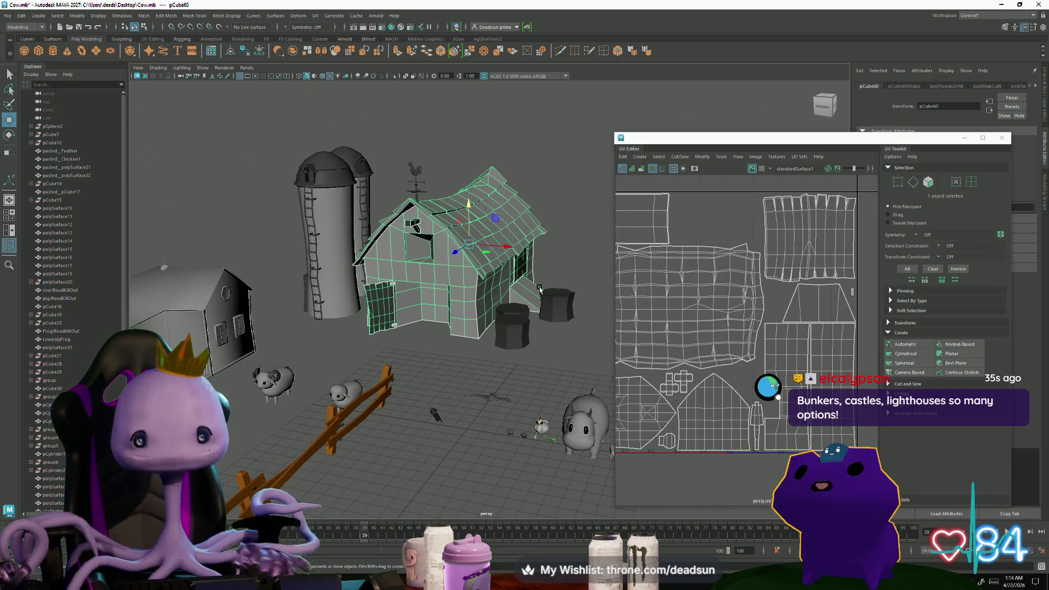
pyautogui.moveTo(451, 318)
pyautogui.keyDown('alt'); pyautogui.mouseDown()
pyautogui.moveTo(512, 395)
pyautogui.moveTo(480, 414)
pyautogui.moveTo(499, 429)
pyautogui.mouseUp(); pyautogui.keyUp('alt')
pyautogui.scroll(3, 512, 396)
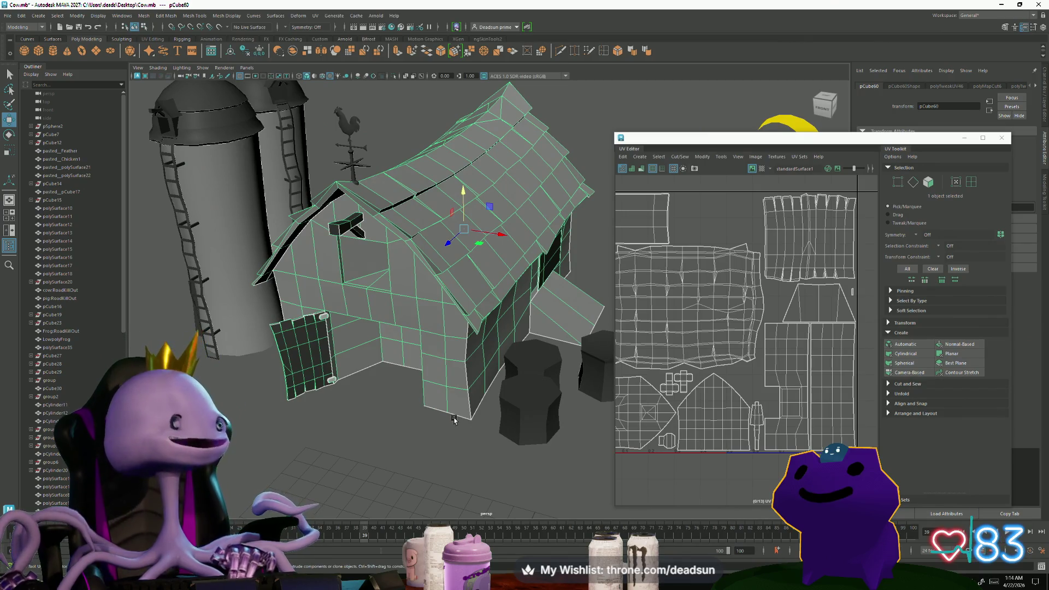
pyautogui.moveTo(455, 424)
pyautogui.keyDown('alt'); pyautogui.mouseDown()
pyautogui.moveTo(437, 427)
pyautogui.moveTo(458, 412)
pyautogui.mouseUp(); pyautogui.keyUp('alt')
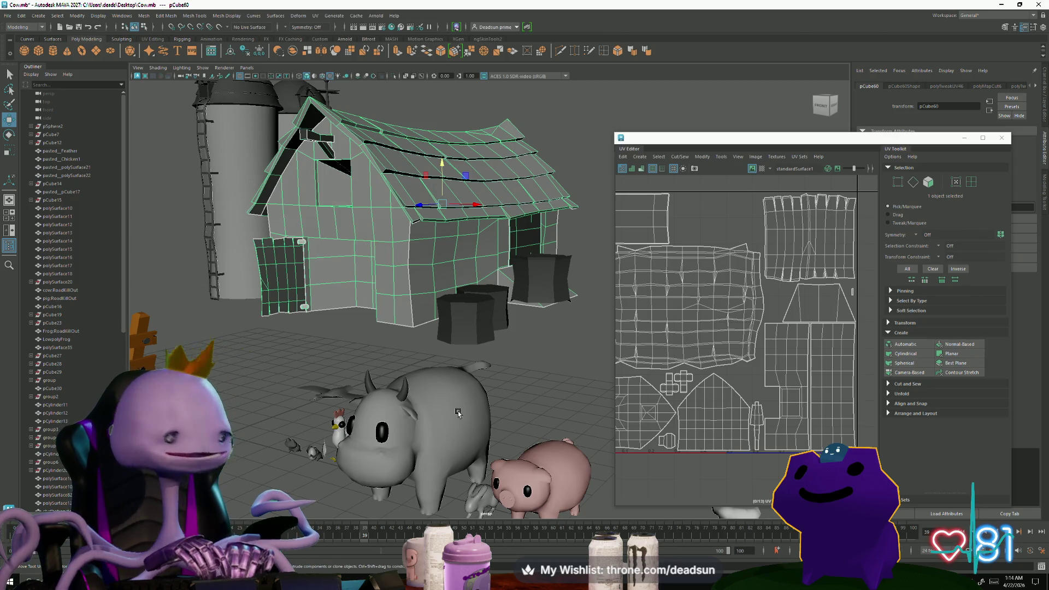
pyautogui.scroll(-3, 386, 160)
pyautogui.moveTo(386, 160)
pyautogui.keyDown('alt'); pyautogui.mouseDown()
pyautogui.moveTo(362, 302)
pyautogui.moveTo(398, 309)
pyautogui.moveTo(512, 403)
pyautogui.moveTo(514, 423)
pyautogui.mouseUp(); pyautogui.keyUp('alt')
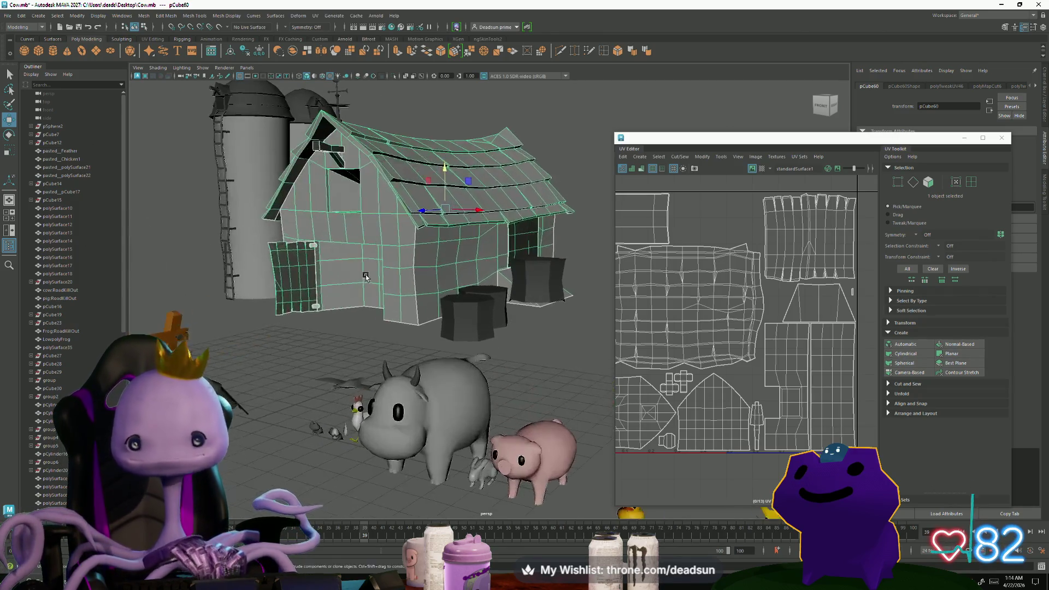
pyautogui.click(362, 302)
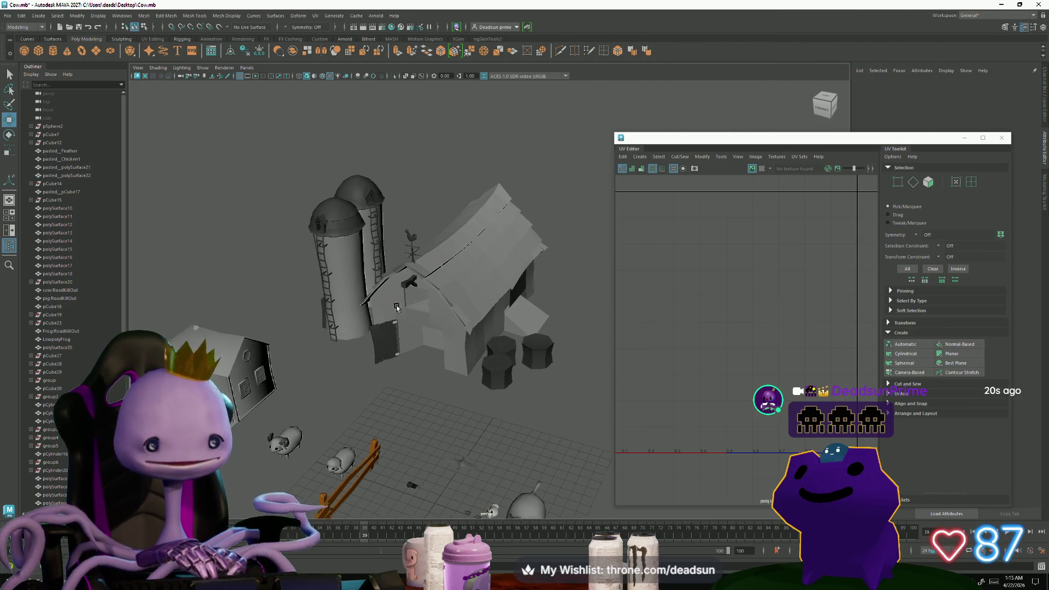
# Separate the barn mesh into its individual pieces with Mesh > Separate.
pyautogui.scroll(5, 481, 269)
pyautogui.click(383, 349)
pyautogui.scroll(-4, 377, 353)
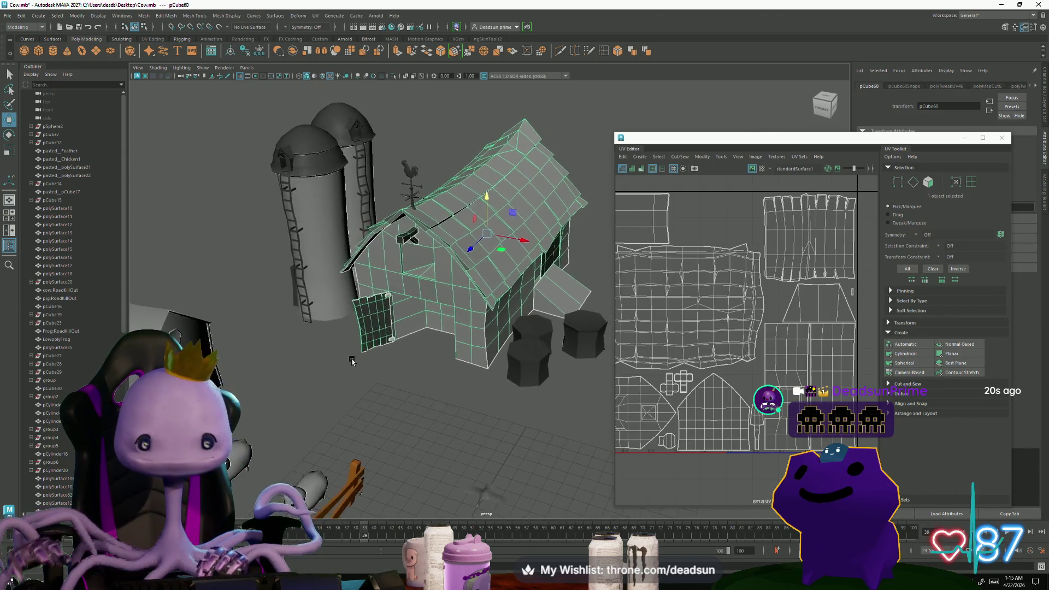
pyautogui.click(143, 15)
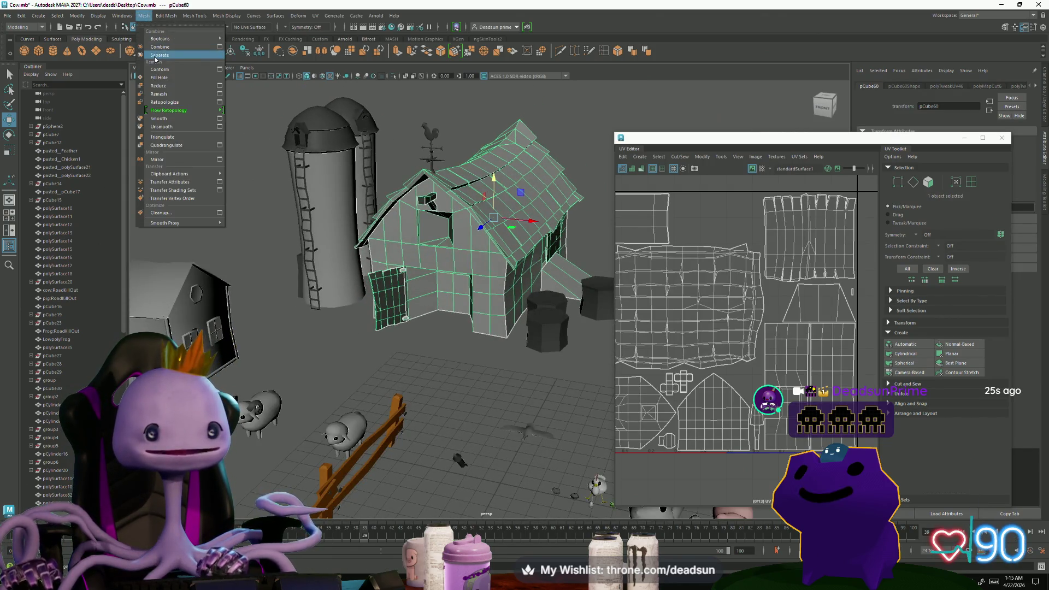
pyautogui.click(161, 57)
# Select the three door plank pieces and combine them into one mesh.
pyautogui.click(365, 309)
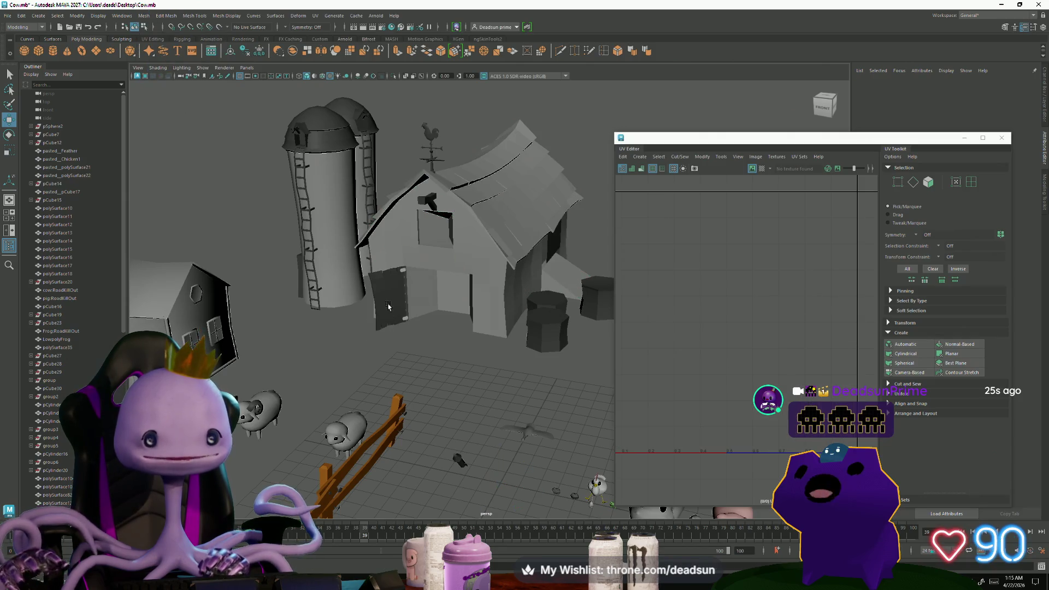
pyautogui.click(402, 271)
pyautogui.keyDown('shift'); pyautogui.click(405, 321); pyautogui.keyUp('shift')
pyautogui.keyDown('shift'); pyautogui.click(404, 320); pyautogui.keyUp('shift')
pyautogui.moveTo(404, 320)
pyautogui.keyDown('alt'); pyautogui.mouseDown()
pyautogui.moveTo(446, 324)
pyautogui.moveTo(416, 340)
pyautogui.moveTo(352, 327)
pyautogui.mouseUp(); pyautogui.keyUp('alt')
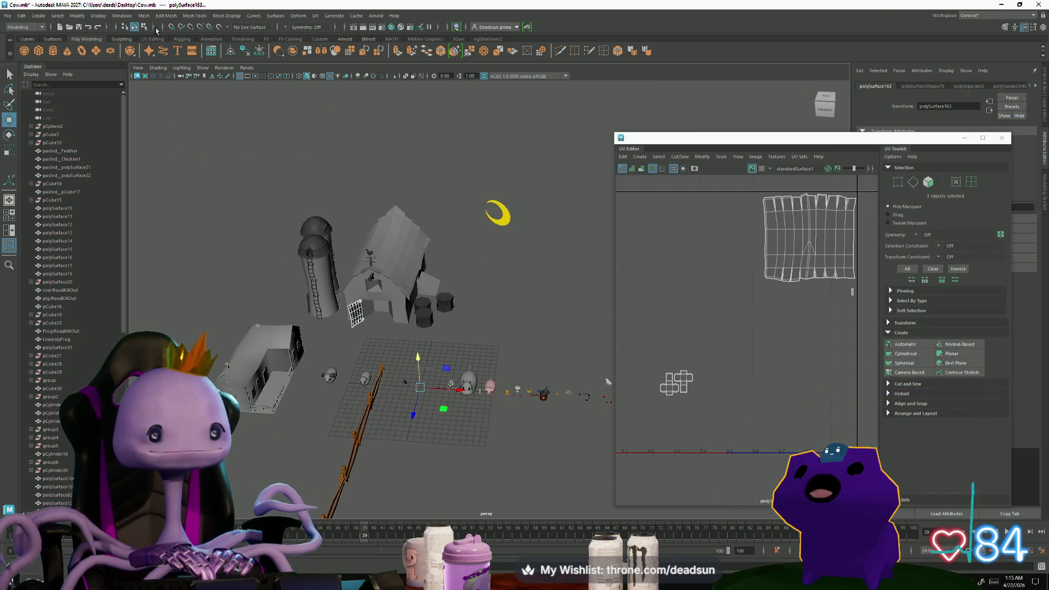
pyautogui.click(143, 16)
pyautogui.click(158, 47)
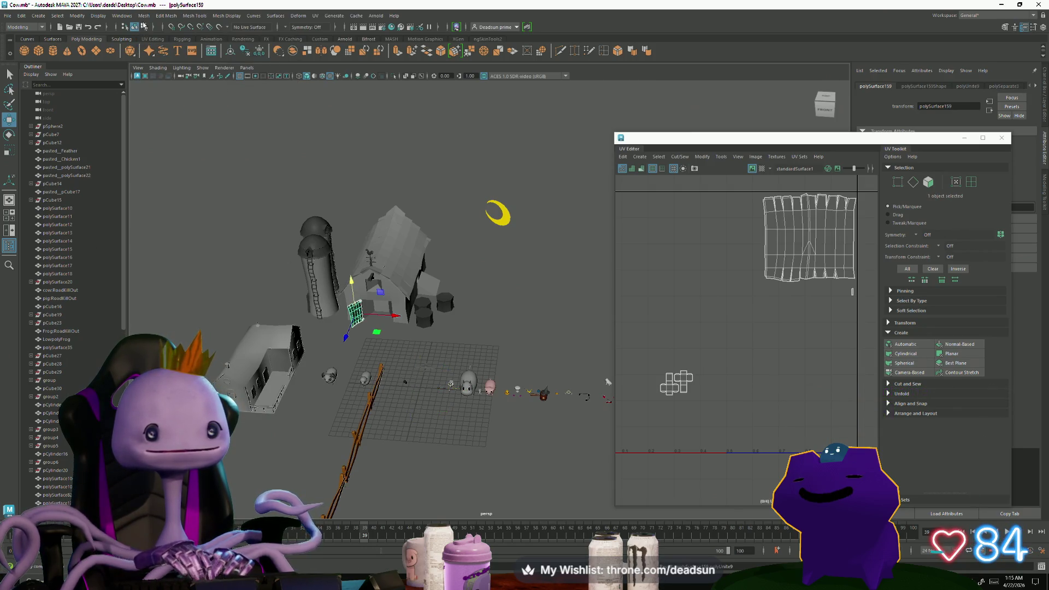
# Create a mirrored copy of the combined door with Mesh > Mirror.
pyautogui.click(144, 15)
pyautogui.moveTo(176, 115)
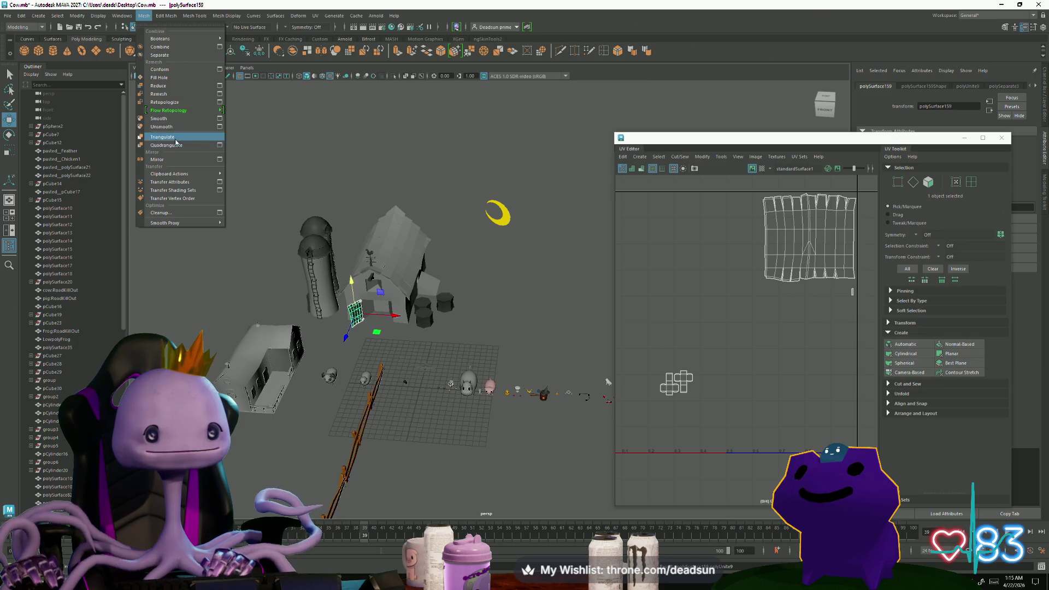
pyautogui.click(180, 160)
# Select the door mesh's UV shells, 194 UVs, to check them in the UV Editor.
pyautogui.keyDown('alt'); pyautogui.moveTo(368, 296); pyautogui.dragTo(552, 326, button='right'); pyautogui.keyUp('alt')
pyautogui.moveTo(494, 295); pyautogui.dragTo(549, 375)
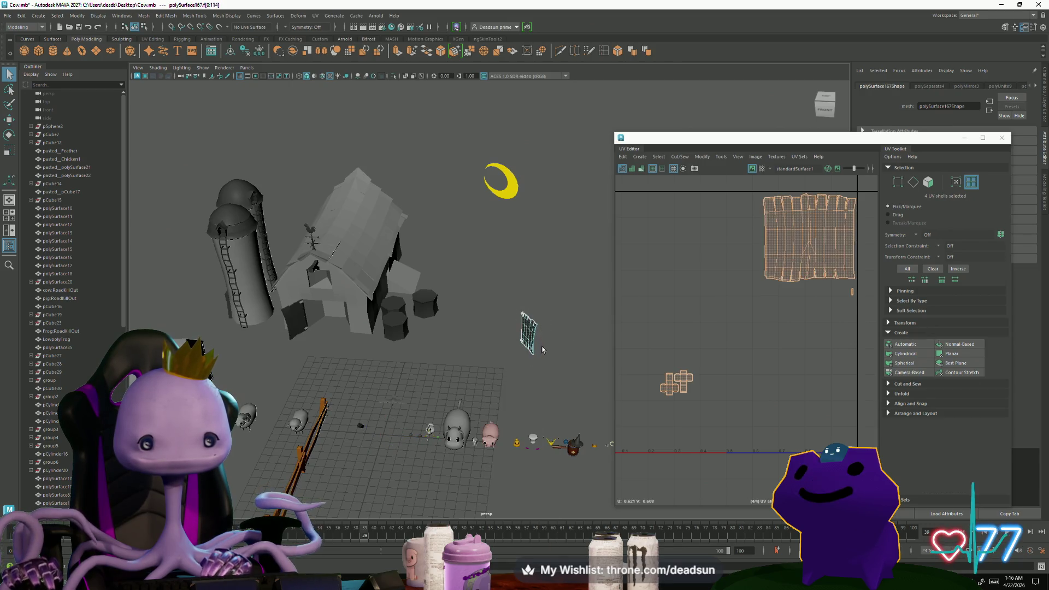
pyautogui.click(492, 295)
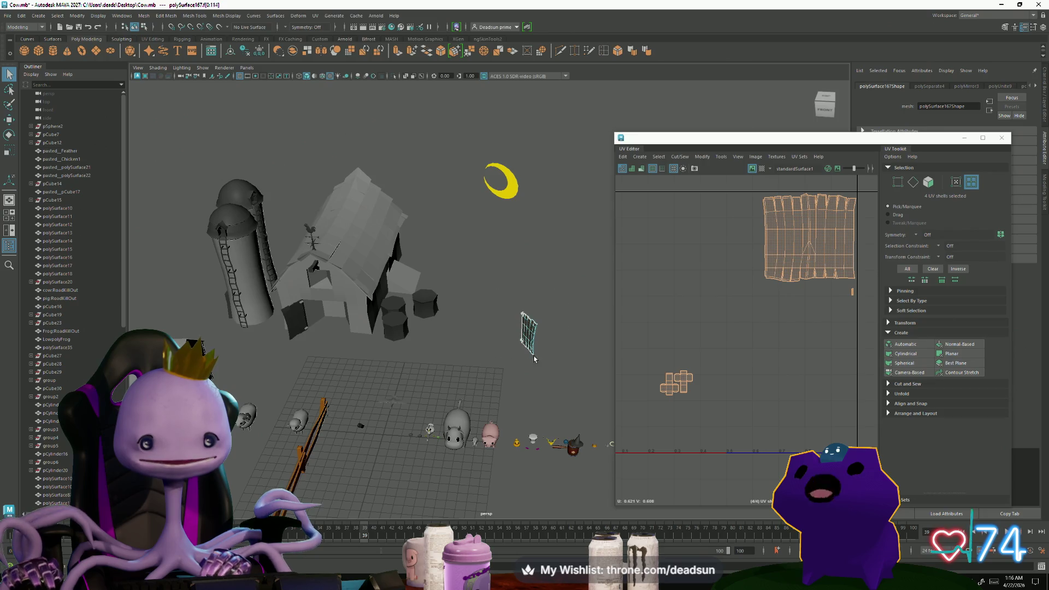
pyautogui.moveTo(491, 295); pyautogui.dragTo(528, 344)
pyautogui.moveTo(497, 298); pyautogui.dragTo(539, 349)
pyautogui.press('w')
pyautogui.moveTo(523, 320); pyautogui.dragTo(559, 323, button='right')
pyautogui.moveTo(488, 298); pyautogui.dragTo(563, 377)
# Return the door mesh to object selection with the Move tool active.
pyautogui.keyDown('alt'); pyautogui.moveTo(383, 263); pyautogui.dragTo(345, 263); pyautogui.keyUp('alt')
pyautogui.click(11, 79)
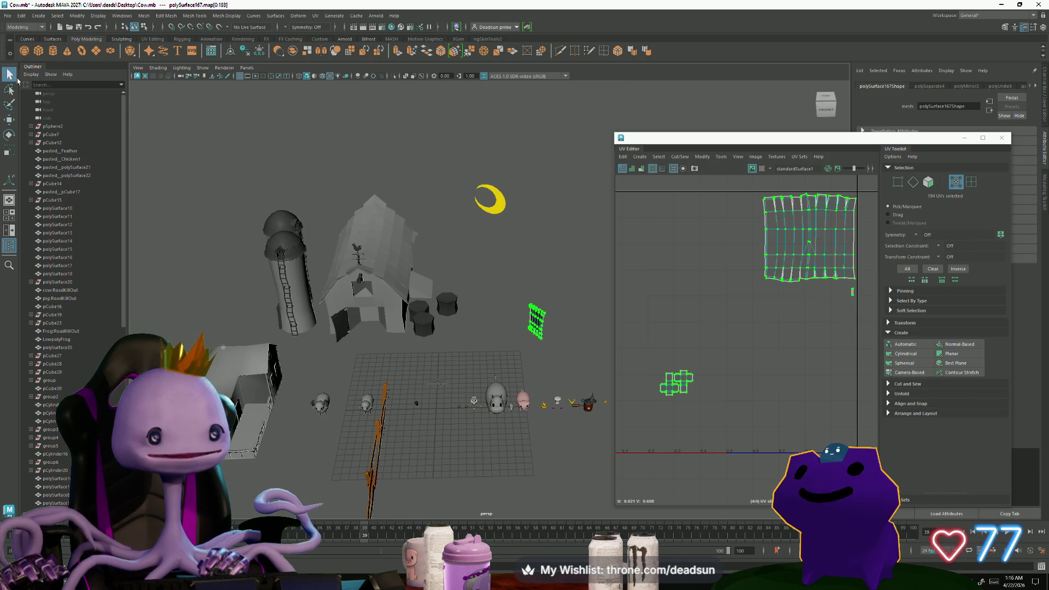
pyautogui.moveTo(543, 312); pyautogui.dragTo(557, 338, button='right')
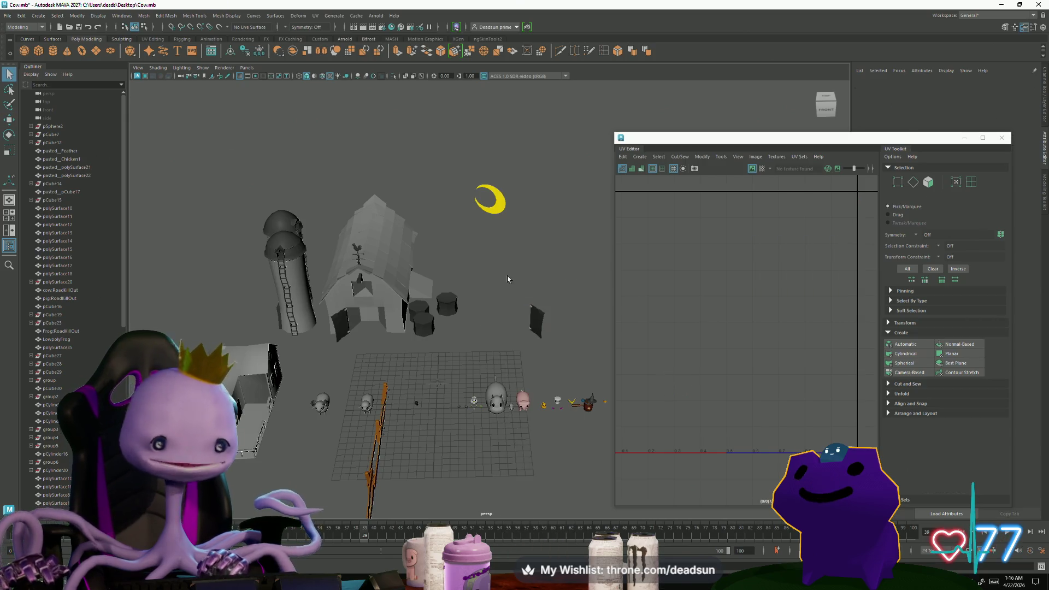
pyautogui.keyDown('alt'); pyautogui.moveTo(547, 331); pyautogui.dragTo(526, 394); pyautogui.keyUp('alt')
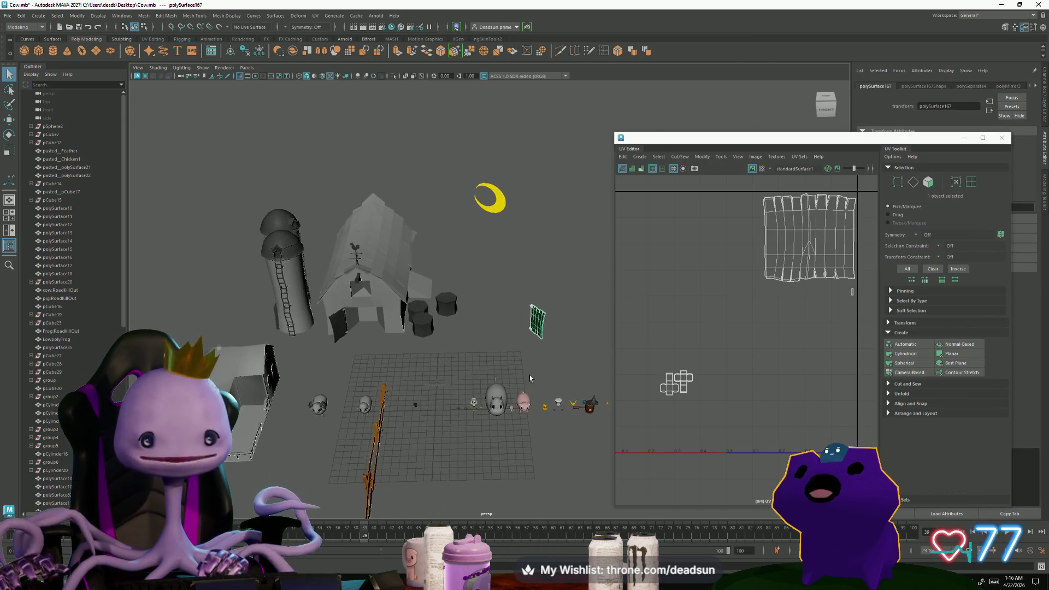
pyautogui.press('w')
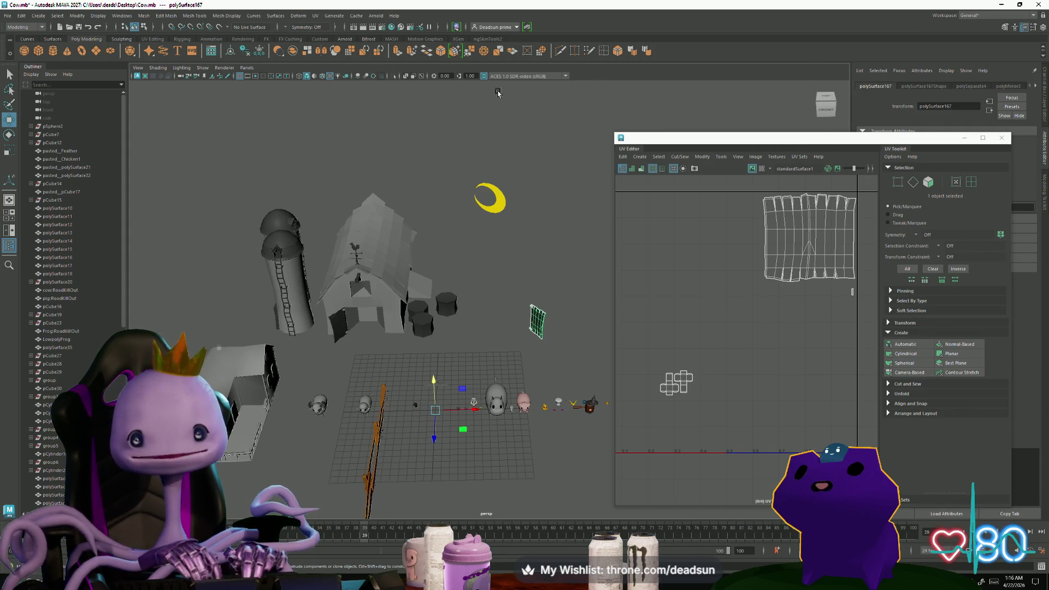
# Look through the Mesh > Edit Mesh options, then bring up the Modify menu.
pyautogui.click(145, 16)
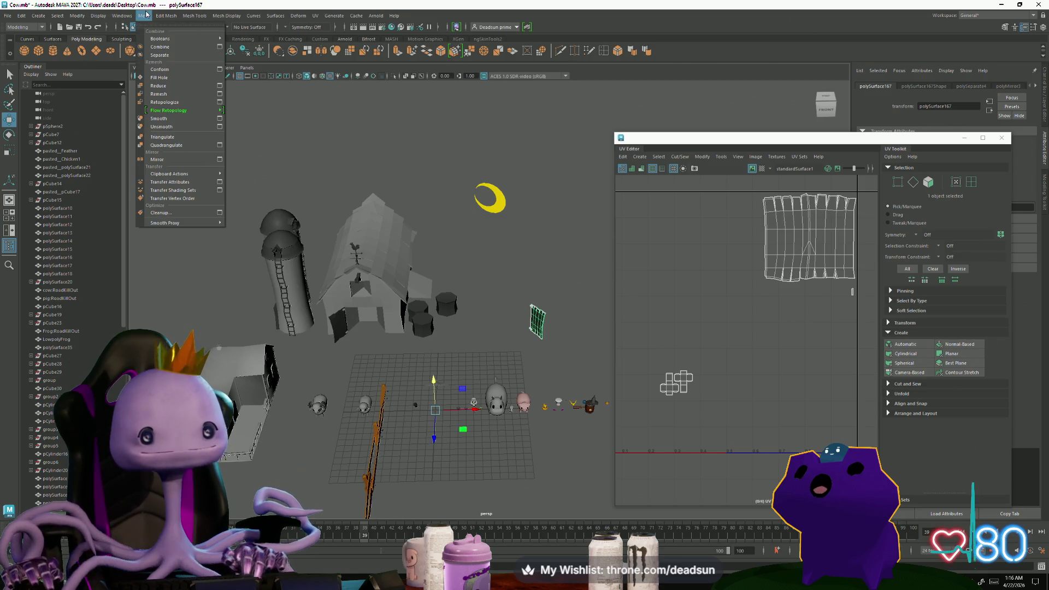
pyautogui.moveTo(164, 17)
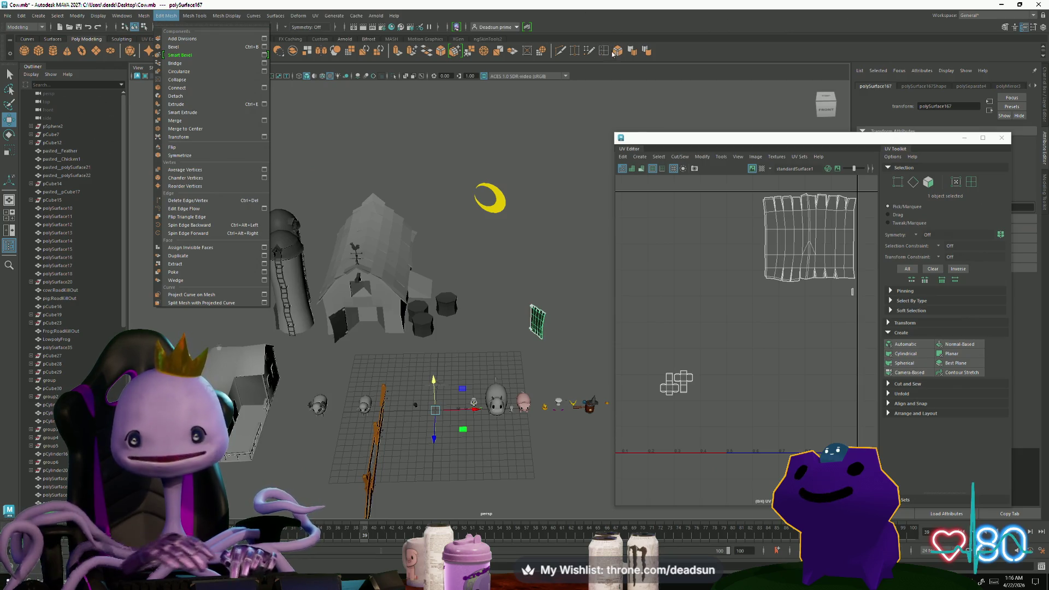
pyautogui.click(74, 20)
pyautogui.click(77, 16)
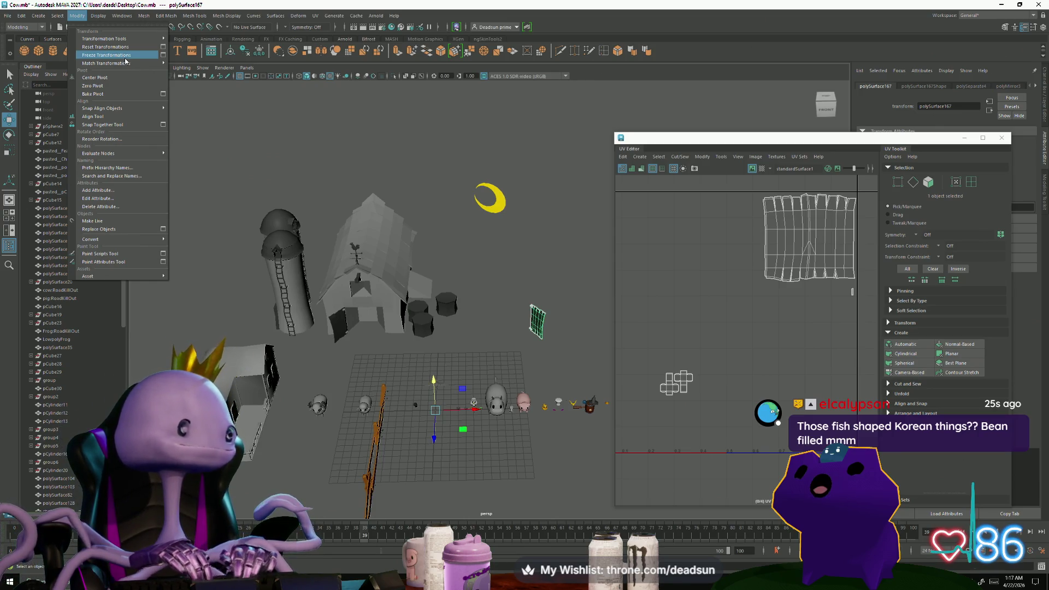
# Apply Center Pivot to polySurface167 and slide the door panel left beside the barn.
pyautogui.moveTo(126, 63)
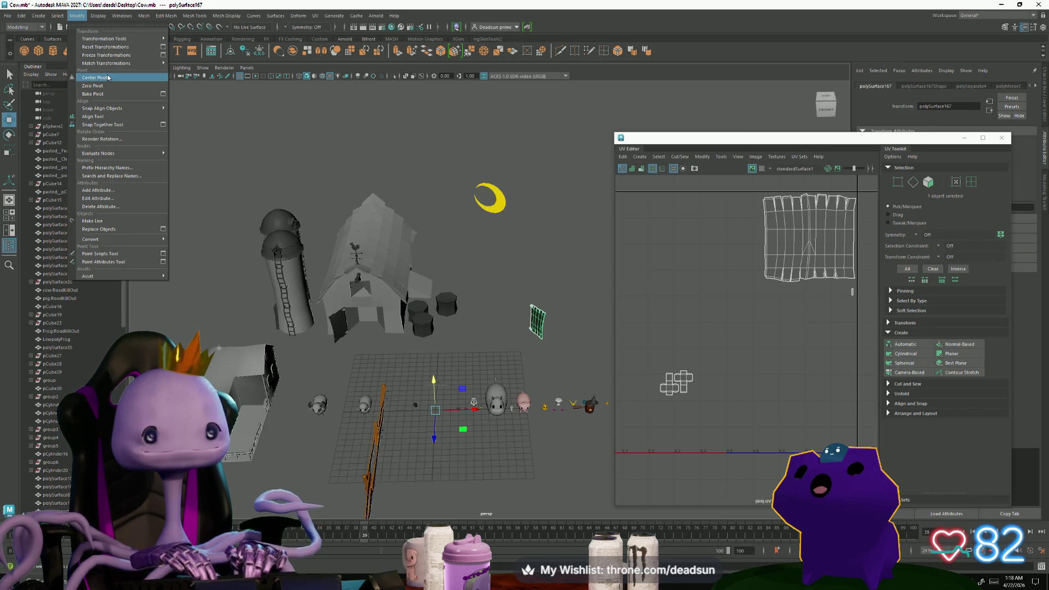
pyautogui.click(108, 77)
pyautogui.moveTo(573, 322)
pyautogui.mouseDown()
pyautogui.moveTo(430, 325)
pyautogui.moveTo(453, 301)
pyautogui.moveTo(486, 287)
pyautogui.moveTo(499, 297)
pyautogui.moveTo(405, 299)
pyautogui.moveTo(401, 252)
pyautogui.moveTo(380, 246)
pyautogui.moveTo(358, 263)
pyautogui.moveTo(339, 323)
pyautogui.moveTo(348, 339)
pyautogui.moveTo(382, 317)
pyautogui.moveTo(454, 343)
pyautogui.moveTo(478, 321)
pyautogui.moveTo(393, 345)
pyautogui.moveTo(428, 379)
pyautogui.moveTo(501, 326)
pyautogui.mouseUp()
# Frame the door panel, rotate it and move it up toward the barn doorway.
pyautogui.press('f')
pyautogui.press('e')
pyautogui.press('w')
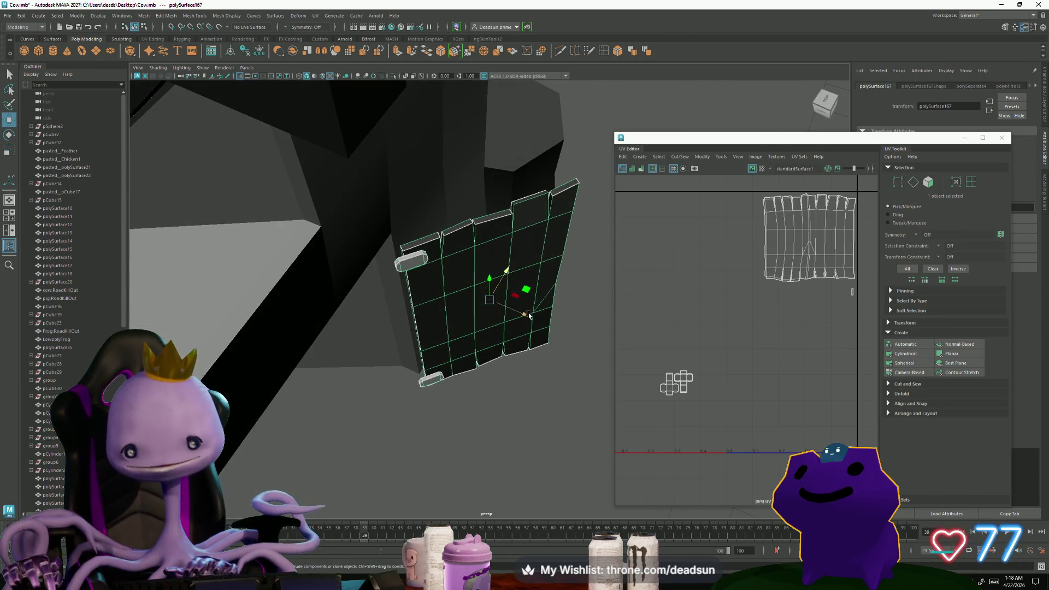
pyautogui.hotkey('ctrl', 'z')
pyautogui.moveTo(516, 286); pyautogui.dragTo(502, 261)
pyautogui.moveTo(526, 301)
pyautogui.mouseDown()
pyautogui.moveTo(481, 273)
pyautogui.moveTo(386, 321)
pyautogui.moveTo(440, 339)
pyautogui.mouseUp()
pyautogui.click(328, 334)
pyautogui.moveTo(327, 335)
pyautogui.keyDown('alt'); pyautogui.mouseDown()
pyautogui.moveTo(389, 358)
pyautogui.moveTo(409, 356)
pyautogui.moveTo(351, 347)
pyautogui.moveTo(326, 328)
pyautogui.moveTo(428, 346)
pyautogui.moveTo(449, 368)
pyautogui.moveTo(470, 368)
pyautogui.moveTo(481, 377)
pyautogui.moveTo(453, 404)
pyautogui.moveTo(425, 404)
pyautogui.moveTo(461, 403)
pyautogui.moveTo(460, 413)
pyautogui.moveTo(498, 405)
pyautogui.moveTo(457, 394)
pyautogui.moveTo(482, 369)
pyautogui.moveTo(501, 381)
pyautogui.moveTo(500, 363)
pyautogui.mouseUp(); pyautogui.keyUp('alt')
pyautogui.scroll(3, 481, 377)
# Reselect the door panel, rotate it and slide it left along its axis.
pyautogui.click(489, 385)
pyautogui.press('e')
pyautogui.press('w')
pyautogui.press('f')
pyautogui.moveTo(524, 305); pyautogui.dragTo(523, 305)
pyautogui.click(545, 339)
pyautogui.moveTo(545, 339)
pyautogui.keyDown('alt'); pyautogui.mouseDown()
pyautogui.moveTo(389, 363)
pyautogui.moveTo(530, 368)
pyautogui.moveTo(344, 358)
pyautogui.mouseUp(); pyautogui.keyUp('alt')
pyautogui.scroll(-3, 399, 359)
# Undo to the earlier angle, turn polySurface167 edge-on and shift it into the doorway.
pyautogui.click(472, 322)
pyautogui.scroll(-3, 344, 358)
pyautogui.click(373, 347)
pyautogui.hotkey('ctrl', 'z')
pyautogui.hotkey('ctrl', 'z')
pyautogui.hotkey('ctrl', 'z')
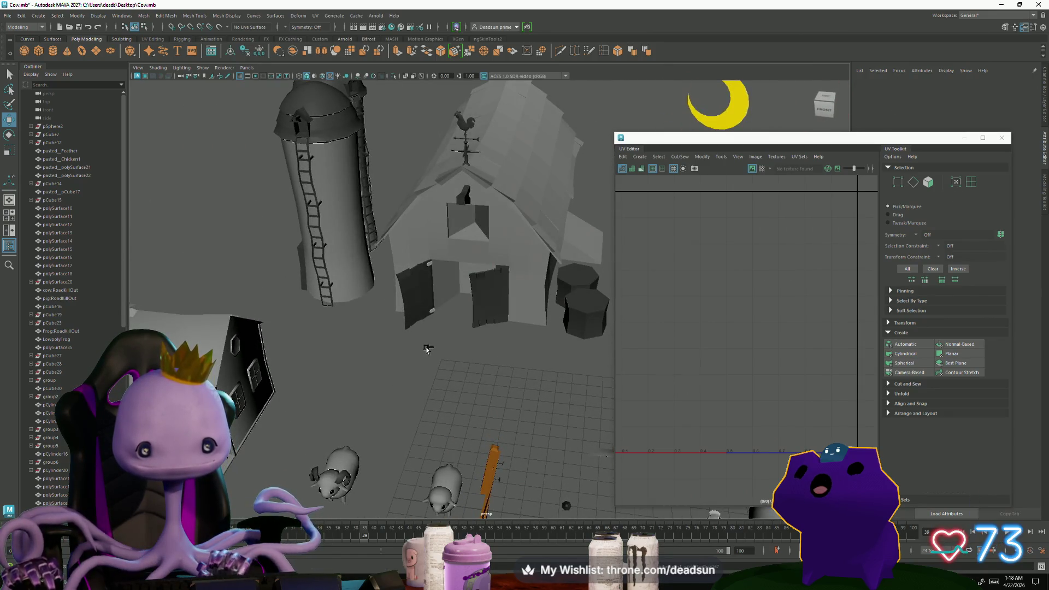
pyautogui.hotkey('ctrl', 'z')
pyautogui.moveTo(530, 322)
pyautogui.keyDown('alt'); pyautogui.mouseDown()
pyautogui.moveTo(508, 350)
pyautogui.moveTo(549, 352)
pyautogui.moveTo(538, 353)
pyautogui.mouseUp(); pyautogui.keyUp('alt')
pyautogui.scroll(5, 508, 349)
pyautogui.press('e')
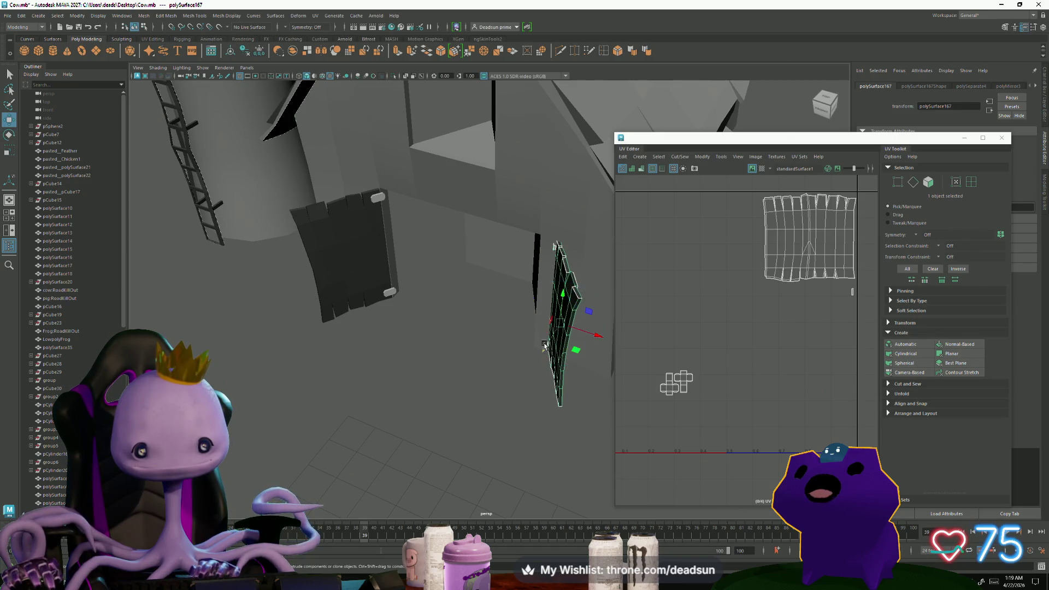
pyautogui.press('w')
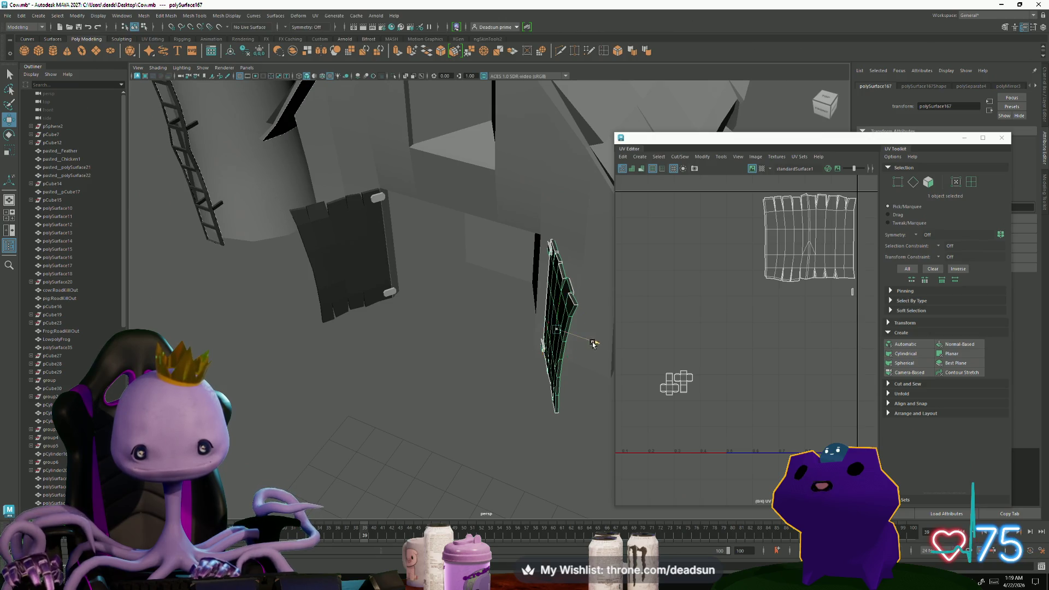
pyautogui.moveTo(593, 344); pyautogui.dragTo(582, 343)
pyautogui.click(427, 367)
pyautogui.press('a')
pyautogui.moveTo(427, 367)
pyautogui.keyDown('alt'); pyautogui.mouseDown()
pyautogui.moveTo(346, 348)
pyautogui.moveTo(474, 291)
pyautogui.moveTo(400, 326)
pyautogui.mouseUp(); pyautogui.keyUp('alt')
pyautogui.click(473, 290)
# Inspect the UV layouts of barrels pCylinder11, pCylinder12 and pCylinder13.
pyautogui.keyDown('alt'); pyautogui.moveTo(401, 327); pyautogui.dragTo(488, 357, button='right'); pyautogui.keyUp('alt')
pyautogui.keyDown('alt'); pyautogui.moveTo(488, 357); pyautogui.dragTo(445, 347); pyautogui.keyUp('alt')
pyautogui.click(445, 347)
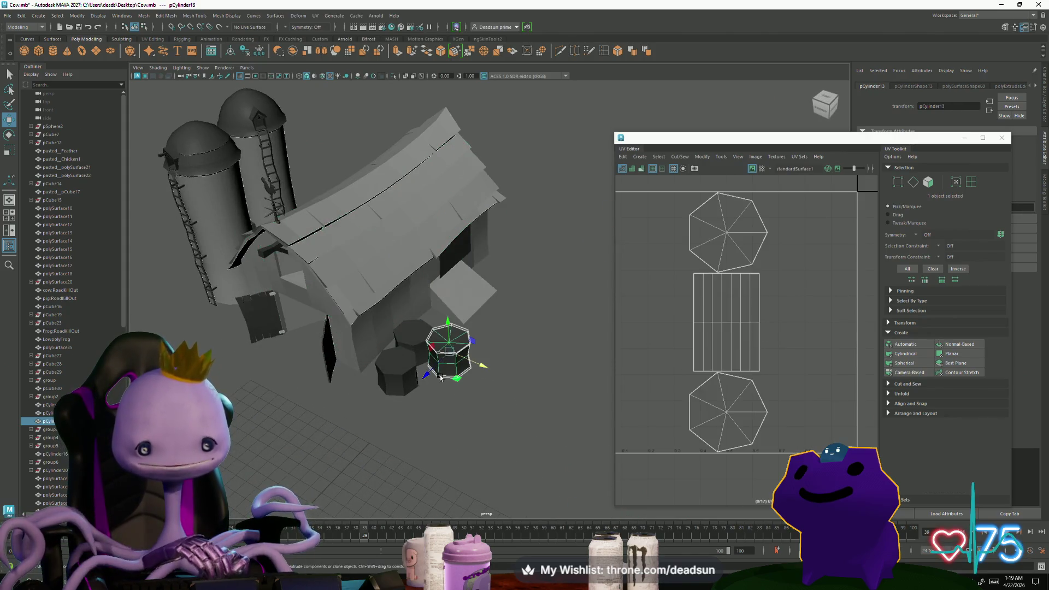
pyautogui.keyDown('alt'); pyautogui.moveTo(445, 347); pyautogui.dragTo(416, 355, button='right'); pyautogui.keyUp('alt')
pyautogui.keyDown('alt'); pyautogui.moveTo(415, 356); pyautogui.dragTo(371, 362); pyautogui.keyUp('alt')
pyautogui.click(446, 351)
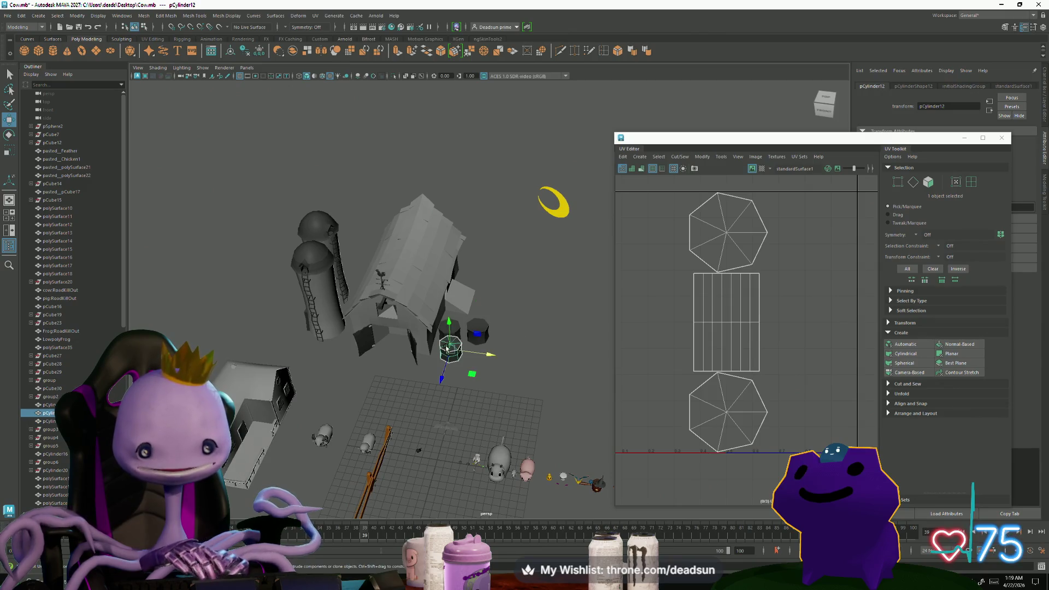
pyautogui.click(457, 330)
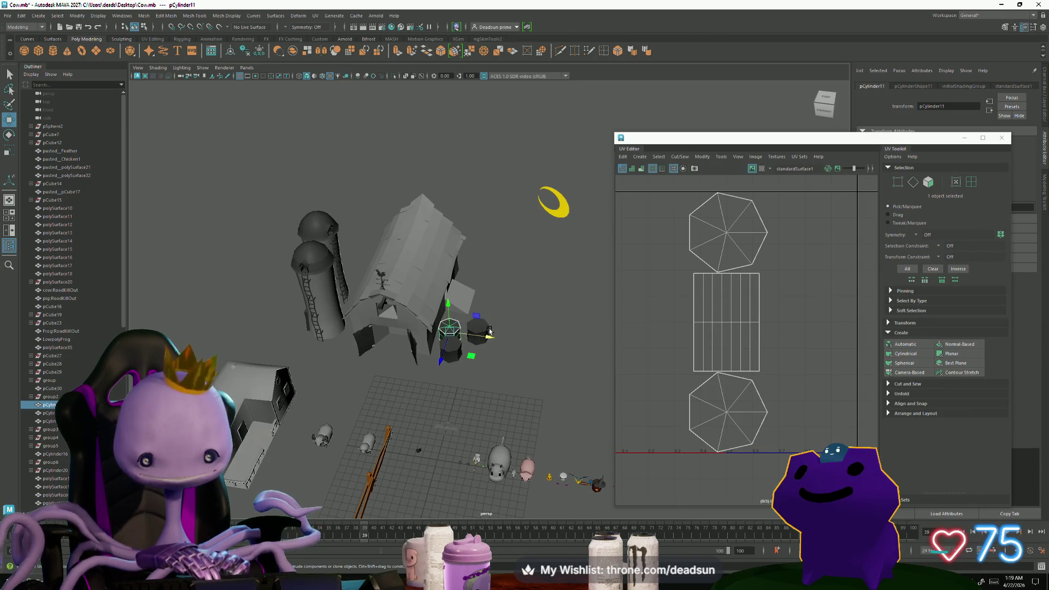
pyautogui.click(487, 332)
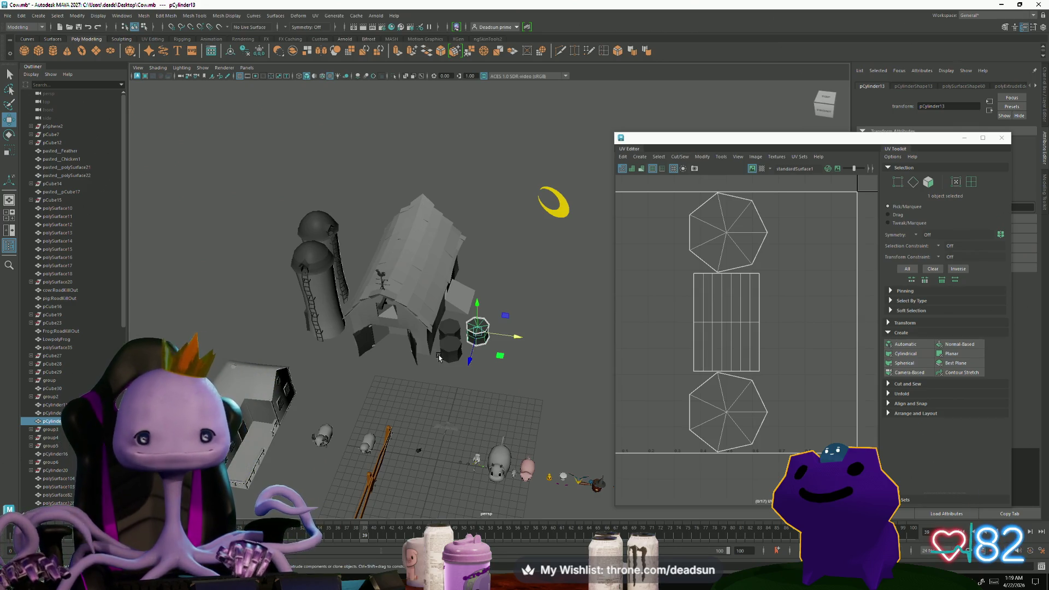
pyautogui.scroll(5, 414, 328)
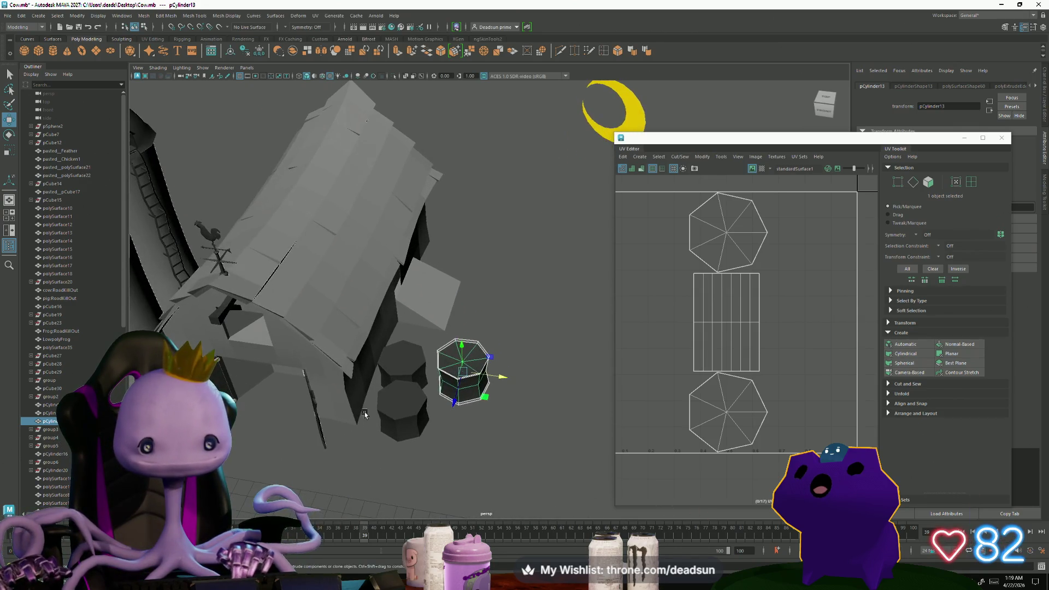
pyautogui.click(393, 419)
pyautogui.moveTo(392, 419)
pyautogui.keyDown('alt'); pyautogui.mouseDown()
pyautogui.moveTo(339, 377)
pyautogui.moveTo(366, 371)
pyautogui.moveTo(355, 365)
pyautogui.moveTo(385, 369)
pyautogui.mouseUp(); pyautogui.keyUp('alt')
pyautogui.press('f')
pyautogui.scroll(-3, 150, 324)
pyautogui.scroll(-5, 151, 324)
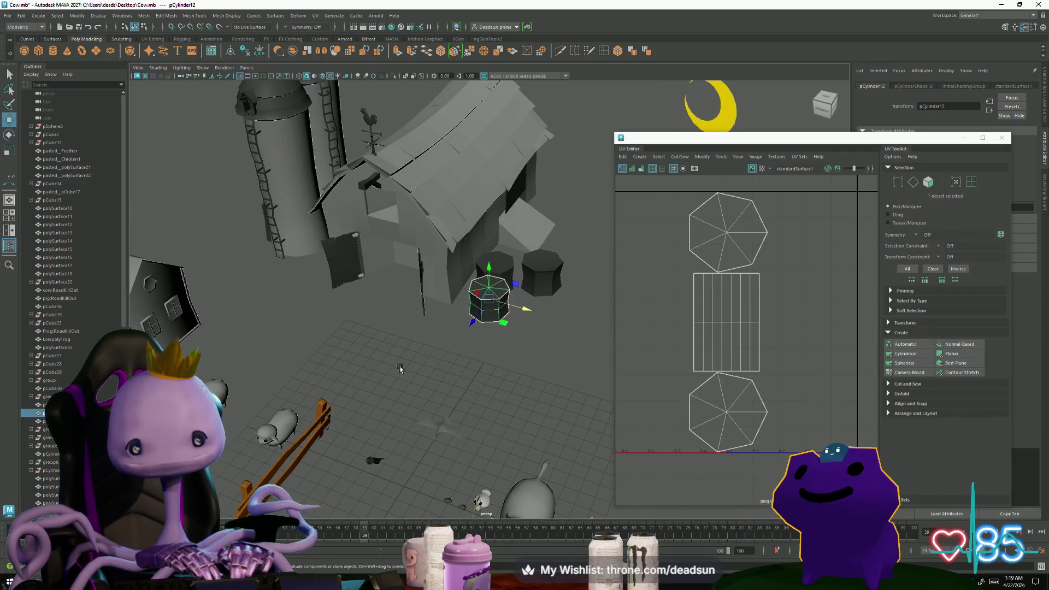
# Select the barn to show its UV layout and switch it to edge mode.
pyautogui.click(366, 261)
pyautogui.moveTo(366, 262)
pyautogui.keyDown('alt'); pyautogui.mouseDown()
pyautogui.moveTo(426, 350)
pyautogui.moveTo(450, 409)
pyautogui.moveTo(462, 403)
pyautogui.mouseUp(); pyautogui.keyUp('alt')
pyautogui.moveTo(495, 419)
pyautogui.keyDown('alt'); pyautogui.mouseDown()
pyautogui.moveTo(494, 400)
pyautogui.moveTo(429, 414)
pyautogui.moveTo(421, 399)
pyautogui.mouseUp(); pyautogui.keyUp('alt')
pyautogui.moveTo(394, 332); pyautogui.dragTo(394, 307, button='right')
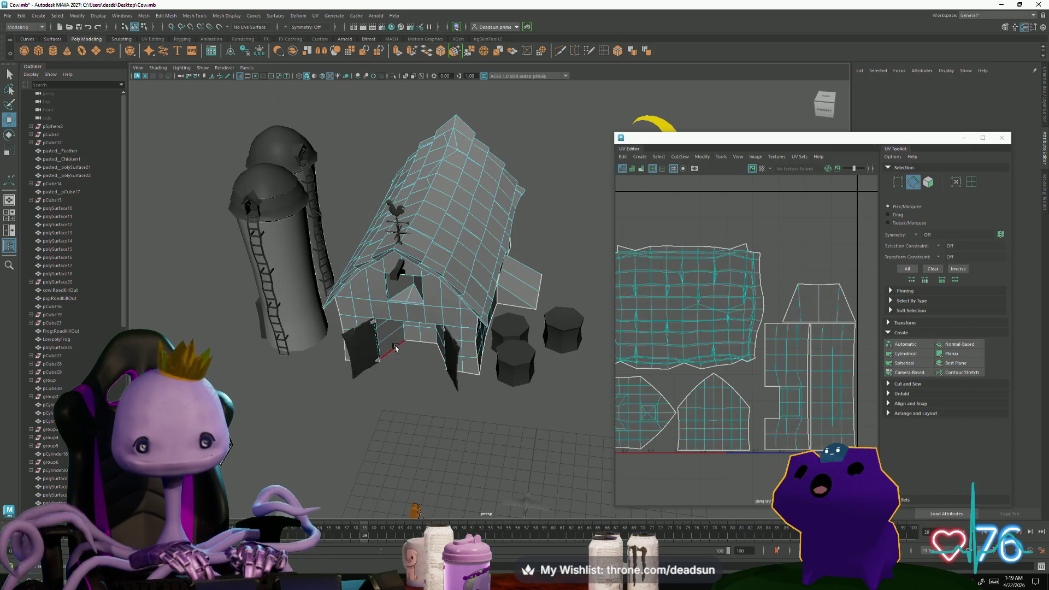
# Bridge the two doorway floor edges of the barn with a new face.
pyautogui.click(392, 348)
pyautogui.keyDown('shift'); pyautogui.click(440, 352); pyautogui.keyUp('shift')
pyautogui.keyDown('alt'); pyautogui.moveTo(440, 352); pyautogui.dragTo(415, 355); pyautogui.keyUp('alt')
pyautogui.click(127, 15)
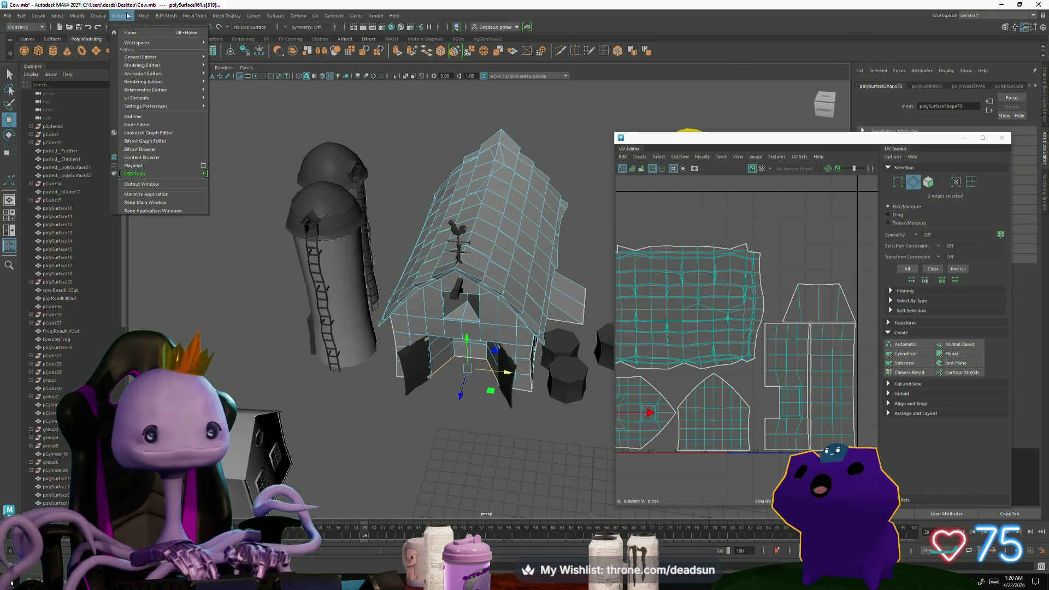
pyautogui.moveTo(141, 16)
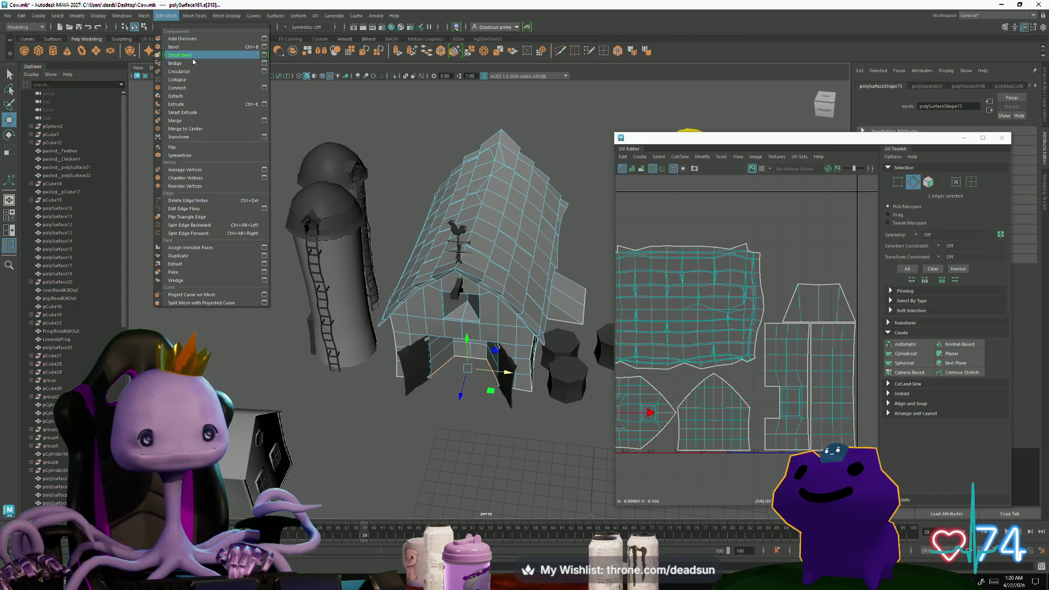
pyautogui.click(196, 64)
# Select the new barn doorway floor face in face mode.
pyautogui.keyDown('alt'); pyautogui.moveTo(497, 382); pyautogui.dragTo(444, 332); pyautogui.keyUp('alt')
pyautogui.moveTo(444, 331); pyautogui.dragTo(435, 301, button='right')
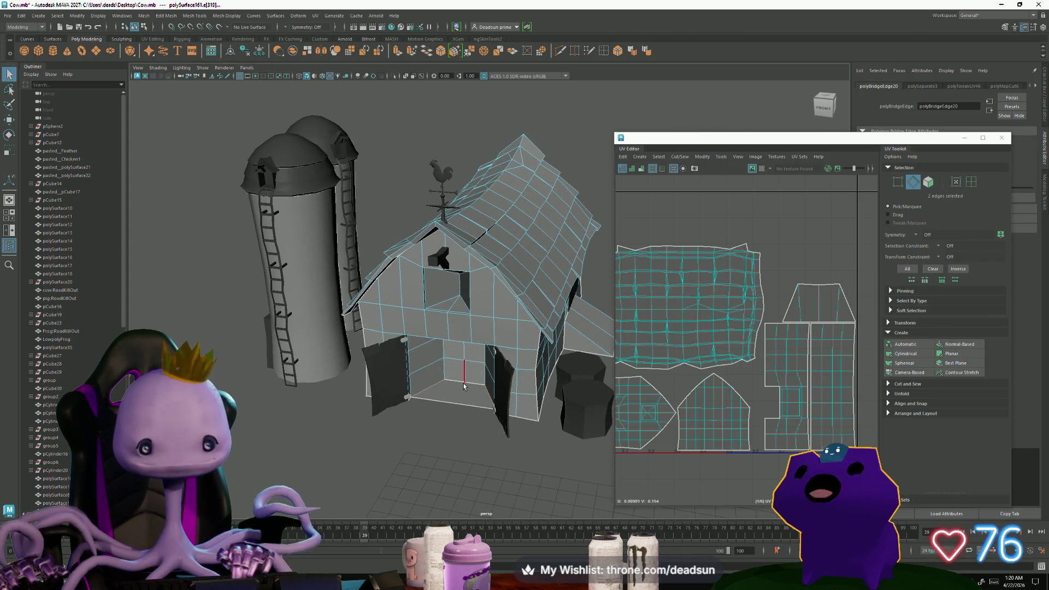
pyautogui.click(472, 383)
pyautogui.press('w')
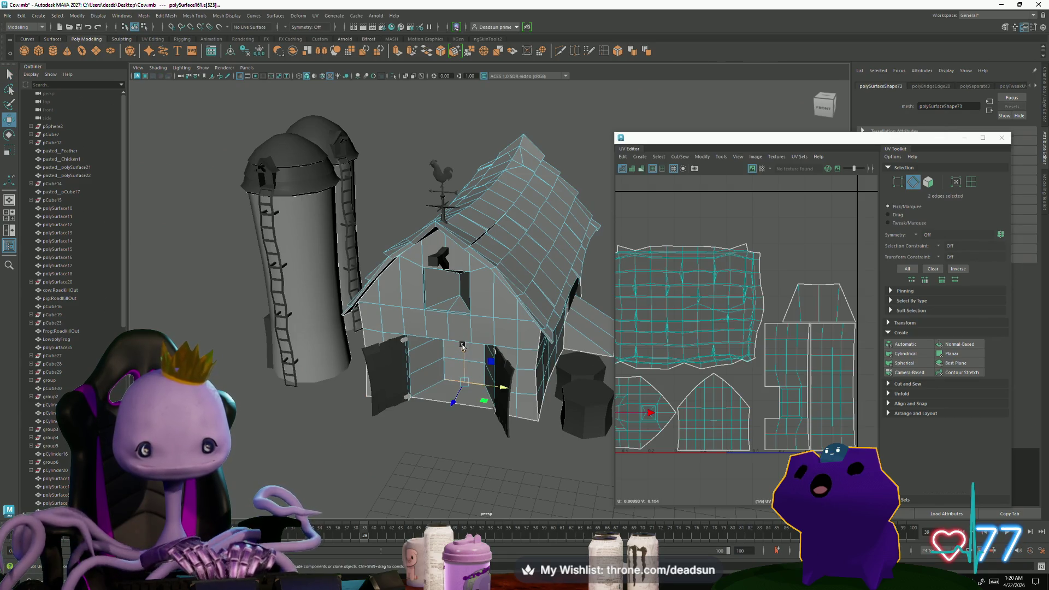
pyautogui.scroll(5, 771, 443)
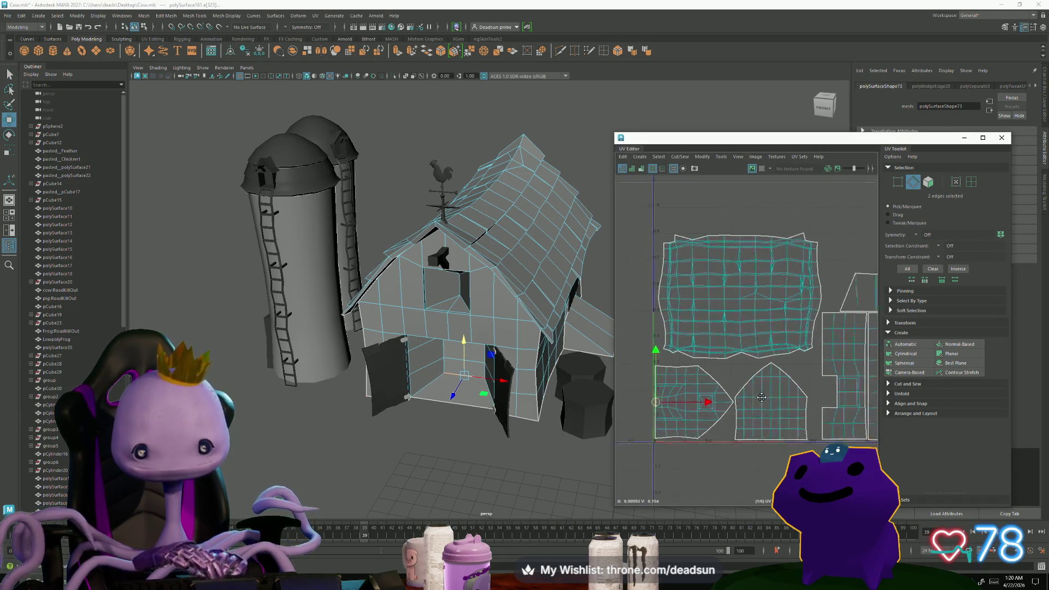
pyautogui.moveTo(446, 377); pyautogui.dragTo(438, 365, button='right')
pyautogui.click(441, 386)
pyautogui.click(441, 386)
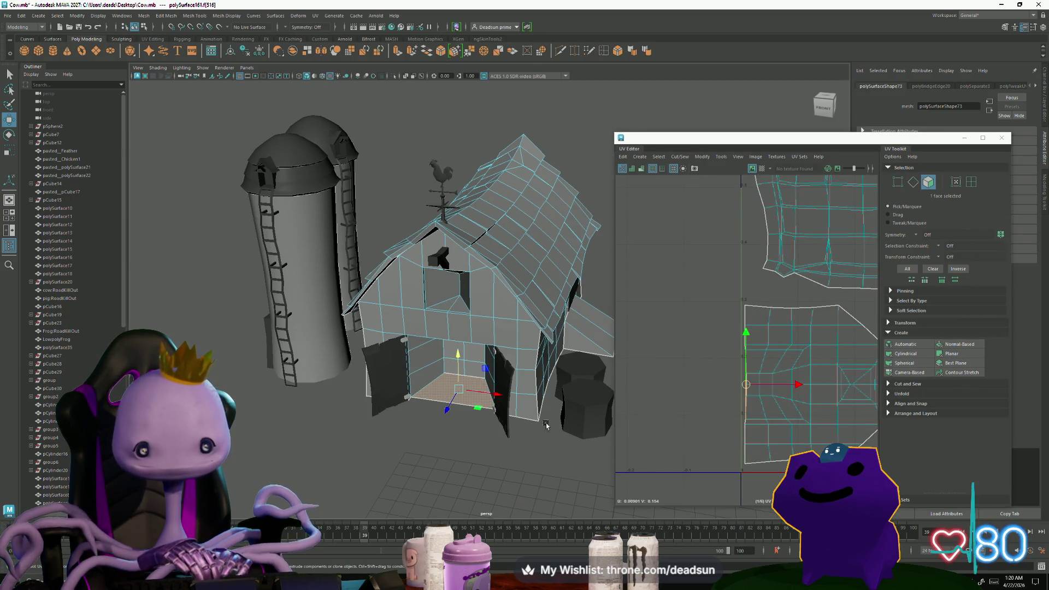
pyautogui.click(680, 157)
pyautogui.moveTo(702, 158)
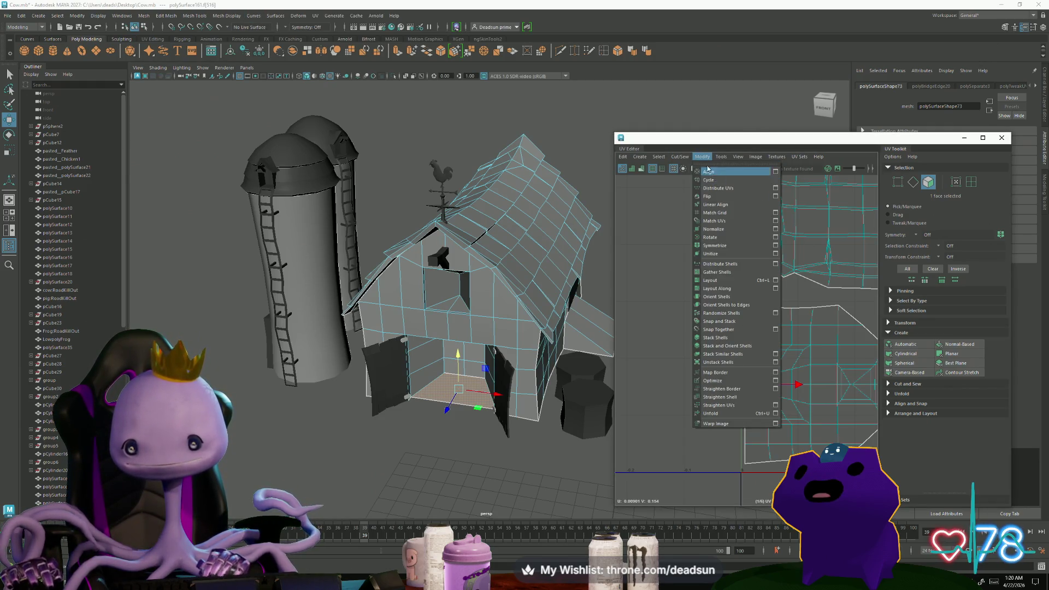
# Planar-project UVs onto the doorway floor face and shrink the new shell.
pyautogui.moveTo(649, 159)
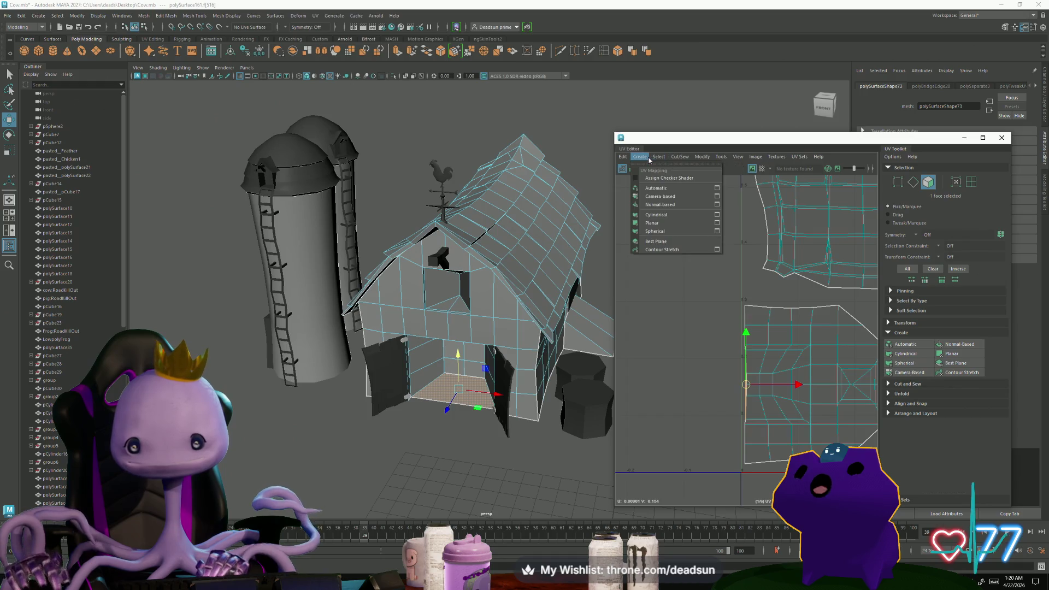
pyautogui.click(717, 223)
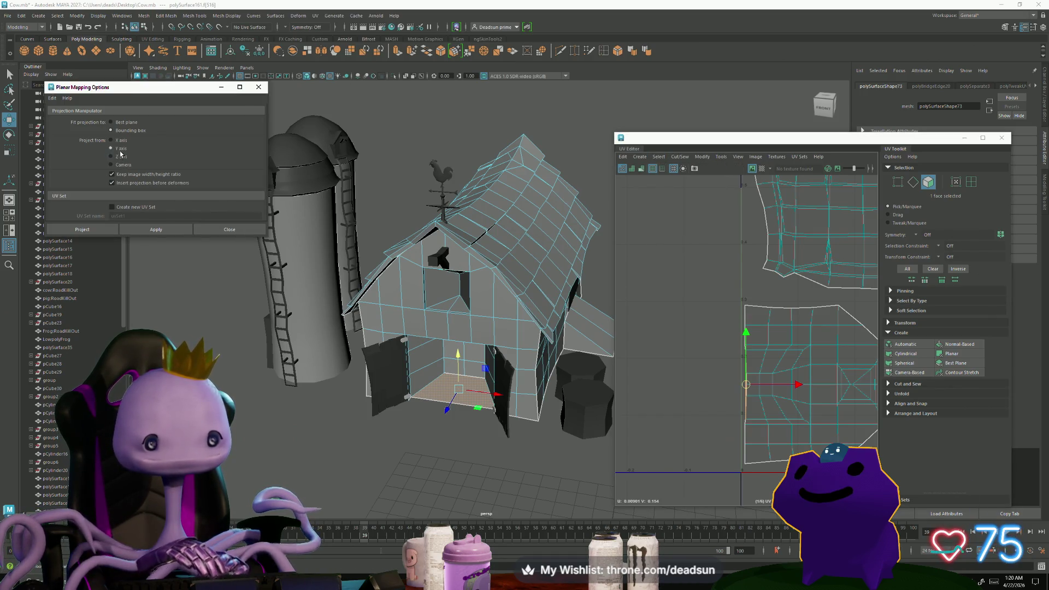
pyautogui.click(156, 230)
pyautogui.press('r')
pyautogui.moveTo(703, 311)
pyautogui.mouseDown()
pyautogui.moveTo(666, 326)
pyautogui.moveTo(710, 347)
pyautogui.moveTo(714, 397)
pyautogui.mouseUp()
pyautogui.press('w')
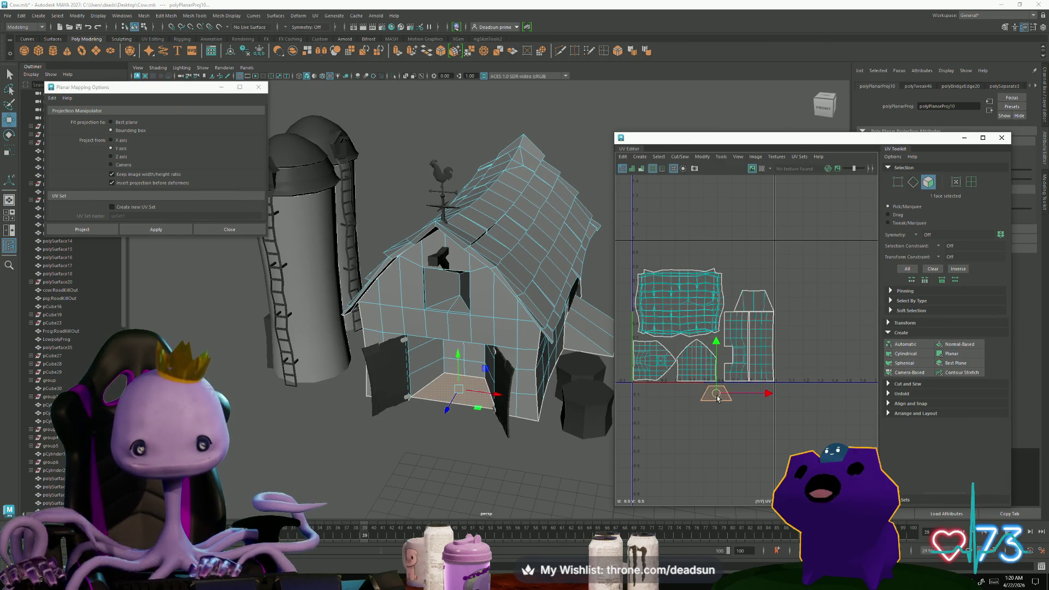
# Return to object mode and select the door panel object.
pyautogui.keyDown('alt'); pyautogui.moveTo(488, 366); pyautogui.dragTo(517, 343); pyautogui.keyUp('alt')
pyautogui.rightClick(518, 343)
pyautogui.click(557, 320)
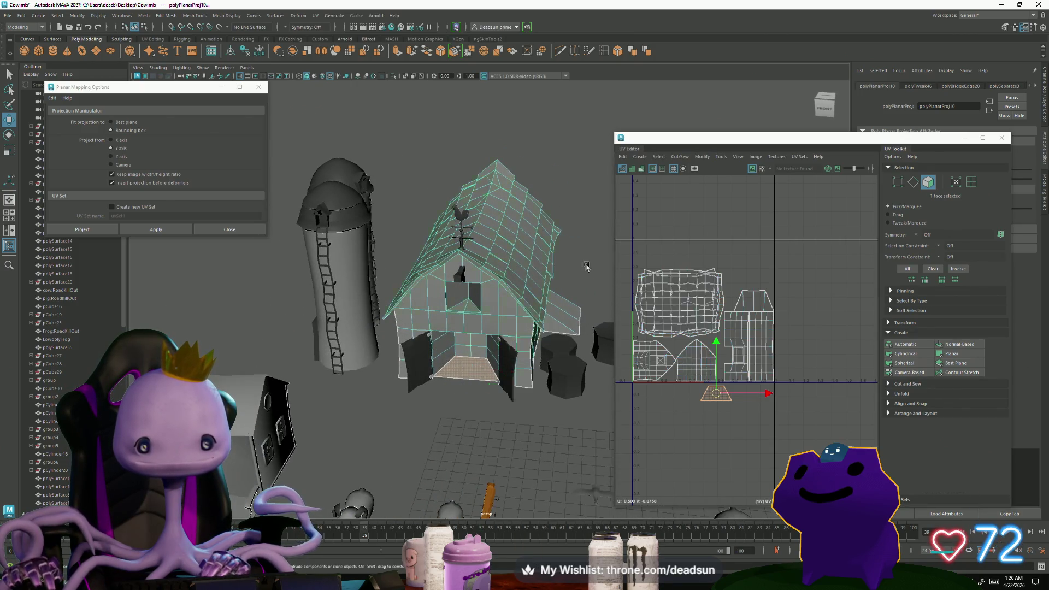
pyautogui.click(495, 374)
pyautogui.keyDown('alt'); pyautogui.moveTo(494, 375); pyautogui.dragTo(528, 366); pyautogui.keyUp('alt')
# Move all of the door's UV shells one unit to the right.
pyautogui.moveTo(743, 267); pyautogui.dragTo(759, 267, button='right')
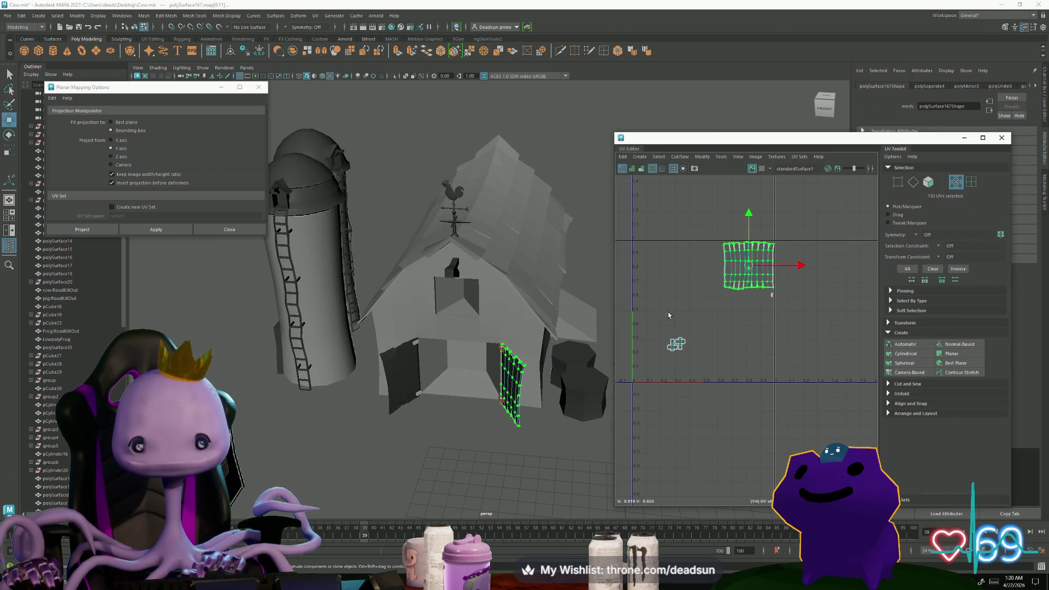
pyautogui.moveTo(667, 254); pyautogui.dragTo(796, 328)
pyautogui.moveTo(724, 294); pyautogui.dragTo(853, 295)
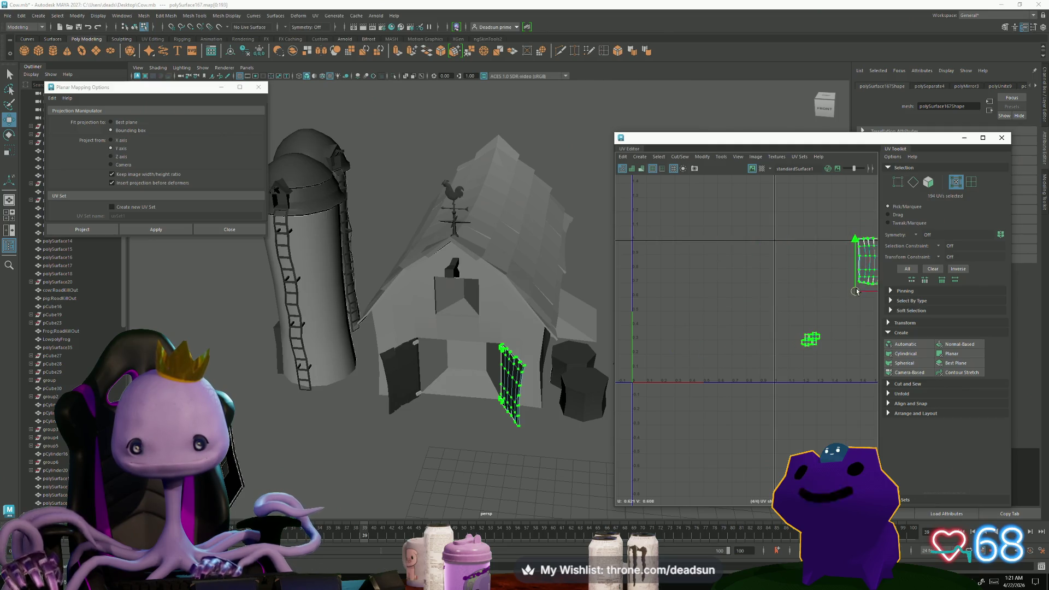
pyautogui.scroll(-3, 820, 306)
pyautogui.moveTo(459, 382)
pyautogui.keyDown('alt'); pyautogui.mouseDown()
pyautogui.moveTo(480, 391)
pyautogui.moveTo(479, 368)
pyautogui.mouseUp(); pyautogui.keyUp('alt')
pyautogui.scroll(-5, 480, 391)
# Select the barn's lower parts, including the doors, to display their UVs.
pyautogui.moveTo(480, 368); pyautogui.dragTo(516, 327, button='right')
pyautogui.moveTo(517, 327)
pyautogui.keyDown('alt'); pyautogui.mouseDown()
pyautogui.moveTo(467, 426)
pyautogui.moveTo(490, 427)
pyautogui.moveTo(485, 381)
pyautogui.moveTo(488, 402)
pyautogui.moveTo(456, 371)
pyautogui.mouseUp(); pyautogui.keyUp('alt')
pyautogui.click(457, 370)
pyautogui.scroll(3, 688, 399)
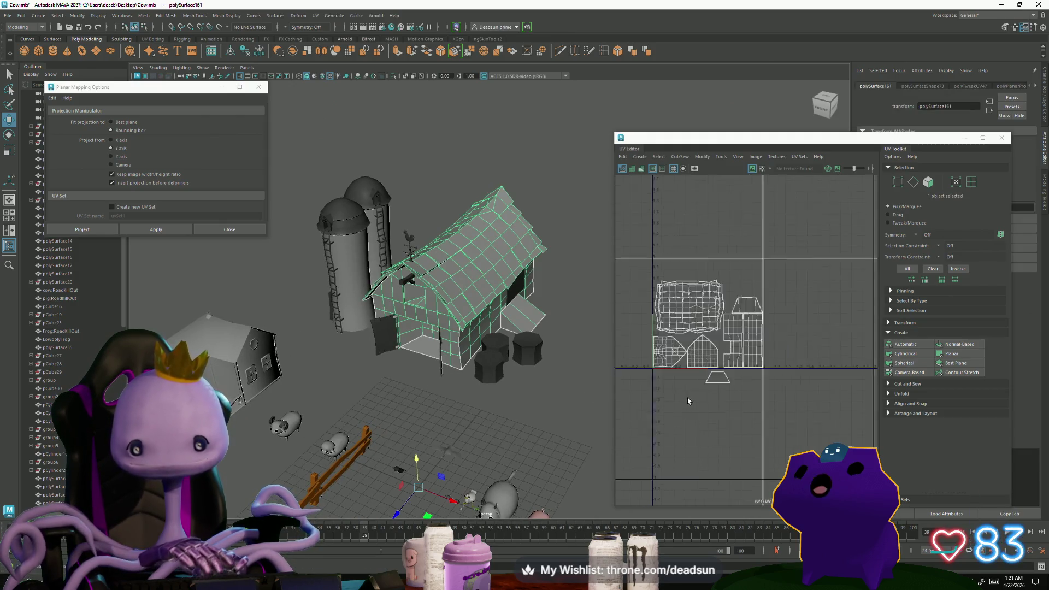
pyautogui.keyDown('alt'); pyautogui.moveTo(405, 315); pyautogui.dragTo(393, 218); pyautogui.keyUp('alt')
pyautogui.moveTo(383, 382); pyautogui.dragTo(503, 407)
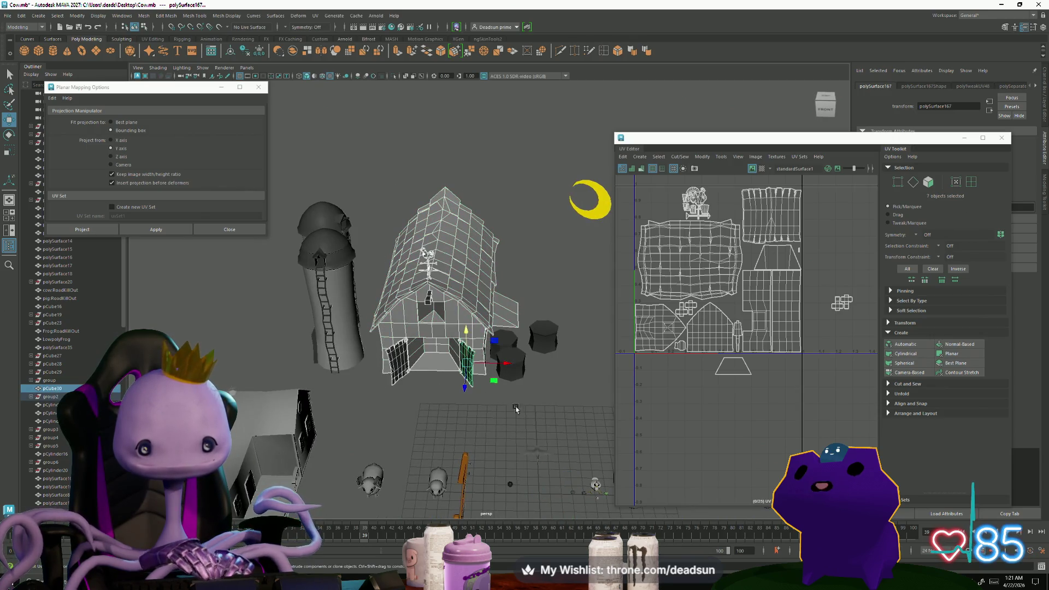
pyautogui.scroll(3, 702, 372)
# Move the trapezoid floor UV shell up into the layout.
pyautogui.moveTo(703, 372); pyautogui.dragTo(722, 383, button='right')
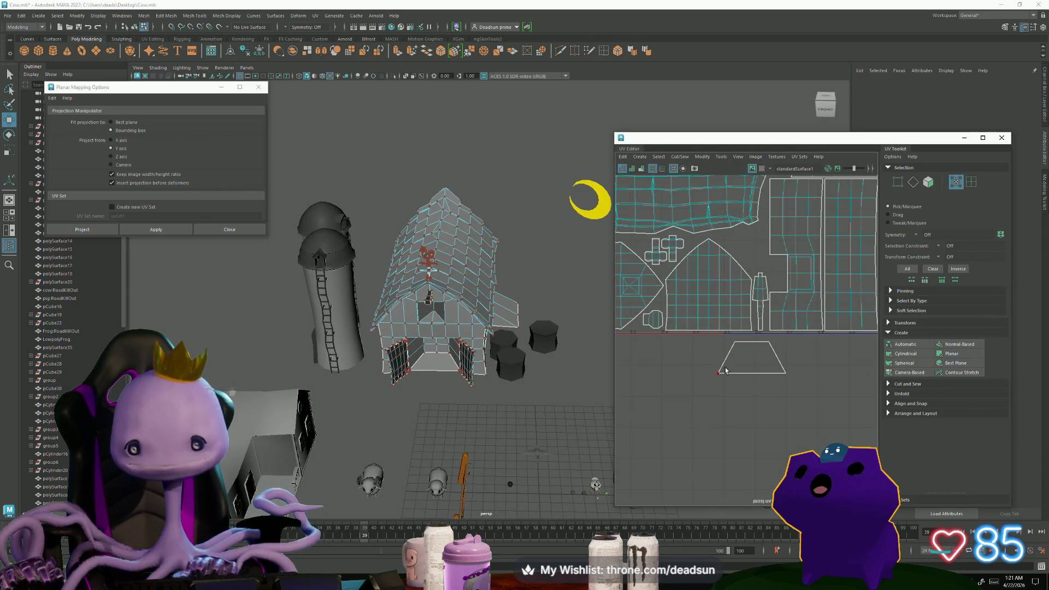
pyautogui.click(725, 371)
pyautogui.moveTo(752, 362); pyautogui.dragTo(749, 241)
pyautogui.press('r')
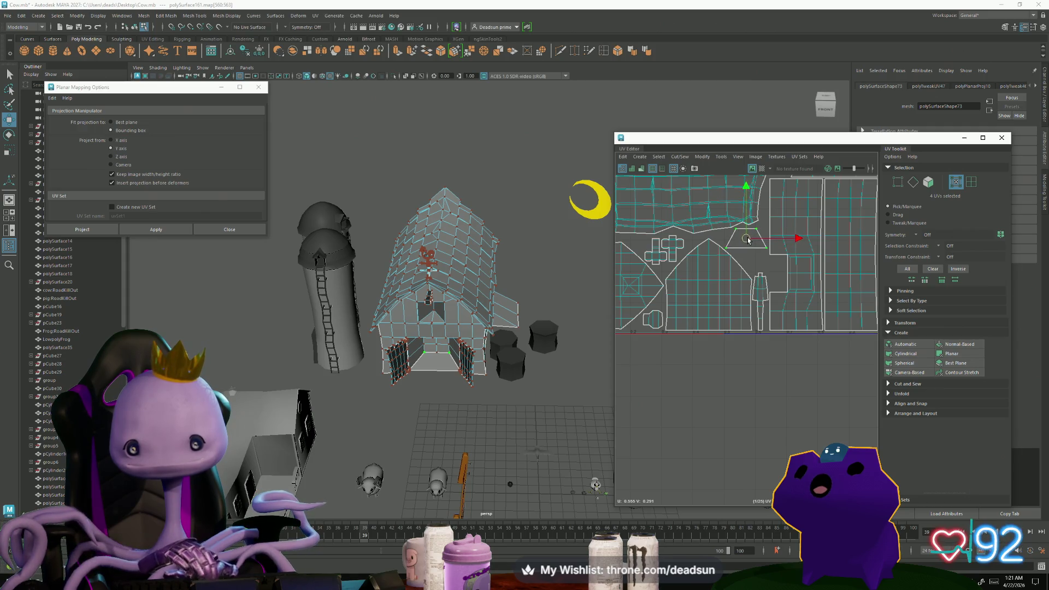
# Shrink the small cross-shaped UV shells.
pyautogui.scroll(-5, 801, 350)
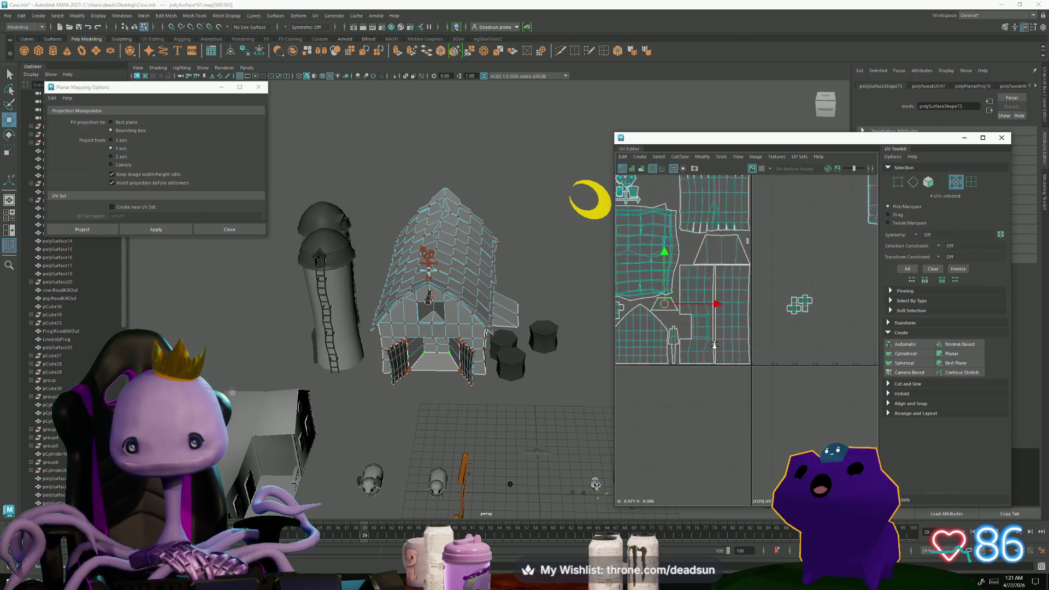
pyautogui.moveTo(778, 310)
pyautogui.mouseDown()
pyautogui.moveTo(834, 363)
pyautogui.moveTo(693, 350)
pyautogui.moveTo(695, 269)
pyautogui.mouseUp()
pyautogui.scroll(1, 802, 343)
pyautogui.scroll(4, 691, 310)
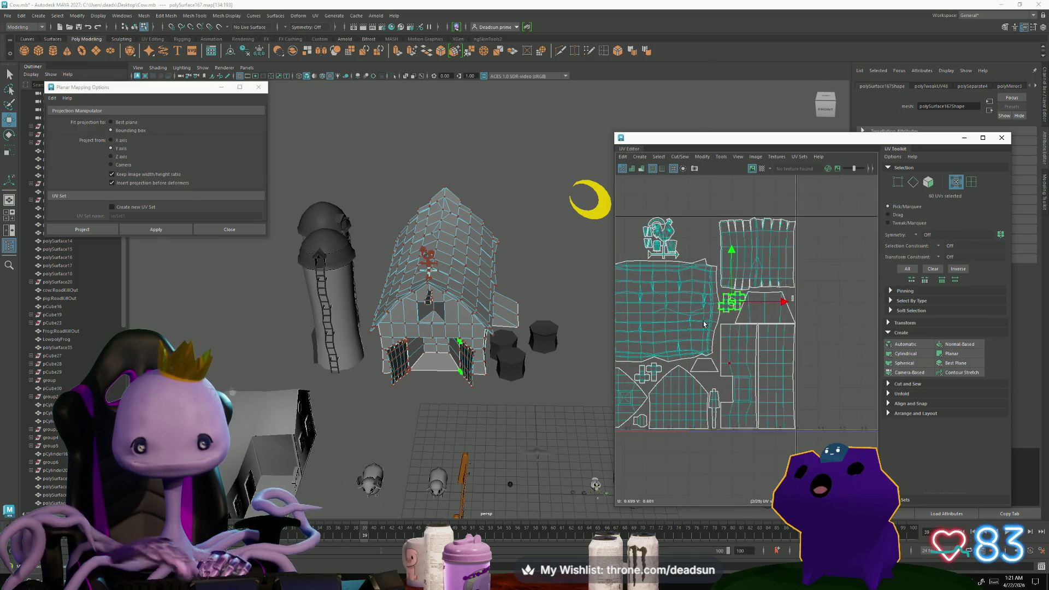
pyautogui.moveTo(767, 274); pyautogui.dragTo(758, 276)
pyautogui.scroll(-4, 747, 397)
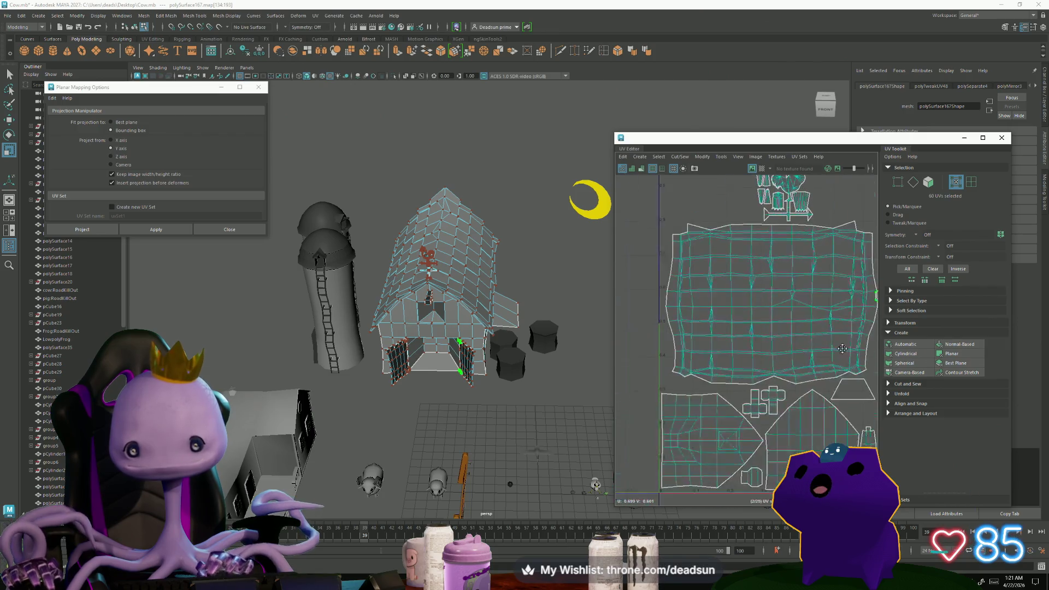
pyautogui.moveTo(815, 345); pyautogui.dragTo(803, 357)
# Place the remaining cross shell beside the trapezoid, then clear the UV selection.
pyautogui.press('w')
pyautogui.keyDown('ctrl'); pyautogui.click(749, 403); pyautogui.keyUp('ctrl')
pyautogui.keyDown('alt'); pyautogui.moveTo(810, 415); pyautogui.dragTo(682, 437, button='middle'); pyautogui.keyUp('alt')
pyautogui.moveTo(741, 327); pyautogui.dragTo(758, 302)
pyautogui.scroll(-6, 758, 302)
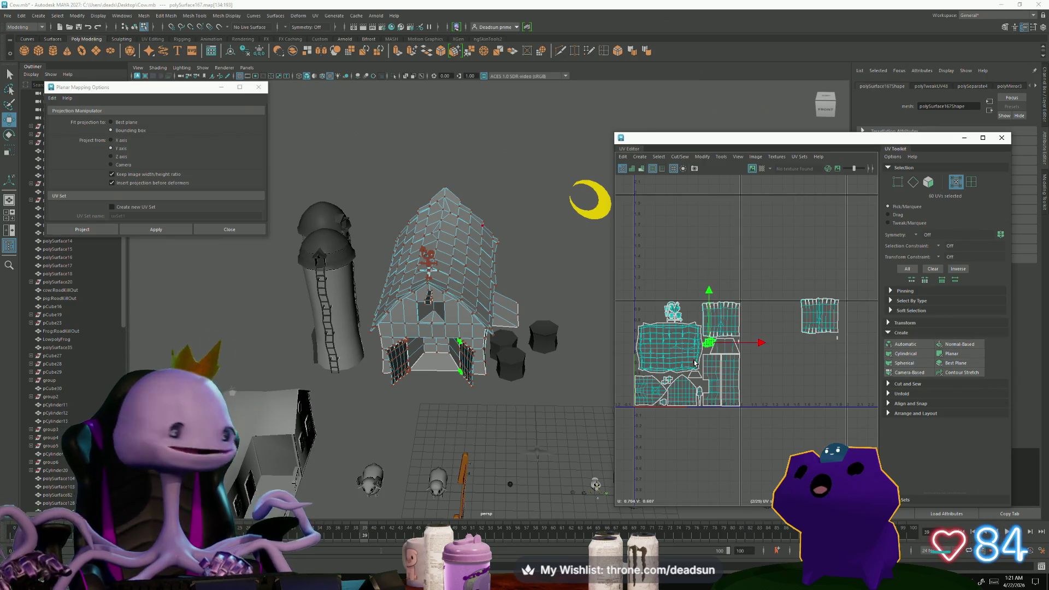
pyautogui.moveTo(525, 328)
pyautogui.keyDown('alt'); pyautogui.mouseDown()
pyautogui.moveTo(469, 337)
pyautogui.moveTo(526, 303)
pyautogui.moveTo(517, 308)
pyautogui.mouseUp(); pyautogui.keyUp('alt')
pyautogui.moveTo(518, 307); pyautogui.dragTo(524, 295, button='right')
pyautogui.keyDown('alt'); pyautogui.moveTo(525, 295); pyautogui.dragTo(458, 307); pyautogui.keyUp('alt')
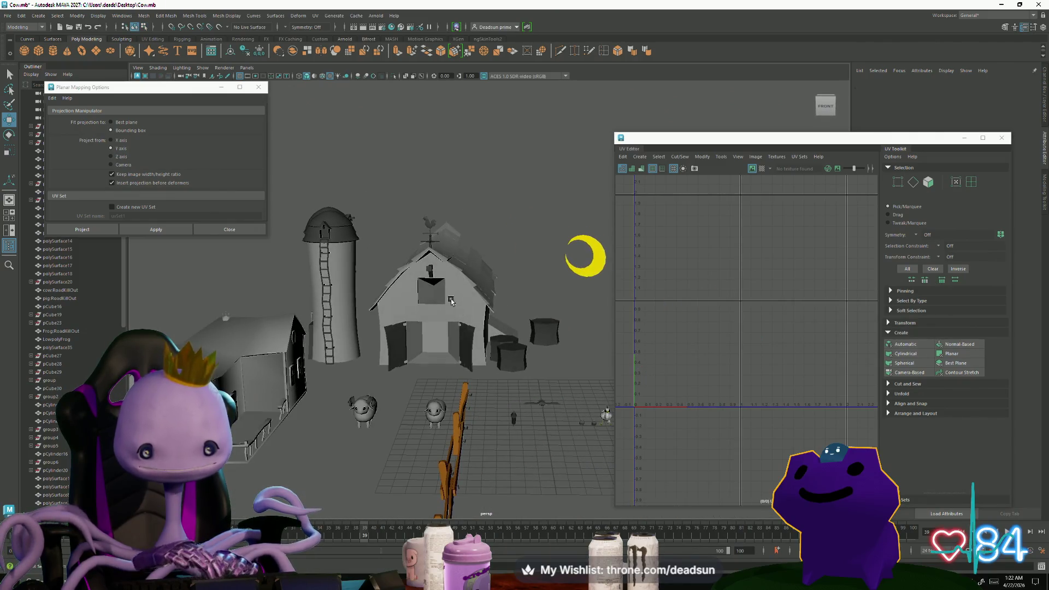
# Select the barn objects and window, then pick the right-hand door UV shell.
pyautogui.moveTo(383, 208)
pyautogui.mouseDown()
pyautogui.moveTo(490, 380)
pyautogui.moveTo(504, 363)
pyautogui.moveTo(561, 365)
pyautogui.moveTo(597, 384)
pyautogui.mouseUp()
pyautogui.keyDown('shift'); pyautogui.click(546, 312); pyautogui.keyUp('shift')
pyautogui.scroll(4, 779, 348)
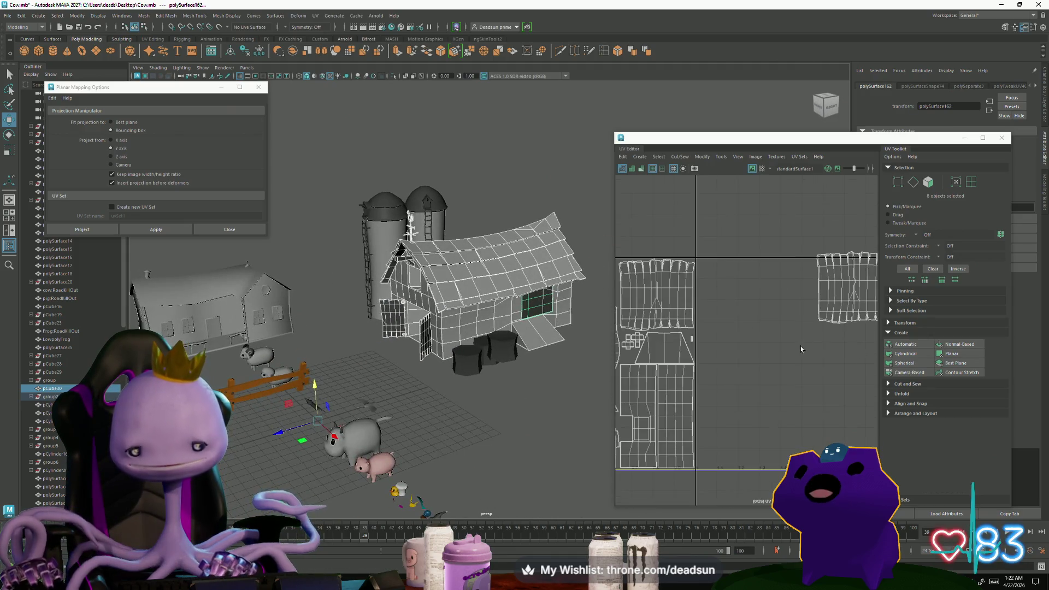
pyautogui.moveTo(832, 334)
pyautogui.mouseDown(button='right')
pyautogui.moveTo(868, 329)
pyautogui.moveTo(872, 339)
pyautogui.mouseUp(button='right')
pyautogui.click(872, 337)
pyautogui.doubleClick(823, 323)
# Shrink both door shells and place the right one beside the other.
pyautogui.keyDown('alt'); pyautogui.moveTo(706, 341); pyautogui.dragTo(776, 350, button='middle'); pyautogui.keyUp('alt')
pyautogui.moveTo(769, 343)
pyautogui.mouseDown()
pyautogui.moveTo(749, 348)
pyautogui.moveTo(760, 337)
pyautogui.moveTo(745, 331)
pyautogui.moveTo(731, 343)
pyautogui.mouseUp()
pyautogui.press('w')
pyautogui.click(785, 329)
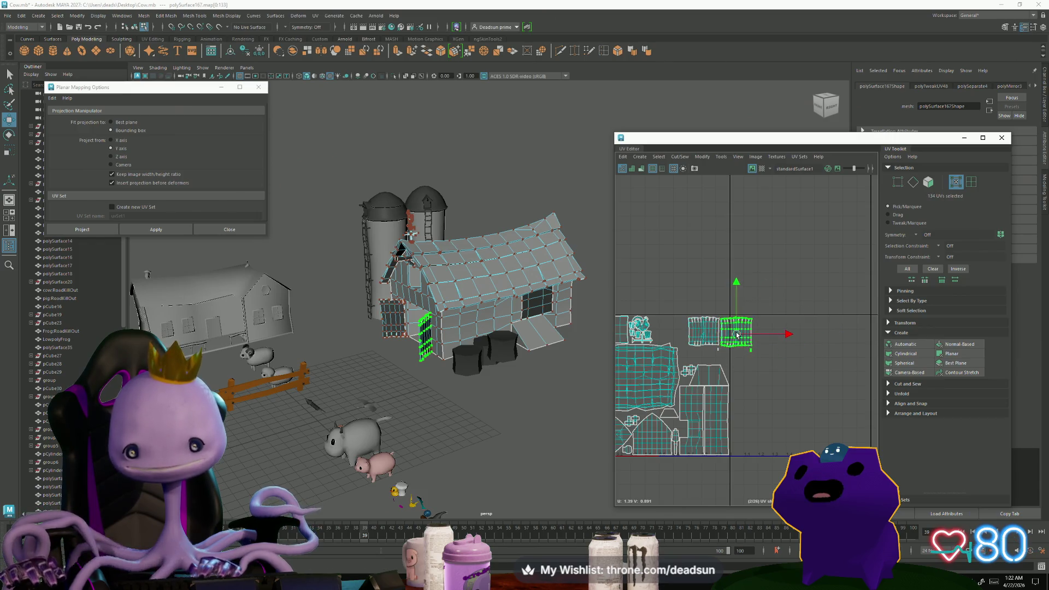
pyautogui.press('f')
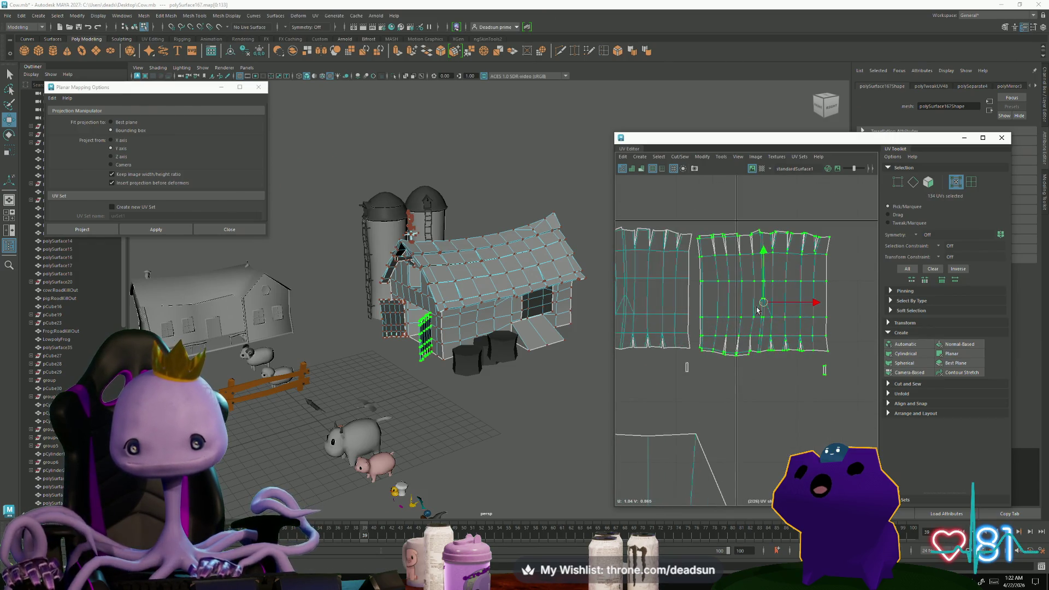
pyautogui.moveTo(764, 307); pyautogui.dragTo(760, 303)
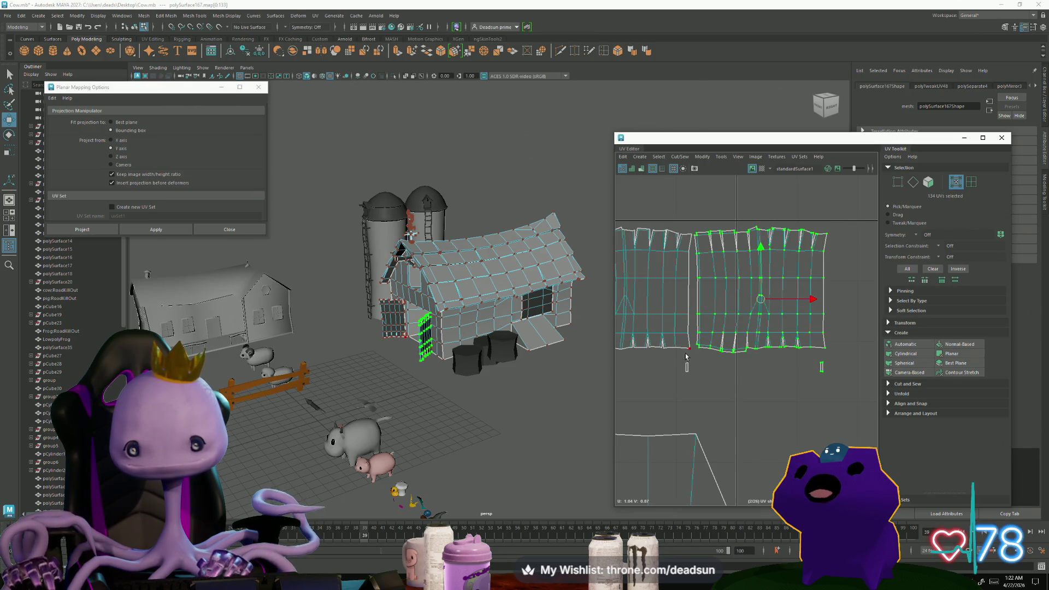
# Move the small window UV shell up and to the right.
pyautogui.click(814, 343)
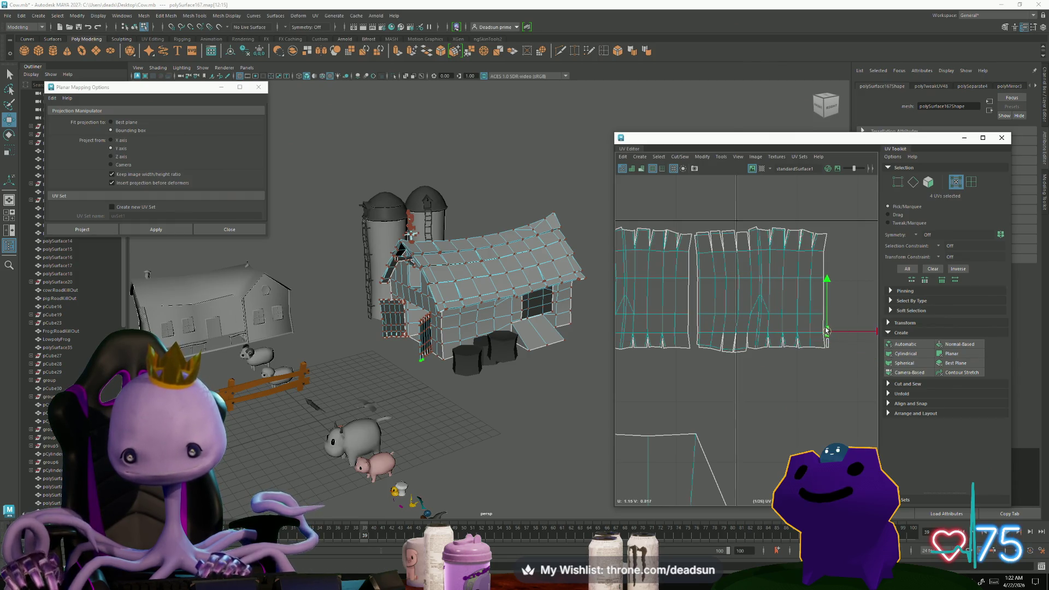
pyautogui.scroll(-5, 827, 330)
pyautogui.doubleClick(691, 328)
pyautogui.moveTo(679, 341)
pyautogui.mouseDown()
pyautogui.moveTo(732, 305)
pyautogui.moveTo(807, 287)
pyautogui.moveTo(794, 290)
pyautogui.mouseUp()
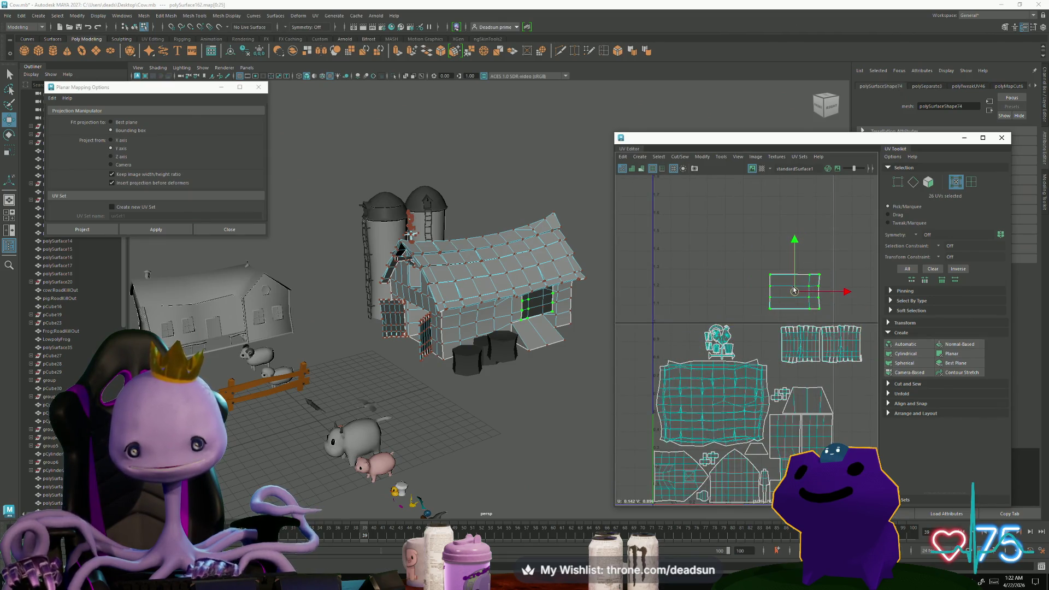
# Move the rooster UV shell to the lower right.
pyautogui.scroll(4, 710, 331)
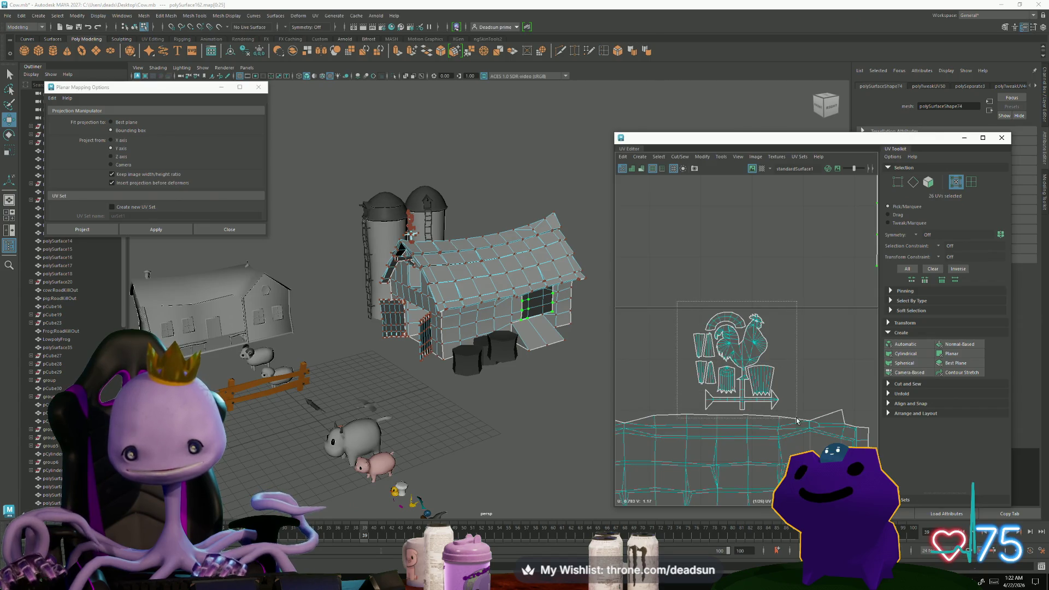
pyautogui.moveTo(798, 414); pyautogui.dragTo(798, 414)
pyautogui.scroll(-4, 705, 372)
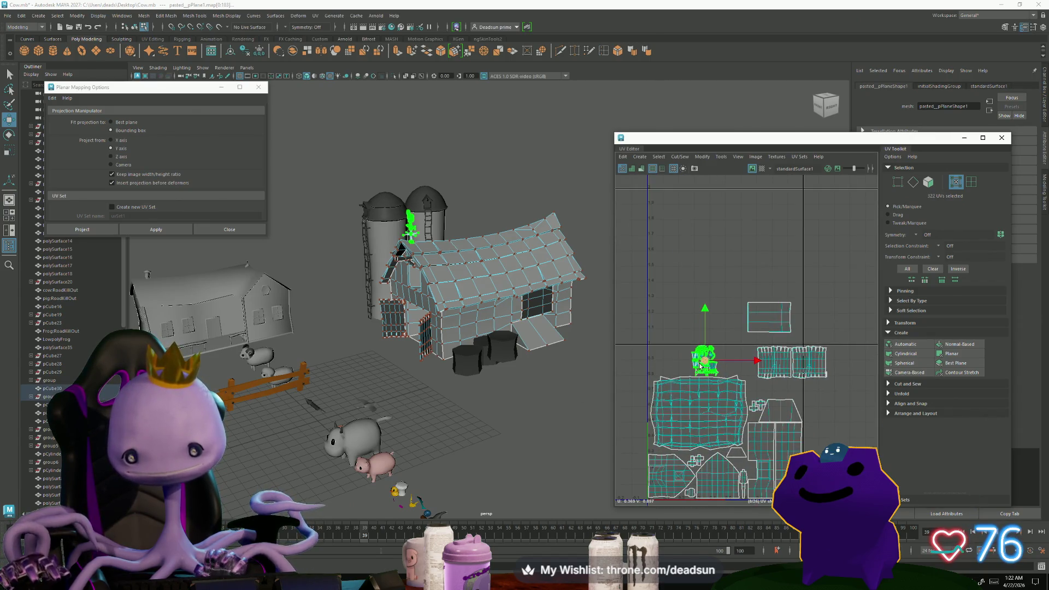
pyautogui.moveTo(708, 363)
pyautogui.mouseDown()
pyautogui.moveTo(826, 425)
pyautogui.moveTo(846, 420)
pyautogui.mouseUp()
# Move both door shells to the left and nudge them slightly down.
pyautogui.doubleClick(774, 361)
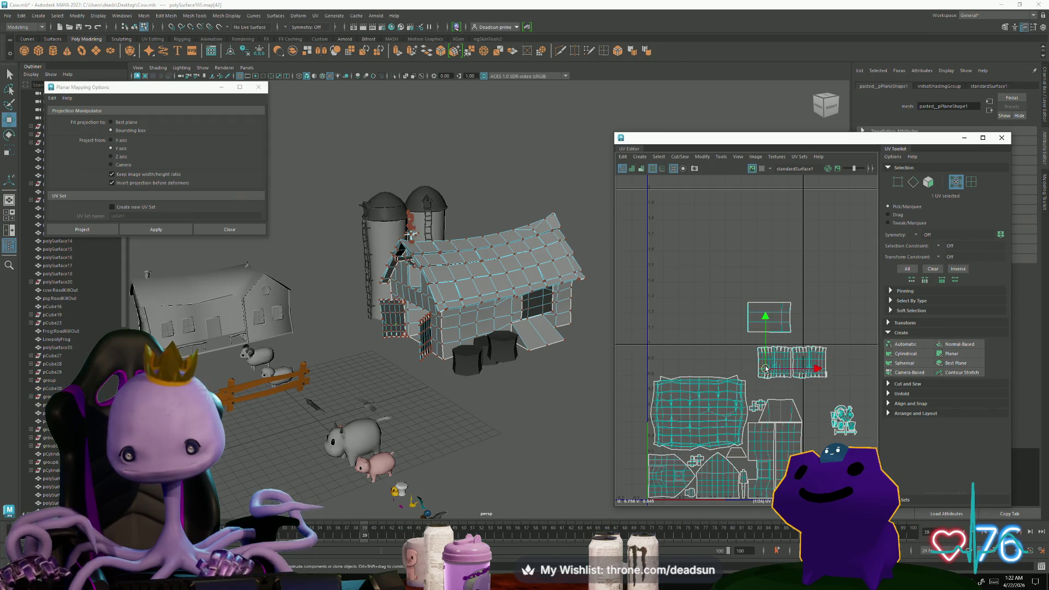
pyautogui.keyDown('shift'); pyautogui.doubleClick(813, 359); pyautogui.keyUp('shift')
pyautogui.scroll(3, 822, 377)
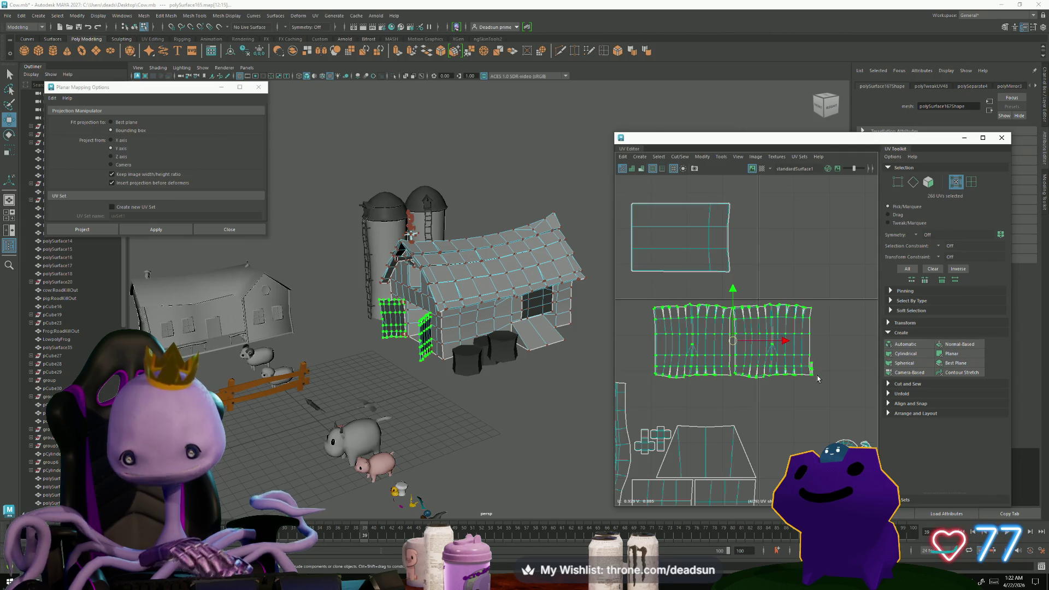
pyautogui.scroll(-3, 818, 379)
pyautogui.moveTo(836, 361); pyautogui.dragTo(698, 355)
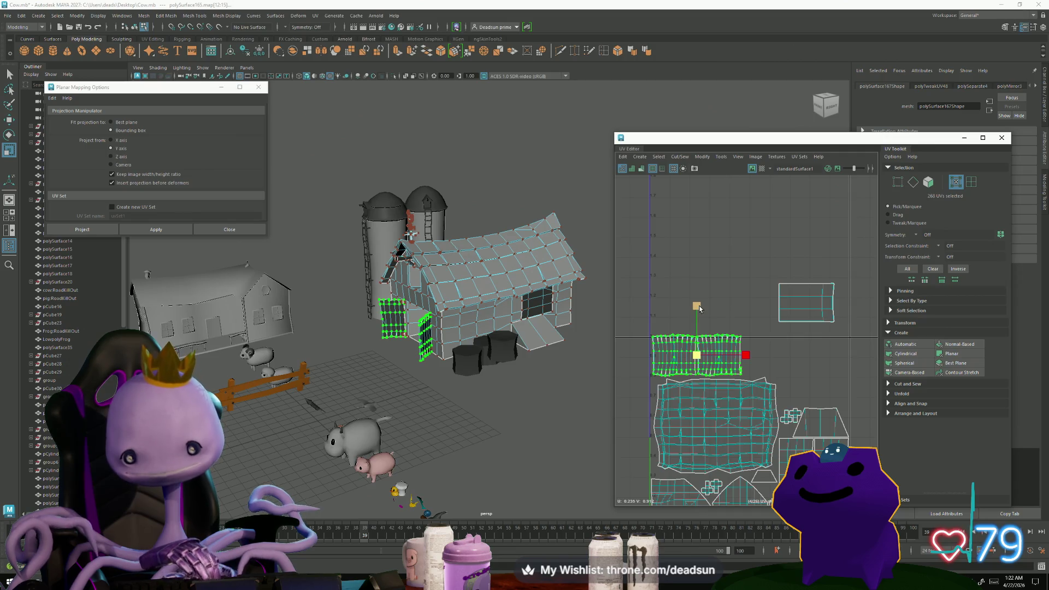
pyautogui.moveTo(698, 310); pyautogui.dragTo(693, 305)
pyautogui.press('w')
# Move the small trapezoid shell down-right and shrink it.
pyautogui.scroll(3, 722, 393)
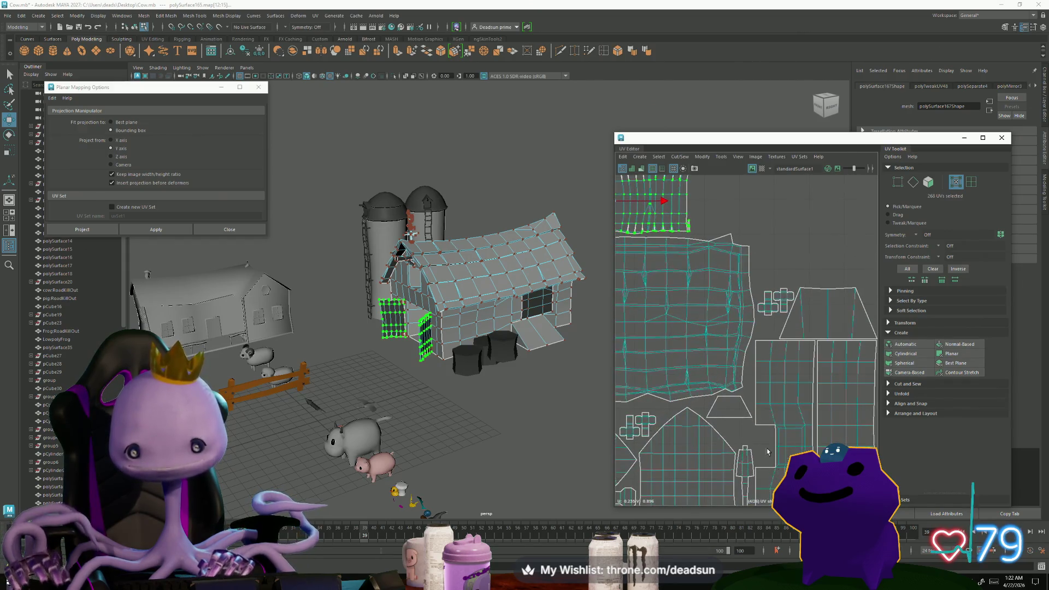
pyautogui.click(739, 422)
pyautogui.moveTo(728, 409); pyautogui.dragTo(754, 439)
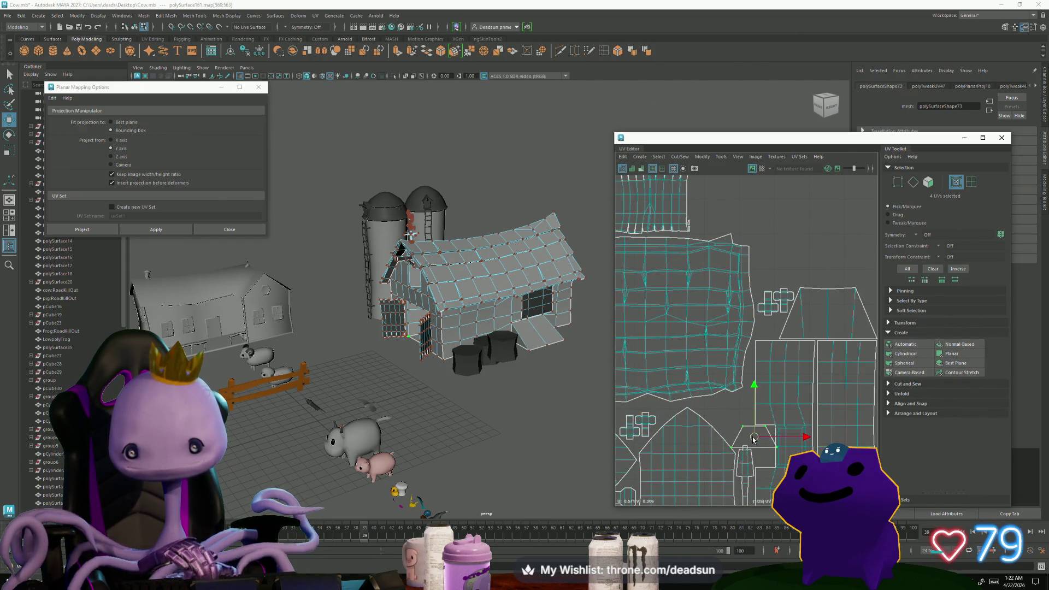
pyautogui.scroll(-3, 752, 440)
pyautogui.scroll(5, 792, 421)
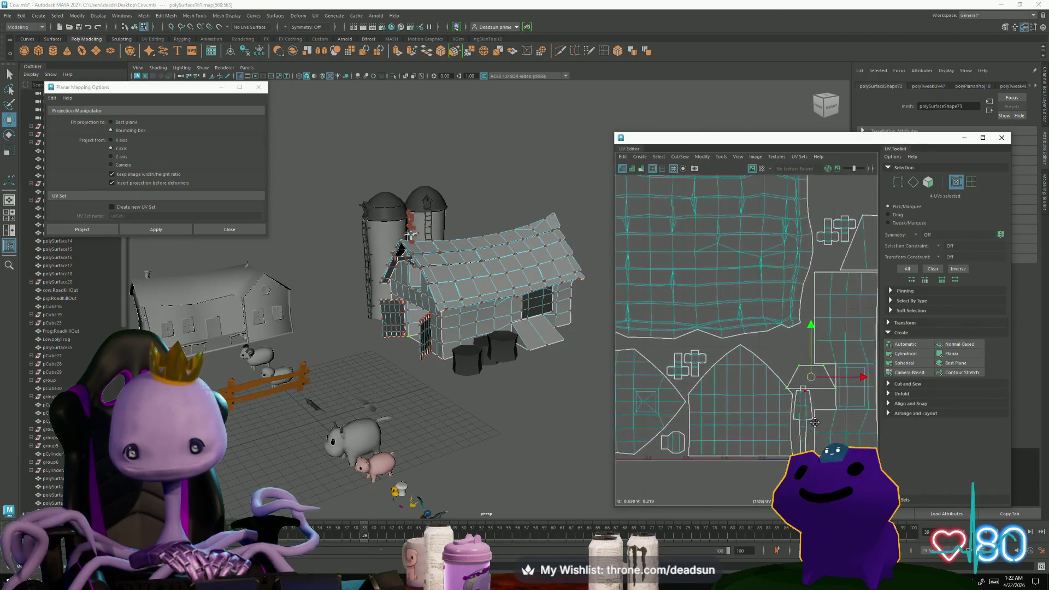
pyautogui.moveTo(777, 392); pyautogui.dragTo(765, 386)
pyautogui.press('w')
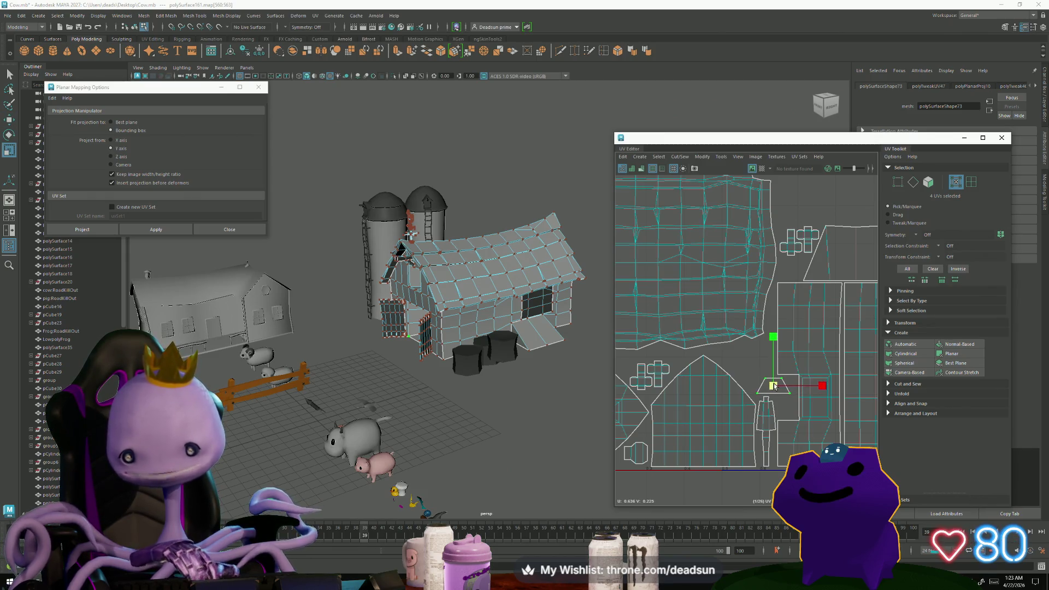
# Pan and zoom the UV view to frame the arranged shells.
pyautogui.scroll(-5, 833, 426)
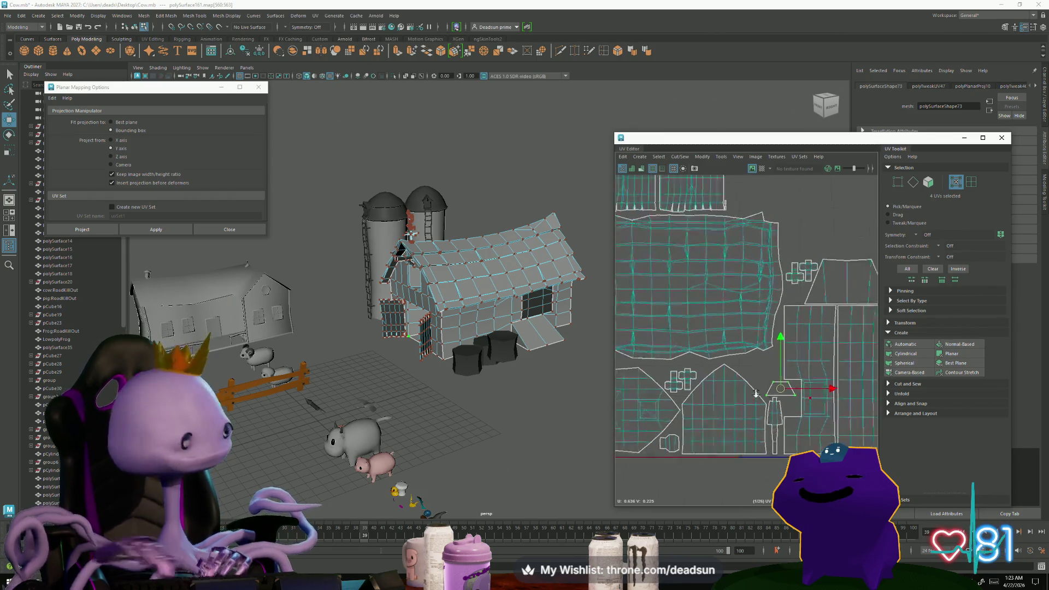
pyautogui.scroll(2, 664, 359)
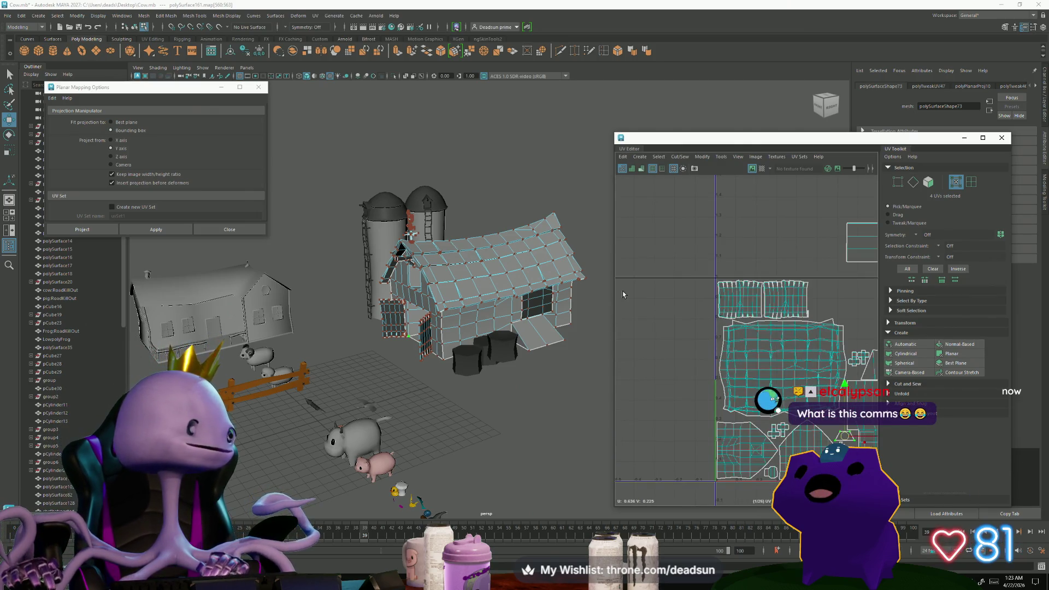
pyautogui.moveTo(623, 294)
pyautogui.keyDown('alt'); pyautogui.mouseDown(button='middle')
pyautogui.moveTo(634, 306)
pyautogui.moveTo(648, 299)
pyautogui.mouseUp(button='middle'); pyautogui.keyUp('alt')
pyautogui.scroll(5, 757, 370)
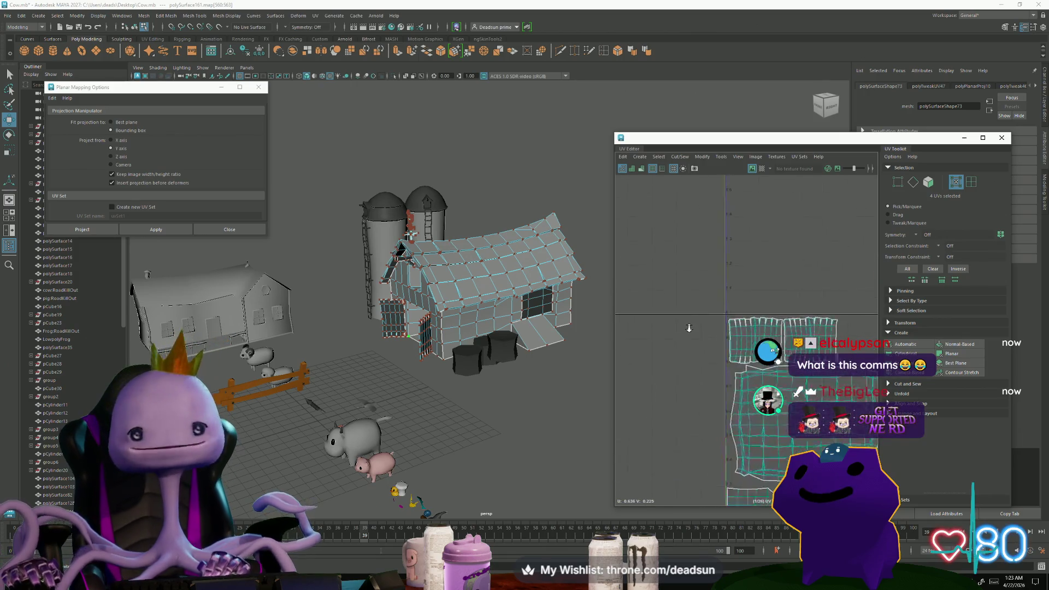
pyautogui.scroll(-5, 663, 280)
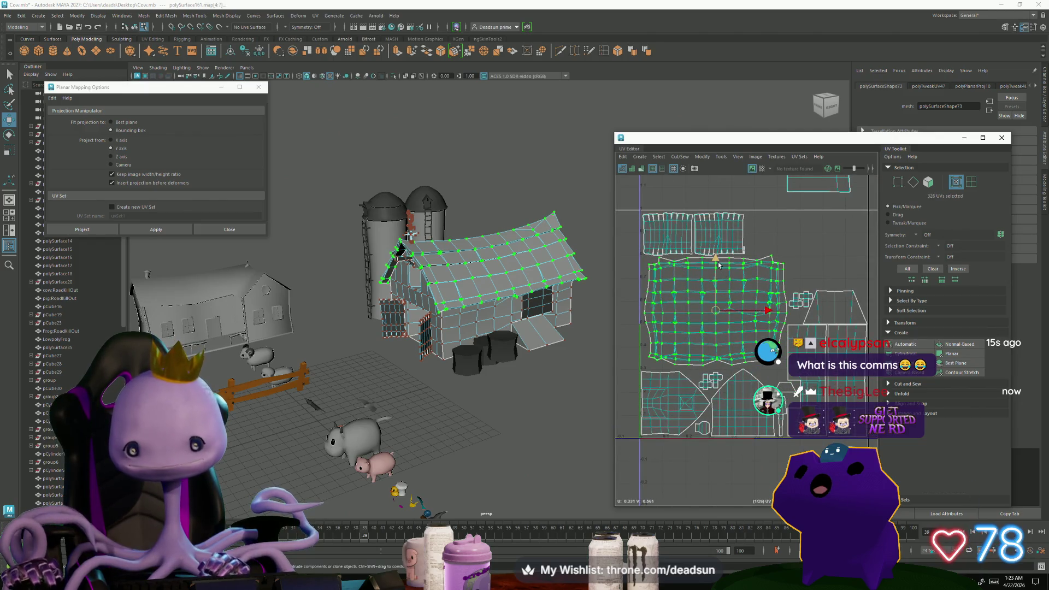
# Nudge the roof shell down, then move both door shells right and down.
pyautogui.moveTo(717, 264); pyautogui.dragTo(715, 268)
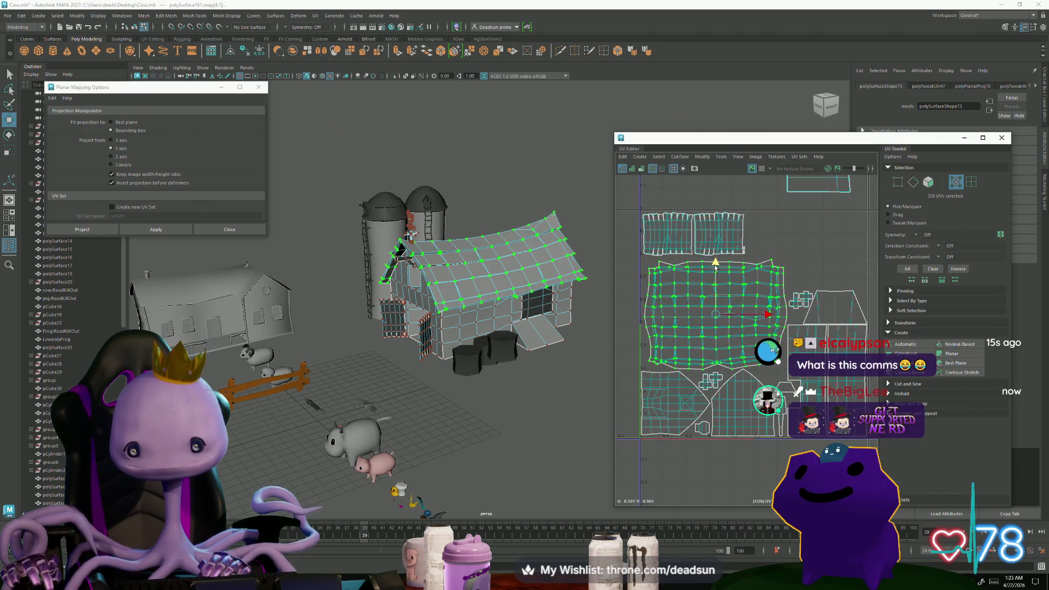
pyautogui.click(672, 274)
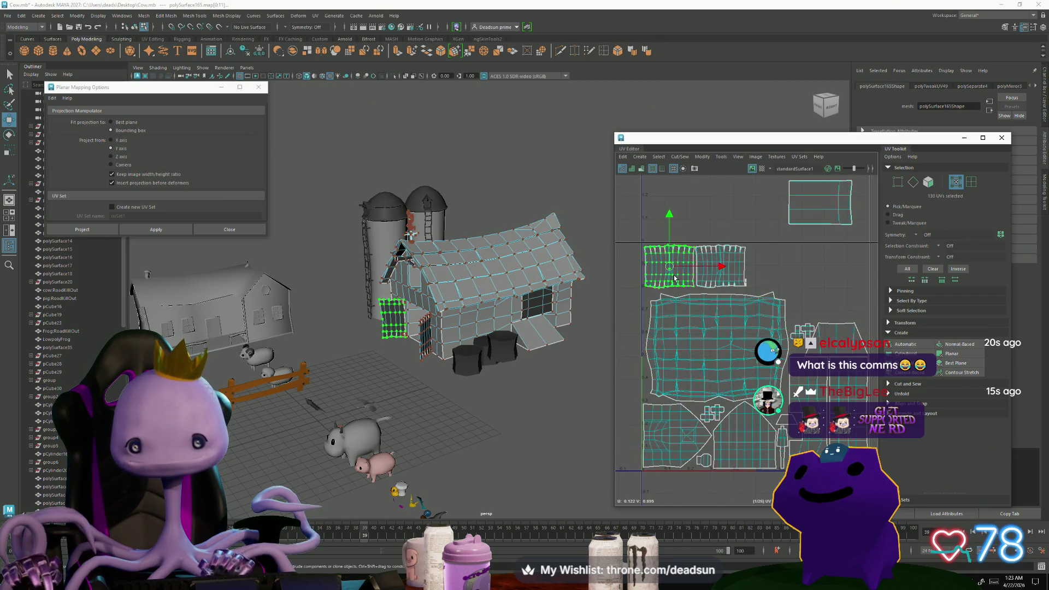
pyautogui.scroll(3, 718, 273)
pyautogui.keyDown('shift'); pyautogui.click(721, 272); pyautogui.keyUp('shift')
pyautogui.scroll(-2, 805, 309)
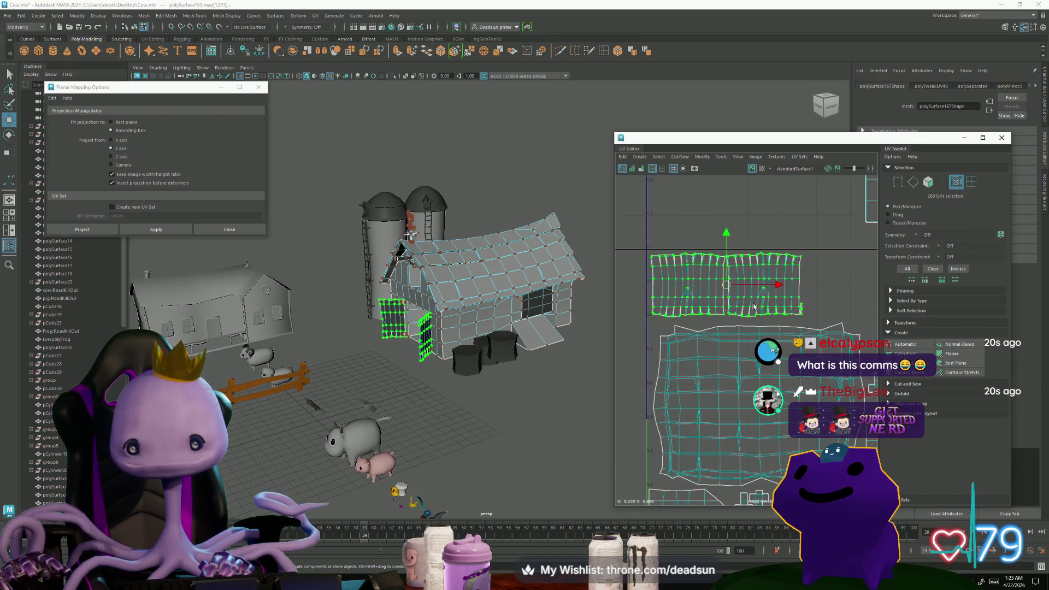
pyautogui.moveTo(729, 288); pyautogui.dragTo(733, 288)
pyautogui.press('r')
pyautogui.press('w')
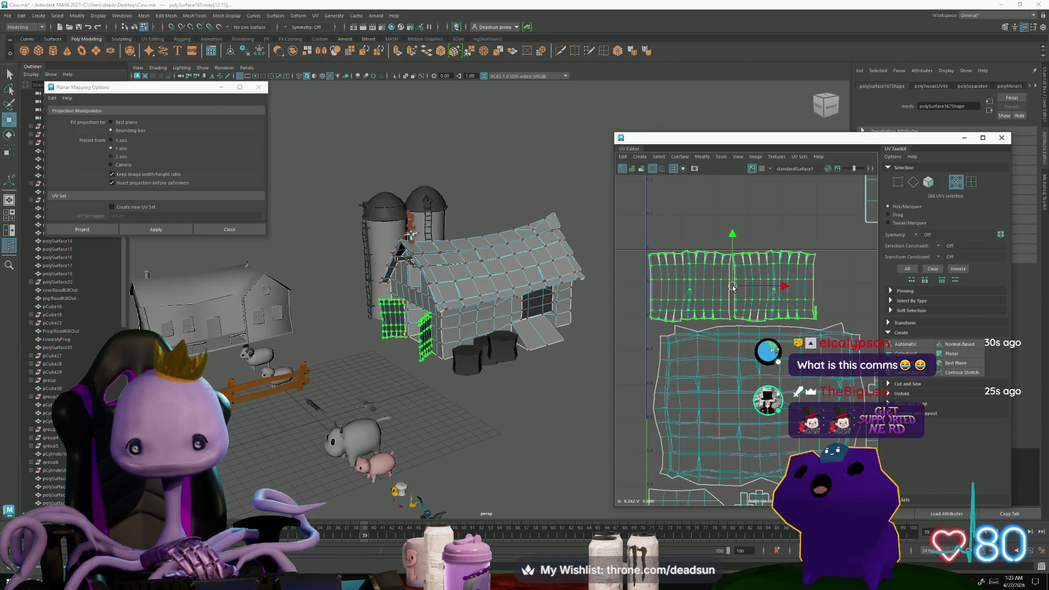
# Pull the lower shell's top edge down, then slightly widen the door and edge shells.
pyautogui.click(676, 327)
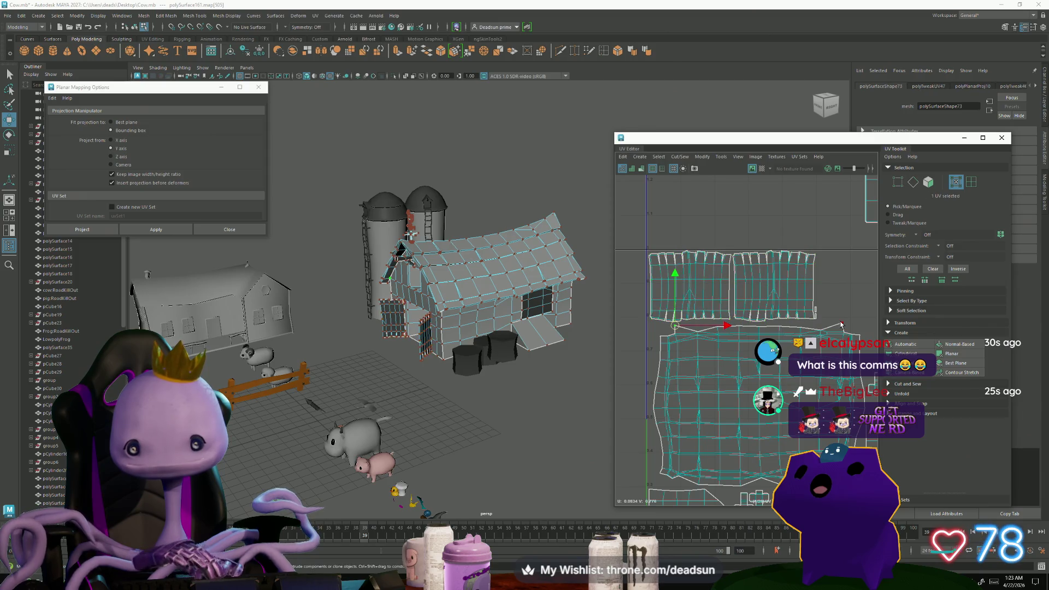
pyautogui.moveTo(762, 277); pyautogui.dragTo(763, 280)
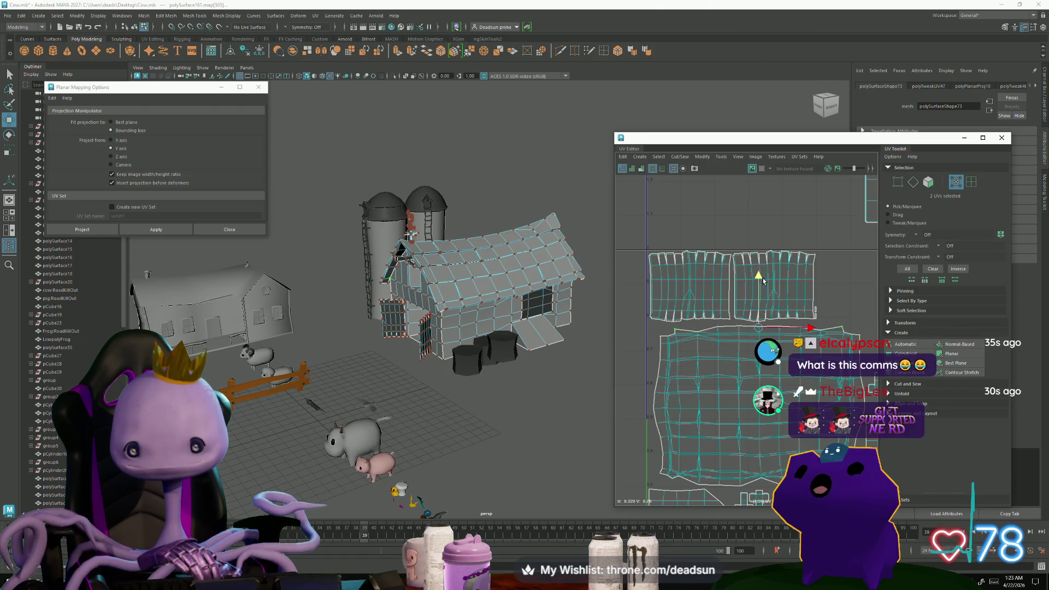
pyautogui.doubleClick(697, 276)
pyautogui.keyDown('shift'); pyautogui.doubleClick(797, 288); pyautogui.keyUp('shift')
pyautogui.scroll(1, 818, 308)
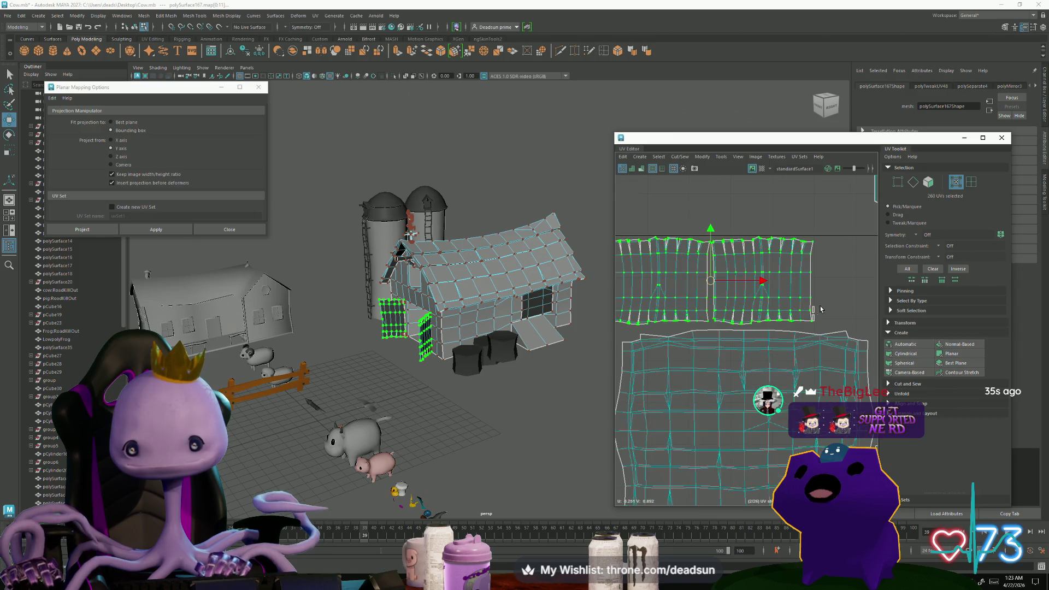
pyautogui.keyDown('shift'); pyautogui.click(814, 313); pyautogui.keyUp('shift')
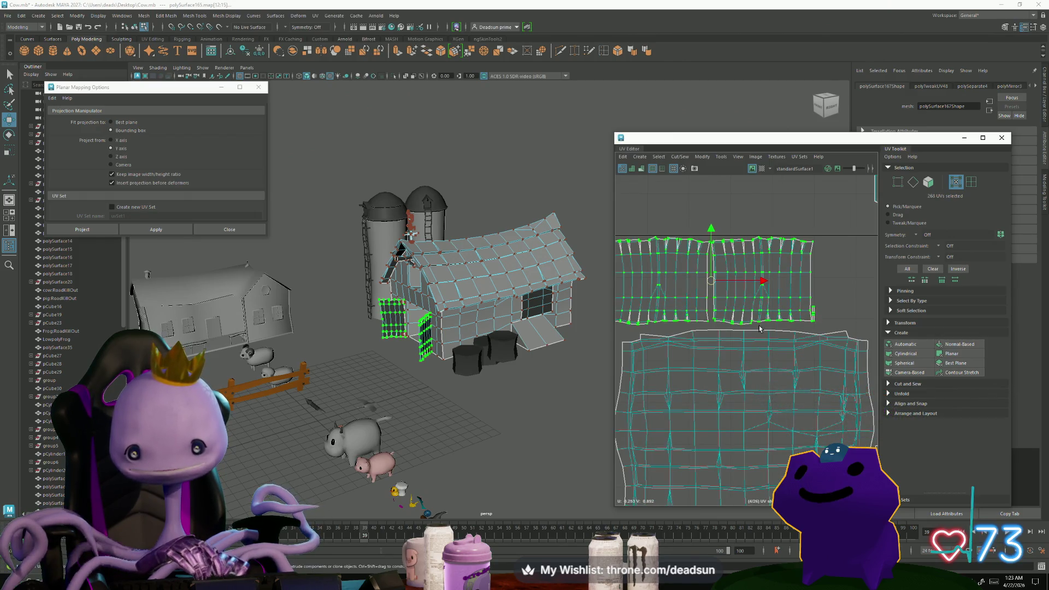
pyautogui.scroll(1, 793, 312)
pyautogui.press('r')
pyautogui.moveTo(762, 300); pyautogui.dragTo(767, 298)
pyautogui.press('w')
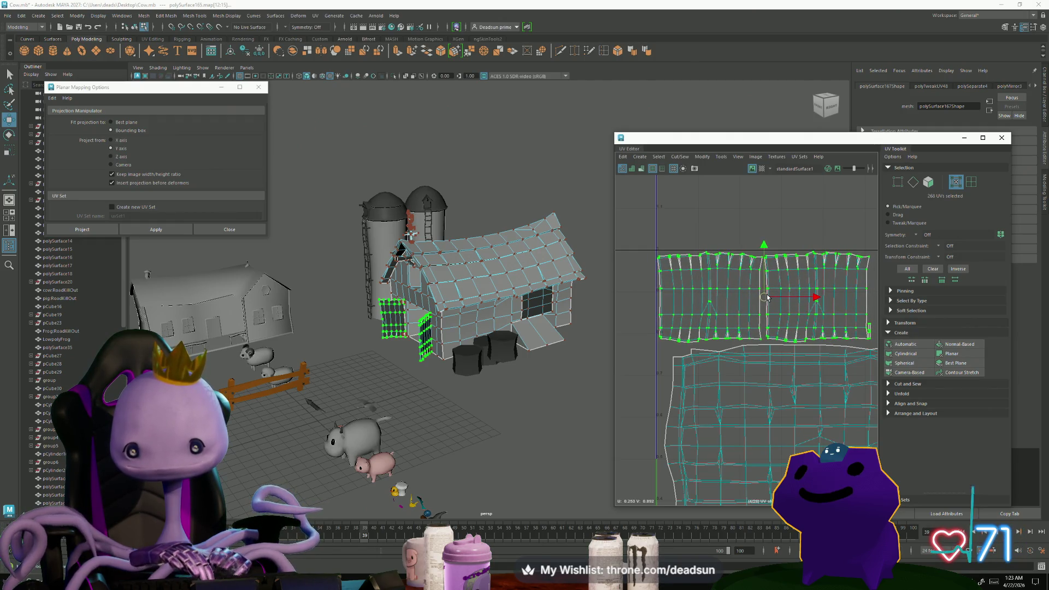
# Move the small window UV shell down beside the door shells.
pyautogui.scroll(-5, 718, 297)
pyautogui.keyDown('alt'); pyautogui.moveTo(741, 295); pyautogui.dragTo(657, 298, button='middle'); pyautogui.keyUp('alt')
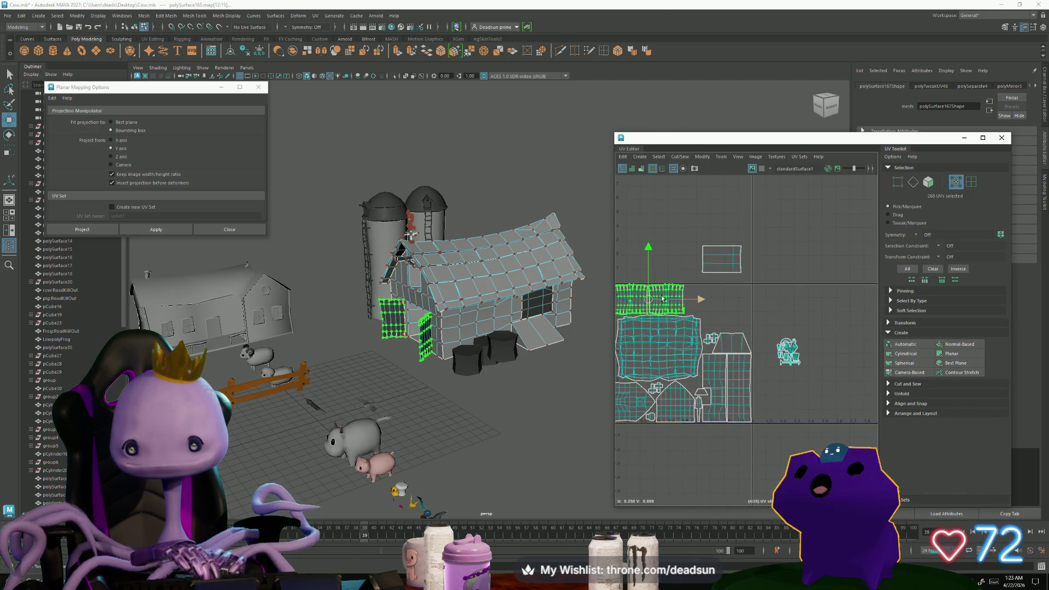
pyautogui.keyDown('alt'); pyautogui.moveTo(481, 333); pyautogui.dragTo(457, 325); pyautogui.keyUp('alt')
pyautogui.scroll(3, 457, 324)
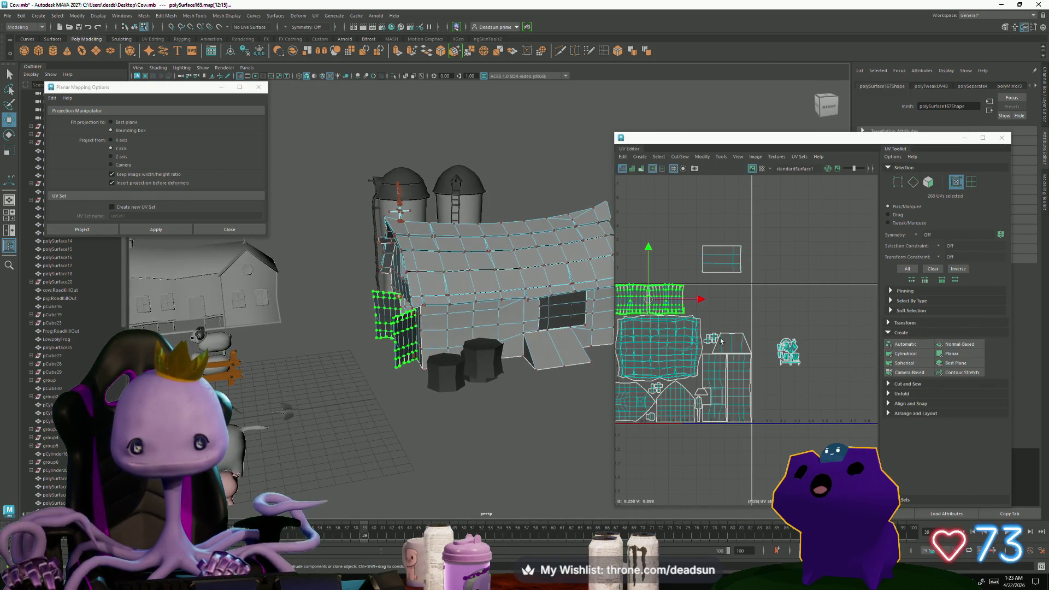
pyautogui.scroll(2, 809, 334)
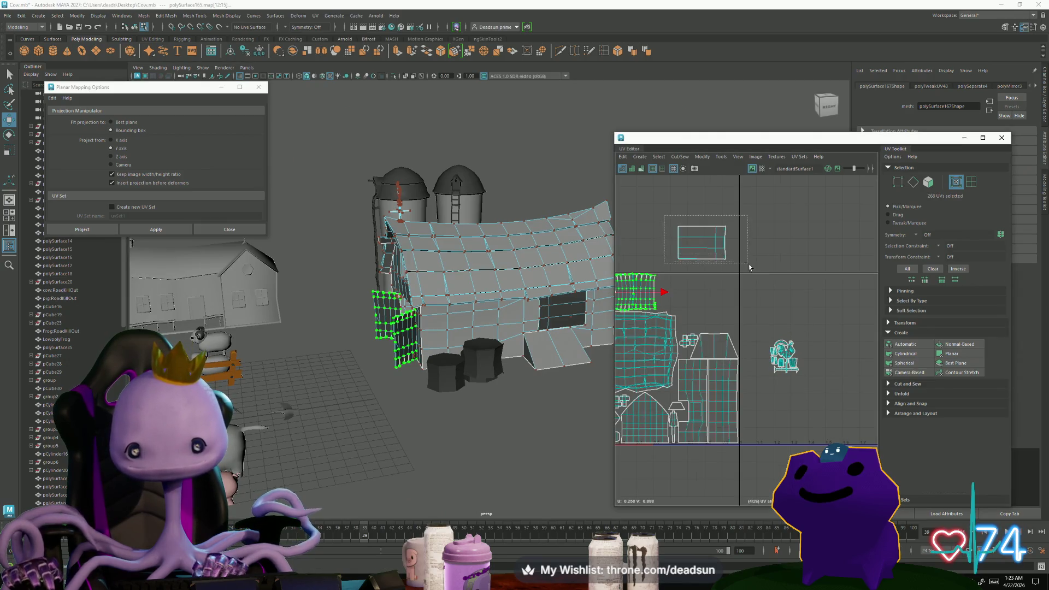
pyautogui.click(702, 243)
pyautogui.moveTo(703, 244)
pyautogui.mouseDown()
pyautogui.moveTo(722, 286)
pyautogui.moveTo(685, 295)
pyautogui.mouseUp()
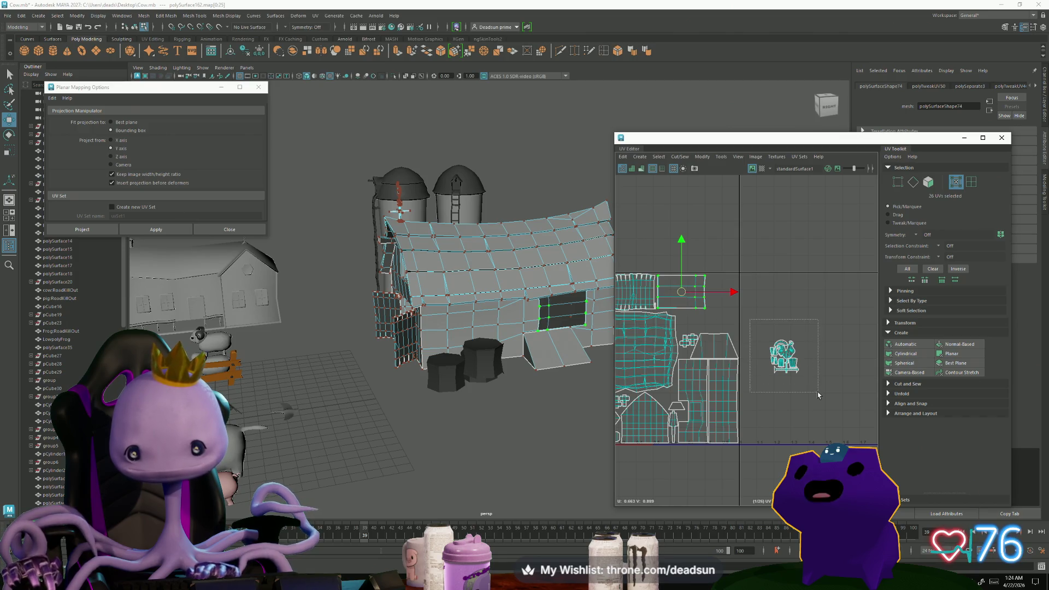
# Move the small rooster shell up beside the door shells and enlarge it slightly.
pyautogui.moveTo(818, 395); pyautogui.dragTo(818, 394)
pyautogui.moveTo(785, 355); pyautogui.dragTo(720, 298)
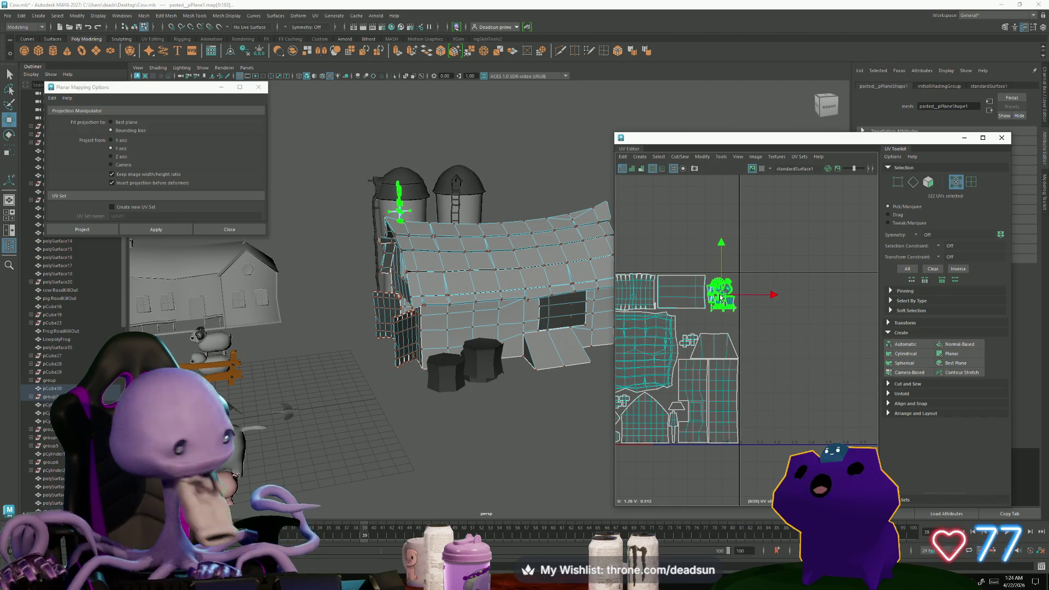
pyautogui.scroll(5, 722, 299)
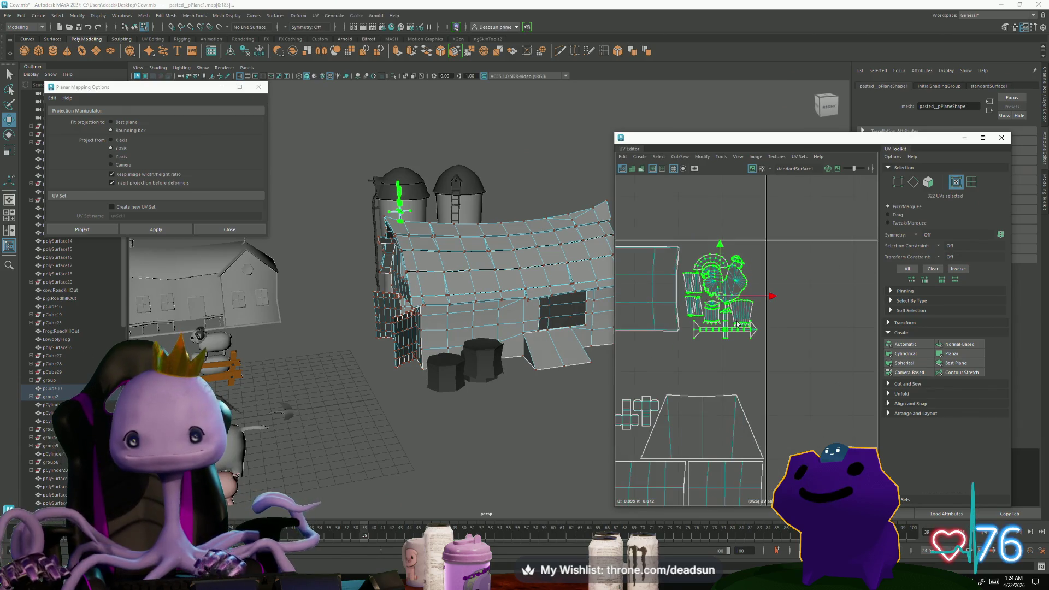
pyautogui.moveTo(716, 295); pyautogui.dragTo(719, 293)
pyautogui.press('w')
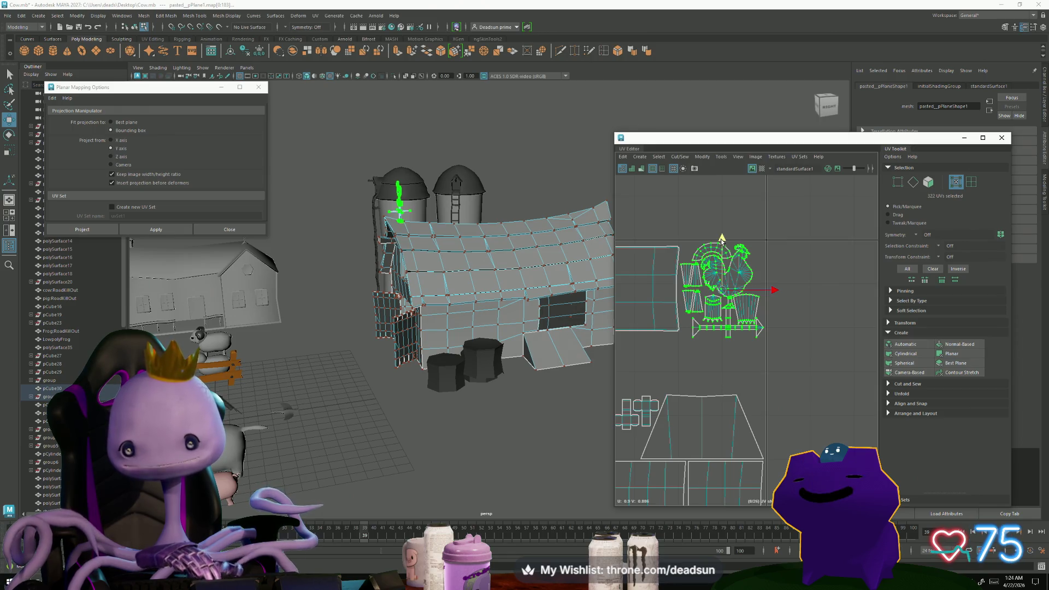
# Nudge the rectangular window shell up slightly.
pyautogui.moveTo(530, 365)
pyautogui.keyDown('alt'); pyautogui.mouseDown()
pyautogui.moveTo(492, 432)
pyautogui.moveTo(472, 393)
pyautogui.moveTo(431, 394)
pyautogui.mouseUp(); pyautogui.keyUp('alt')
pyautogui.scroll(2, 491, 432)
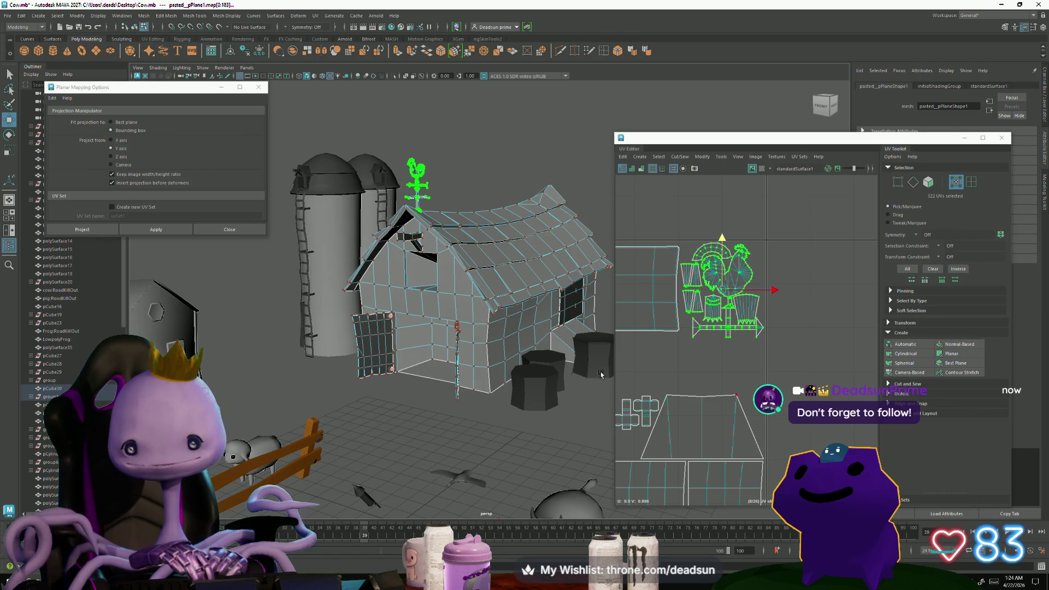
pyautogui.scroll(-3, 675, 307)
pyautogui.click(669, 300)
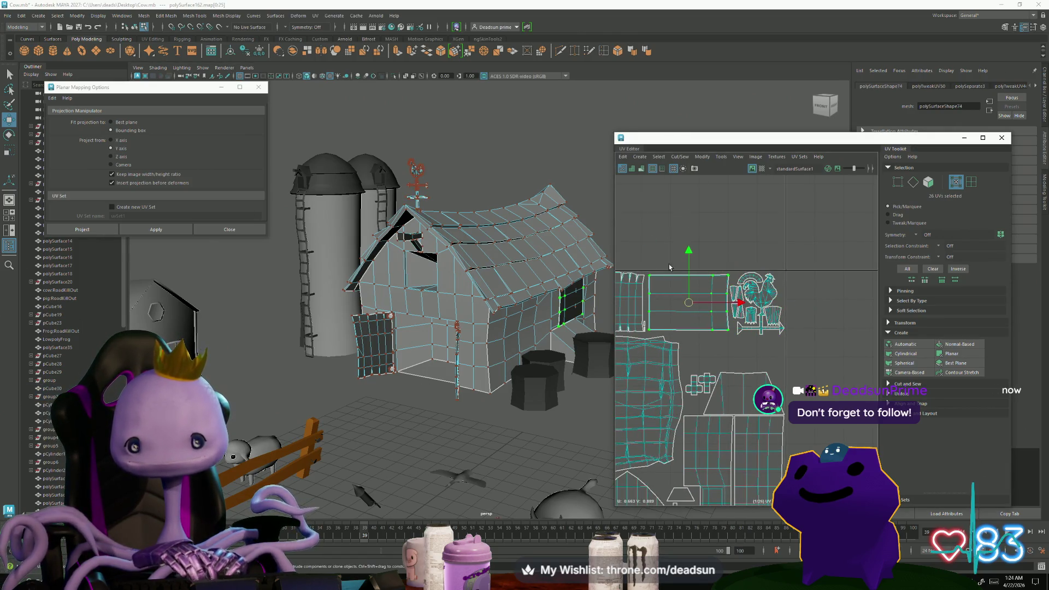
pyautogui.moveTo(687, 254); pyautogui.dragTo(687, 251)
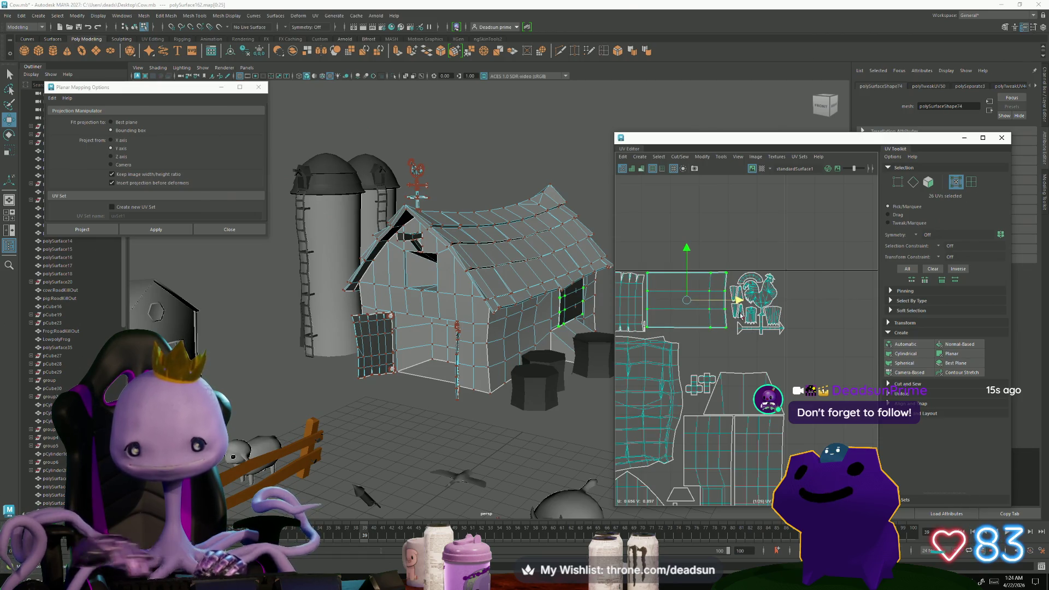
pyautogui.scroll(3, 740, 312)
# Shift the rooster weathervane shells slightly left and frame the whole 0–1 UV layout.
pyautogui.moveTo(706, 250); pyautogui.dragTo(841, 393)
pyautogui.scroll(1, 765, 284)
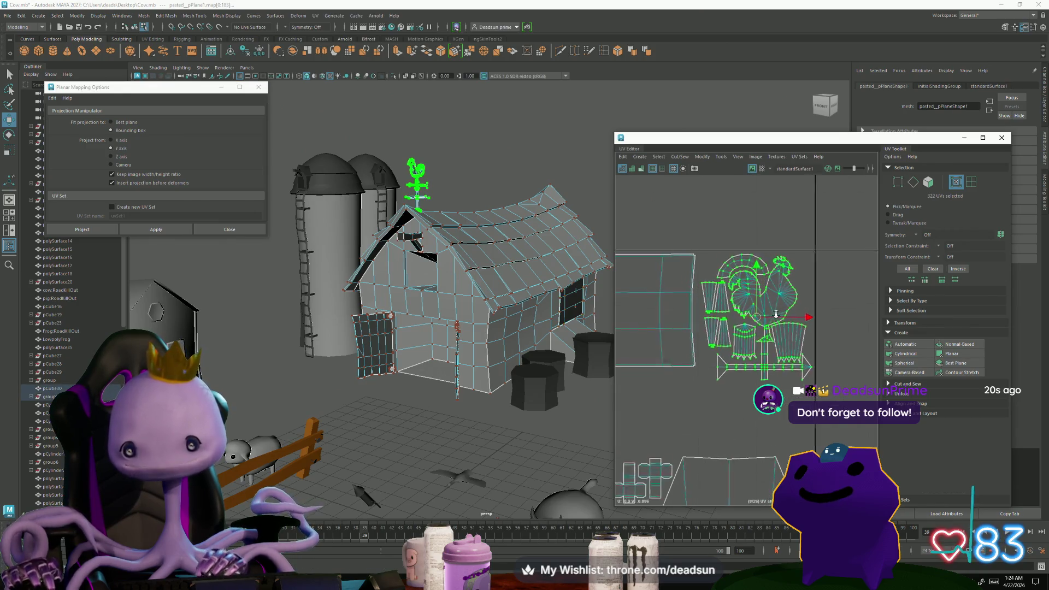
pyautogui.scroll(3, 775, 313)
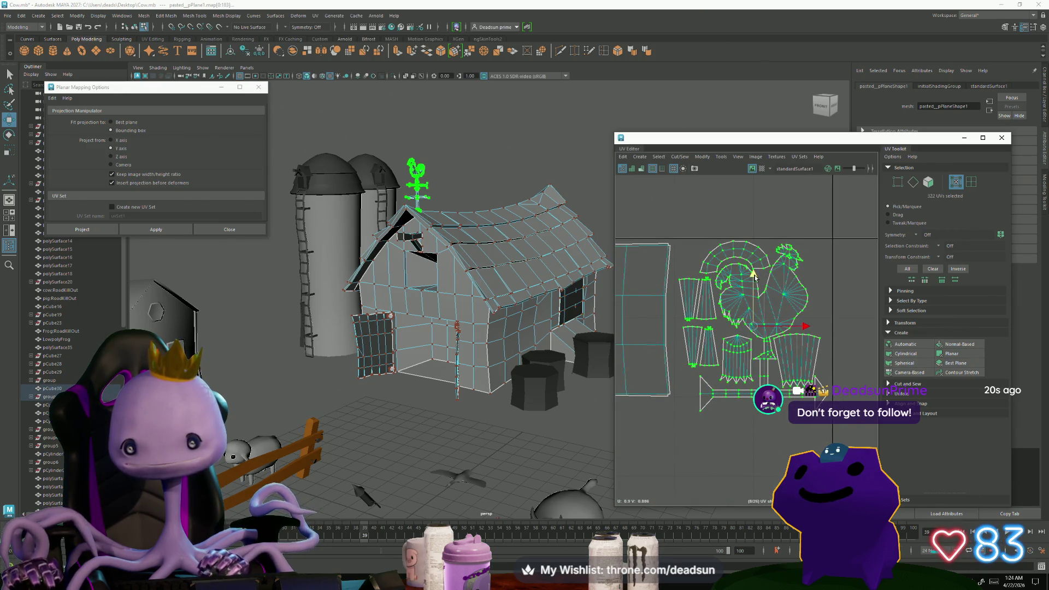
pyautogui.moveTo(806, 328); pyautogui.dragTo(799, 327)
pyautogui.scroll(-3, 821, 362)
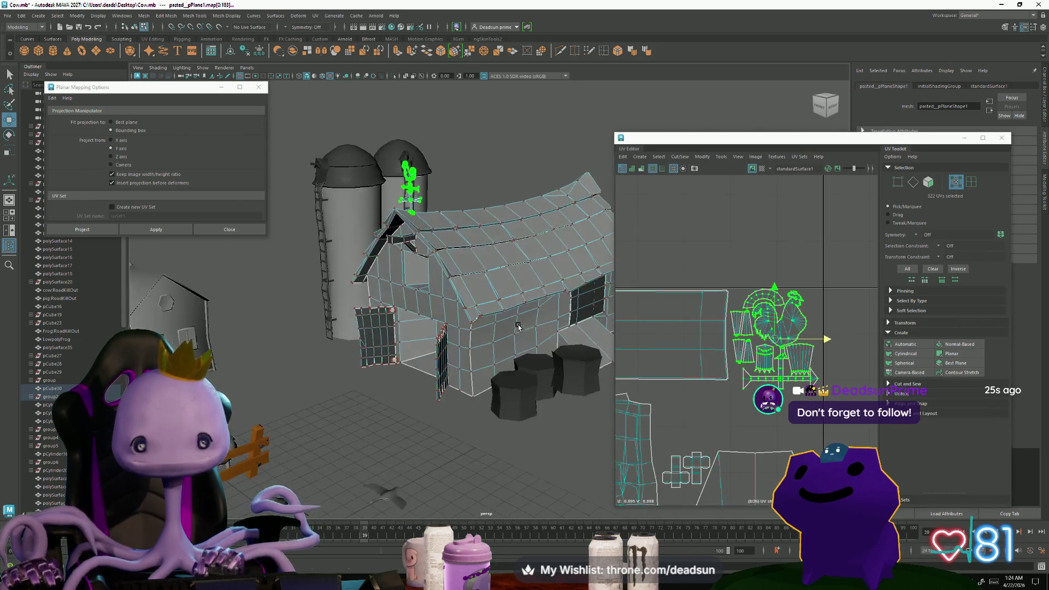
pyautogui.scroll(-3, 760, 377)
pyautogui.keyDown('alt'); pyautogui.moveTo(759, 377); pyautogui.dragTo(722, 367, button='middle'); pyautogui.keyUp('alt')
pyautogui.scroll(2, 721, 367)
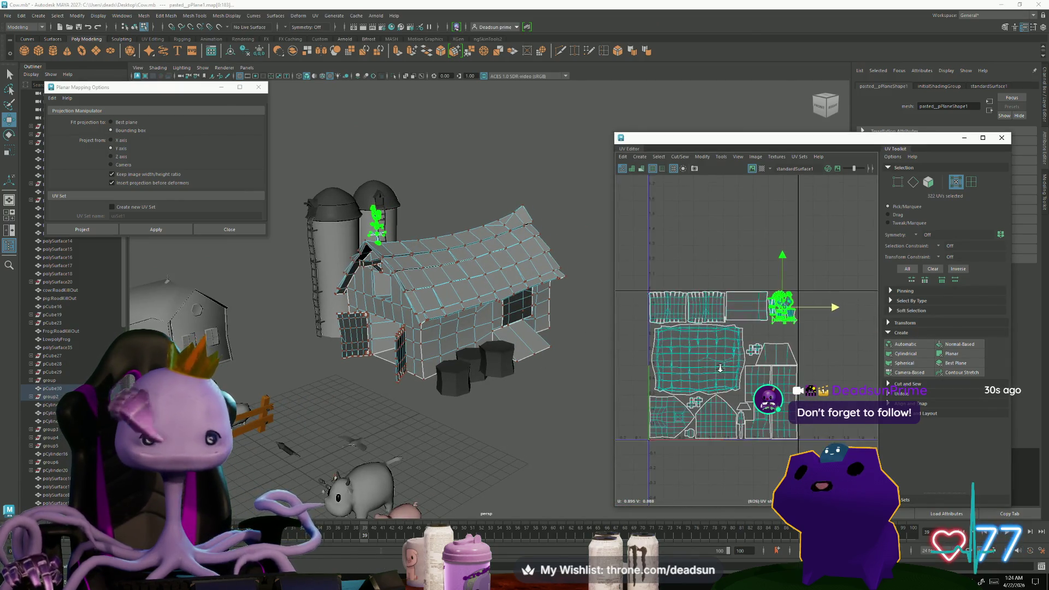
pyautogui.scroll(-1, 733, 378)
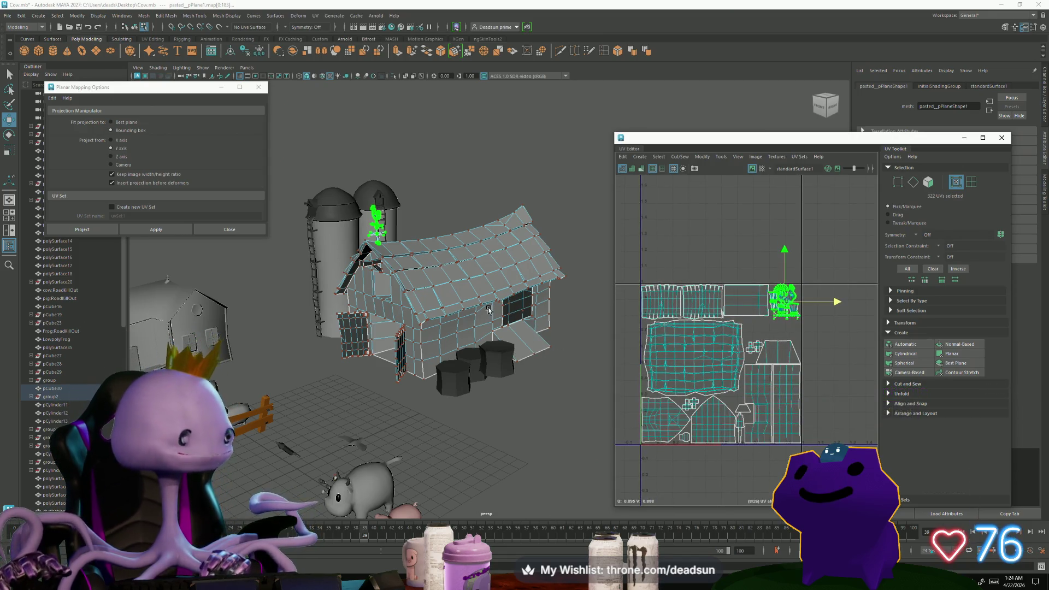
pyautogui.moveTo(492, 313)
pyautogui.keyDown('alt'); pyautogui.mouseDown()
pyautogui.moveTo(419, 390)
pyautogui.moveTo(457, 384)
pyautogui.mouseUp(); pyautogui.keyUp('alt')
pyautogui.scroll(3, 428, 389)
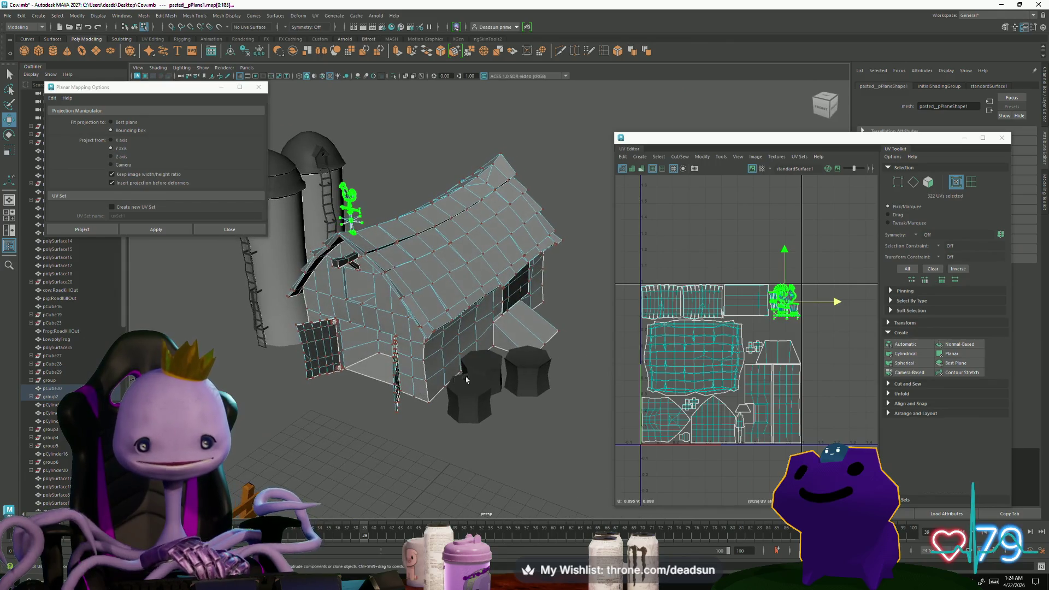
pyautogui.rightClick(458, 306)
# Return to object selection, deselect the barn, and frame the barn parts in the viewport.
pyautogui.click(476, 299)
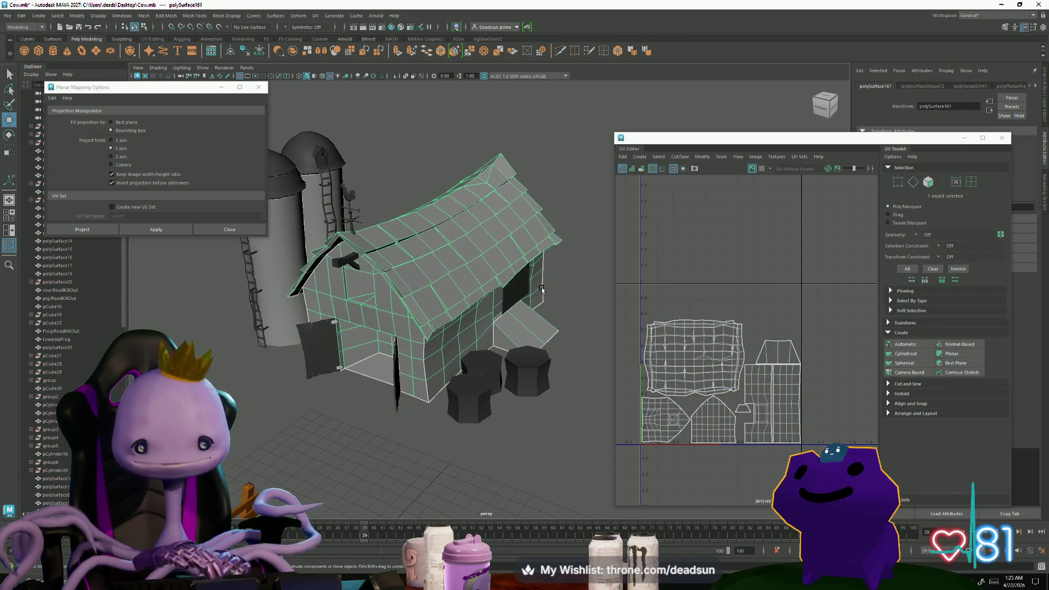
pyautogui.click(546, 296)
pyautogui.moveTo(467, 334)
pyautogui.keyDown('alt'); pyautogui.mouseDown()
pyautogui.moveTo(437, 343)
pyautogui.moveTo(490, 415)
pyautogui.mouseUp(); pyautogui.keyUp('alt')
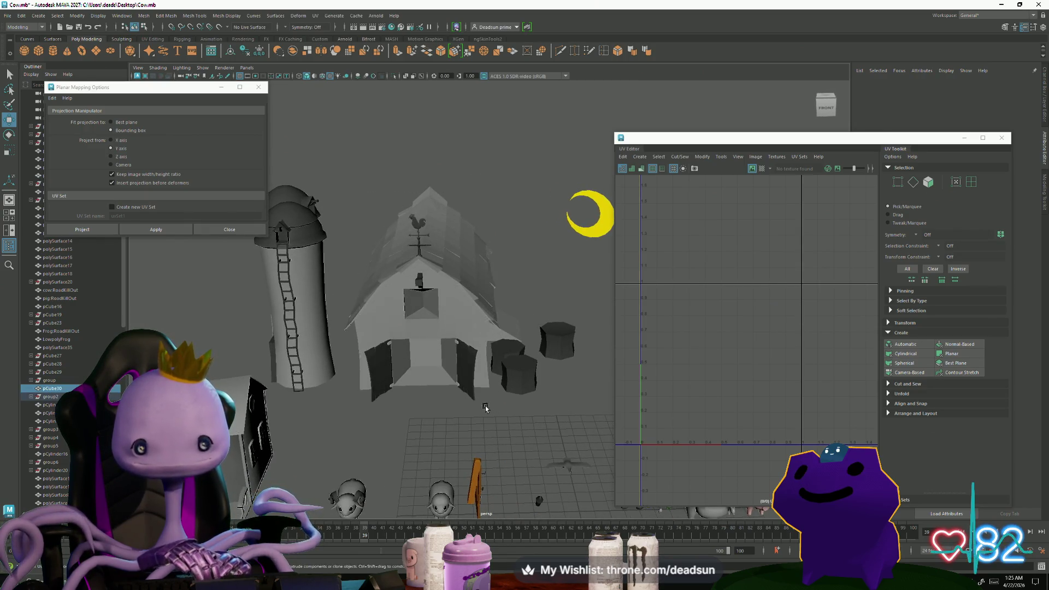
pyautogui.press('[')
pyautogui.press('f')
pyautogui.scroll(3, 697, 379)
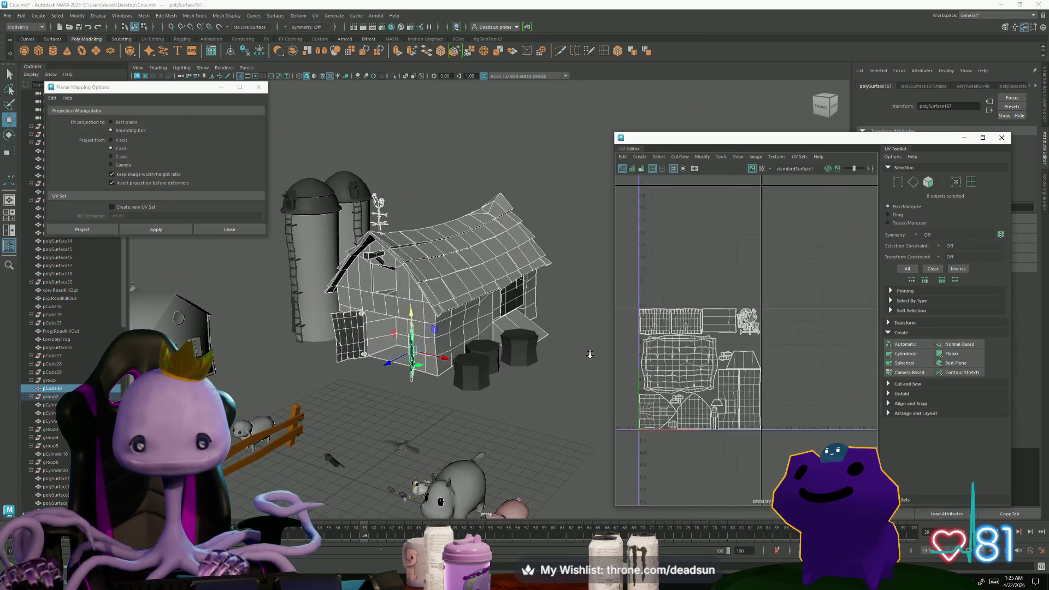
pyautogui.moveTo(569, 246)
pyautogui.keyDown('alt'); pyautogui.mouseDown()
pyautogui.moveTo(592, 222)
pyautogui.moveTo(487, 373)
pyautogui.moveTo(390, 343)
pyautogui.mouseUp(); pyautogui.keyUp('alt')
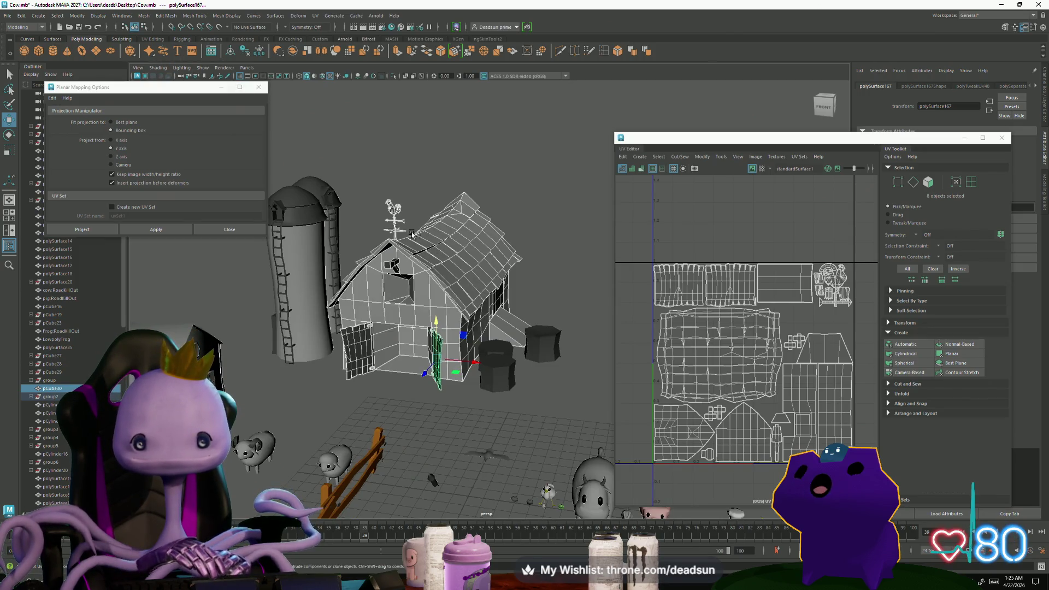
pyautogui.keyDown('alt'); pyautogui.moveTo(458, 310); pyautogui.dragTo(514, 289); pyautogui.keyUp('alt')
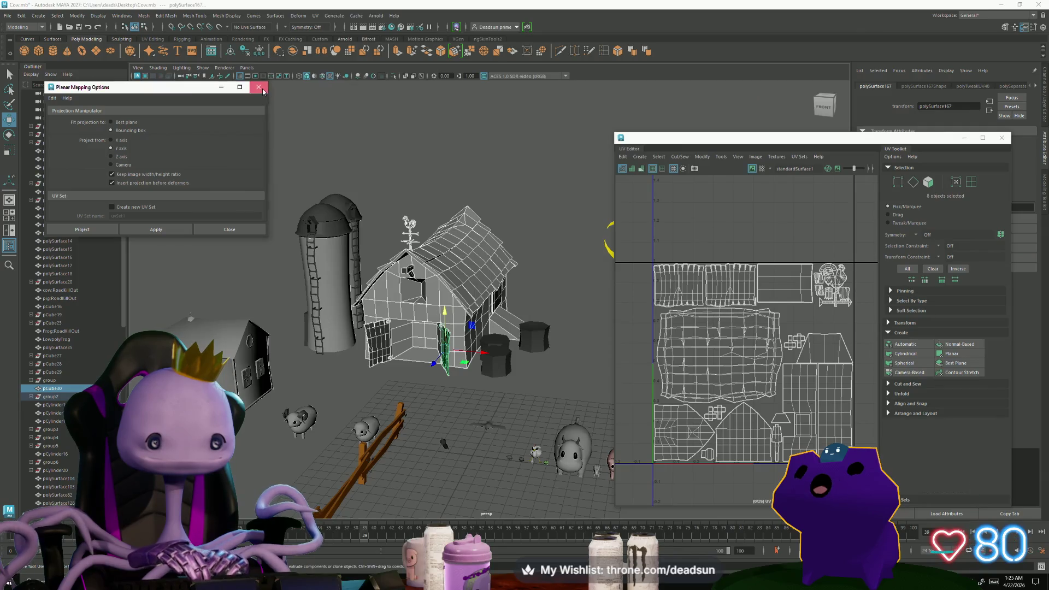
# Close the Planar Mapping Options window and frame the UV shells with the roof shell in view.
pyautogui.click(259, 87)
pyautogui.moveTo(408, 312)
pyautogui.keyDown('alt'); pyautogui.mouseDown()
pyautogui.moveTo(371, 306)
pyautogui.moveTo(408, 306)
pyautogui.moveTo(387, 322)
pyautogui.mouseUp(); pyautogui.keyUp('alt')
pyautogui.scroll(3, 651, 251)
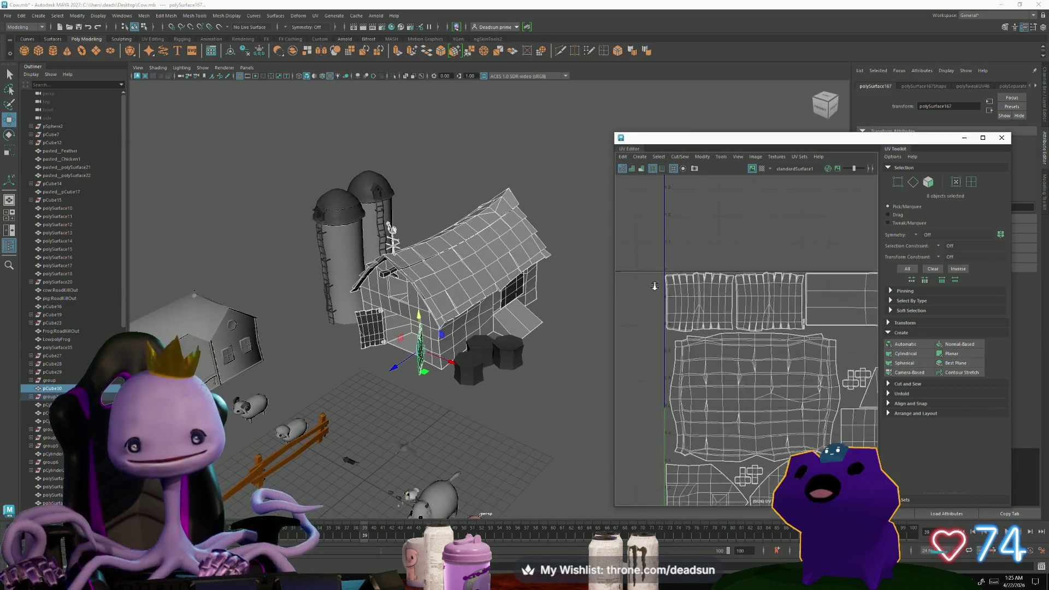
pyautogui.keyDown('alt'); pyautogui.moveTo(437, 328); pyautogui.dragTo(433, 299, button='middle'); pyautogui.keyUp('alt')
pyautogui.keyDown('alt'); pyautogui.moveTo(432, 299); pyautogui.dragTo(456, 295); pyautogui.keyUp('alt')
pyautogui.press('f')
pyautogui.keyDown('alt'); pyautogui.moveTo(613, 287); pyautogui.dragTo(673, 308, button='middle'); pyautogui.keyUp('alt')
pyautogui.scroll(3, 710, 350)
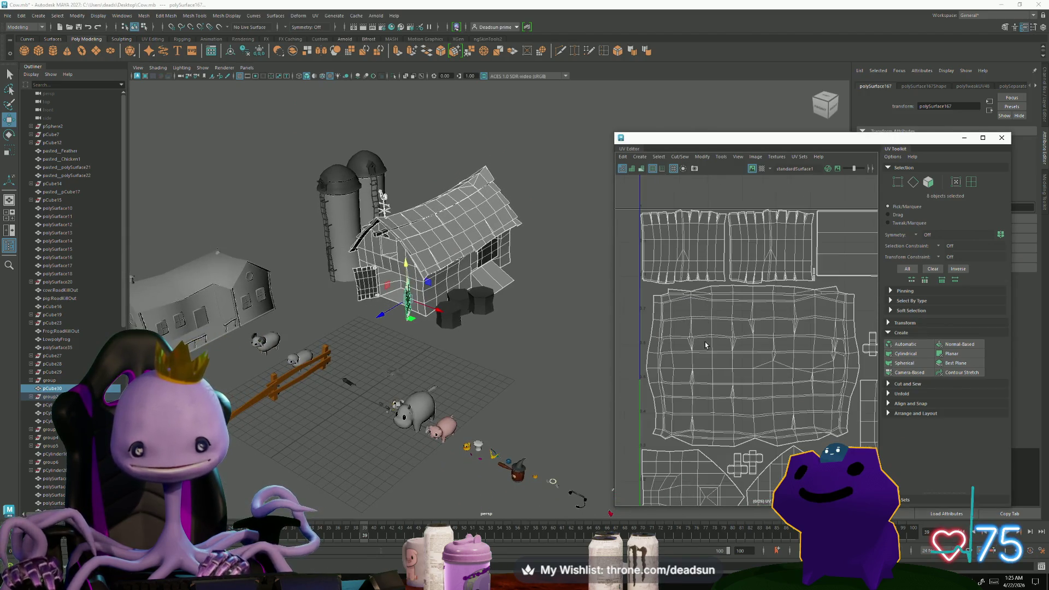
# Select the whole roof UV shell, inspect it with the Move tool, then return to object selection.
pyautogui.moveTo(710, 349); pyautogui.dragTo(728, 352, button='right')
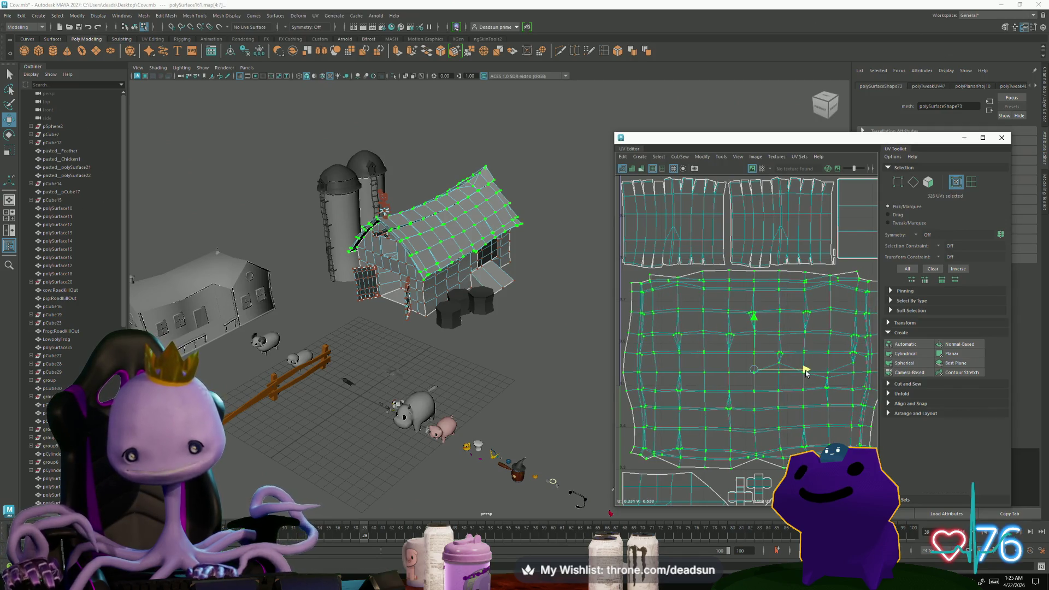
pyautogui.scroll(-1, 800, 366)
pyautogui.moveTo(800, 366)
pyautogui.keyDown('alt'); pyautogui.mouseDown(button='middle')
pyautogui.moveTo(751, 379)
pyautogui.moveTo(804, 383)
pyautogui.mouseUp(button='middle'); pyautogui.keyUp('alt')
pyautogui.scroll(-1, 805, 383)
pyautogui.press('w')
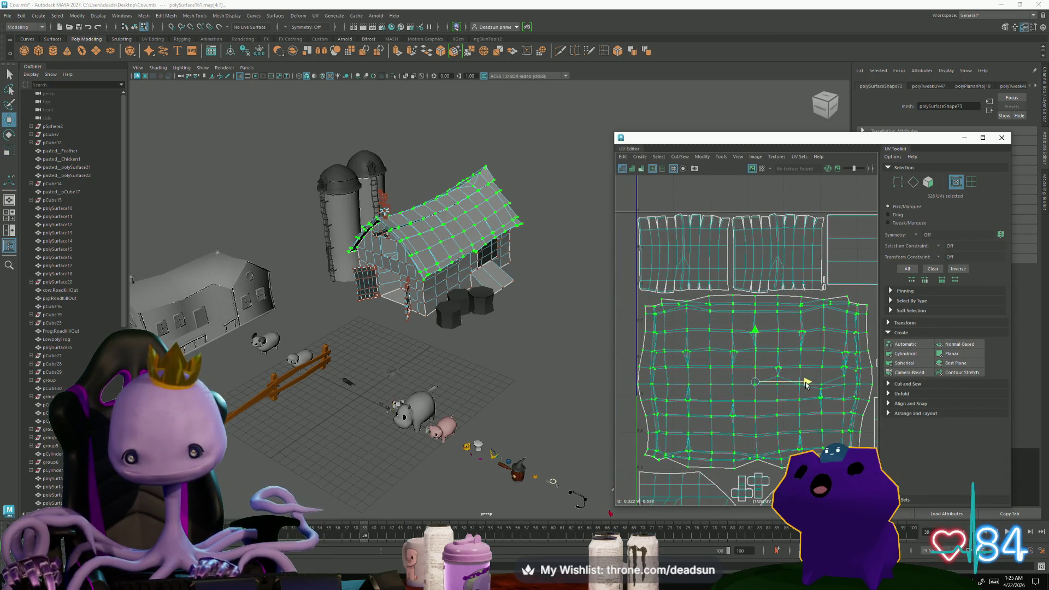
pyautogui.scroll(-2, 806, 384)
pyautogui.keyDown('alt'); pyautogui.moveTo(806, 384); pyautogui.dragTo(686, 354, button='middle'); pyautogui.keyUp('alt')
pyautogui.scroll(-1, 687, 354)
pyautogui.scroll(-1, 720, 345)
pyautogui.keyDown('alt'); pyautogui.moveTo(475, 306); pyautogui.dragTo(431, 304); pyautogui.keyUp('alt')
pyautogui.moveTo(454, 224); pyautogui.dragTo(473, 210, button='right')
pyautogui.moveTo(437, 306)
pyautogui.keyDown('alt'); pyautogui.mouseDown()
pyautogui.moveTo(362, 336)
pyautogui.moveTo(411, 278)
pyautogui.mouseUp(); pyautogui.keyUp('alt')
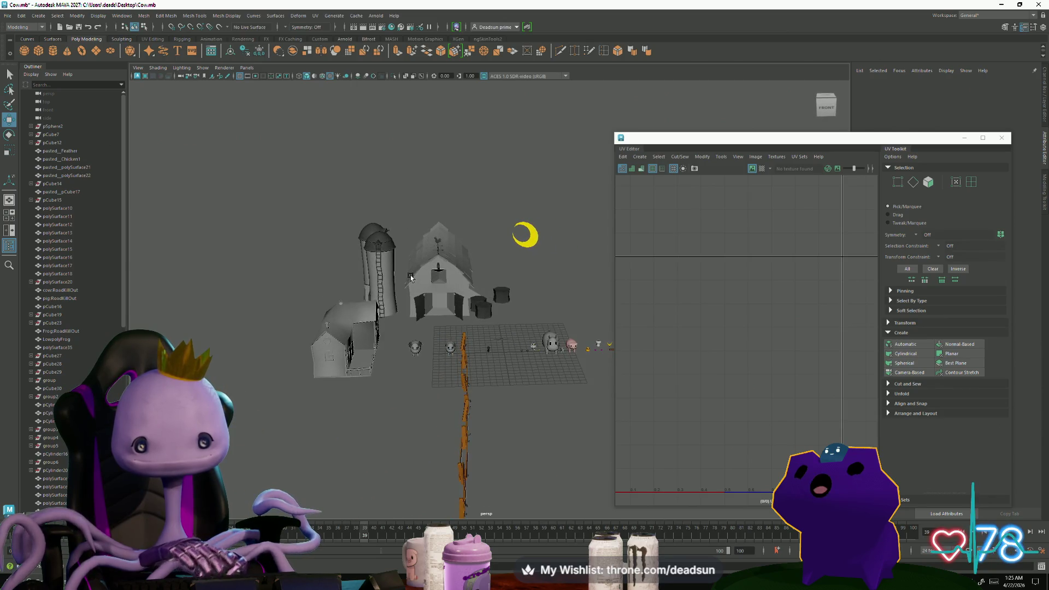
# Marquee-select all the barn's parts, reposition the UV layout, and select the roof's UV shell.
pyautogui.moveTo(404, 218)
pyautogui.mouseDown()
pyautogui.moveTo(476, 327)
pyautogui.moveTo(567, 312)
pyautogui.mouseUp()
pyautogui.scroll(-4, 656, 287)
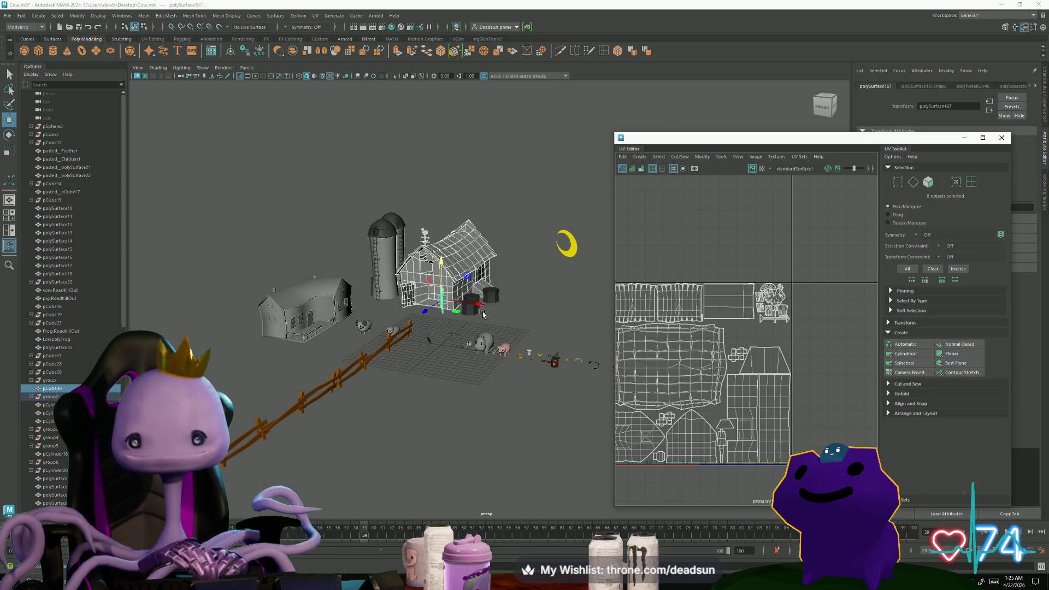
pyautogui.scroll(10, 495, 313)
pyautogui.keyDown('alt'); pyautogui.moveTo(472, 341); pyautogui.dragTo(361, 292); pyautogui.keyUp('alt')
pyautogui.scroll(-2, 777, 324)
pyautogui.scroll(-2, 777, 324)
pyautogui.moveTo(716, 320)
pyautogui.keyDown('alt'); pyautogui.mouseDown(button='middle')
pyautogui.moveTo(699, 356)
pyautogui.moveTo(690, 330)
pyautogui.moveTo(672, 340)
pyautogui.mouseUp(button='middle'); pyautogui.keyUp('alt')
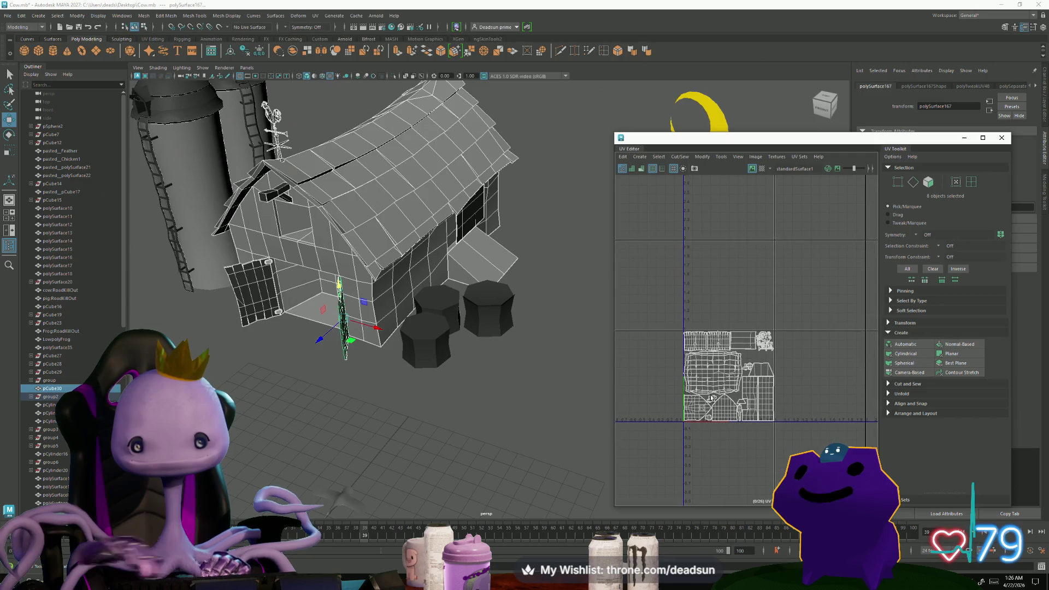
pyautogui.scroll(5, 733, 406)
pyautogui.moveTo(492, 350)
pyautogui.keyDown('alt'); pyautogui.mouseDown()
pyautogui.moveTo(473, 340)
pyautogui.moveTo(357, 382)
pyautogui.moveTo(381, 384)
pyautogui.mouseUp(); pyautogui.keyUp('alt')
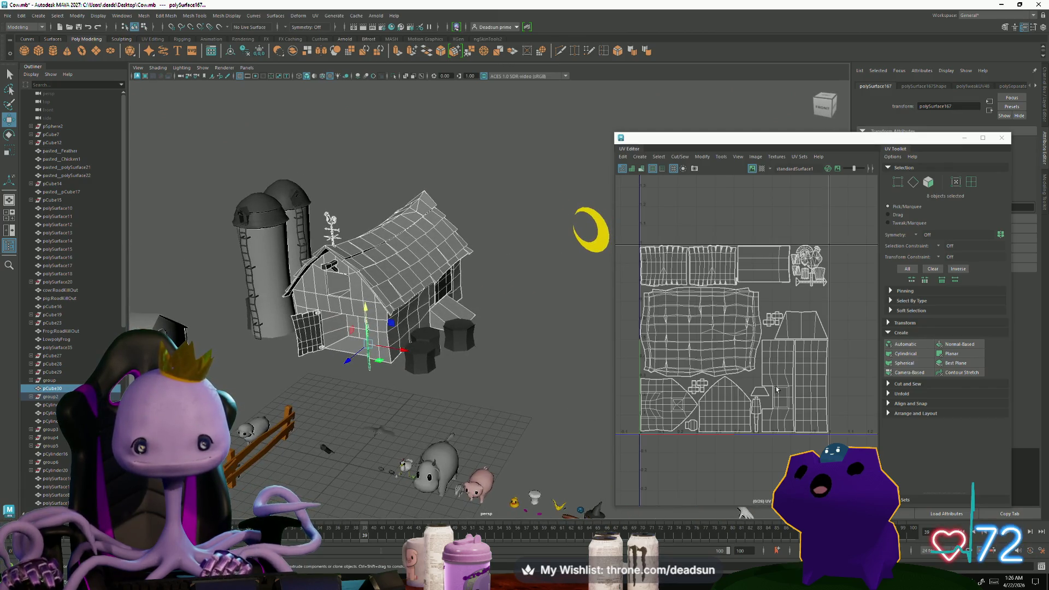
pyautogui.scroll(4, 751, 397)
pyautogui.click(723, 394)
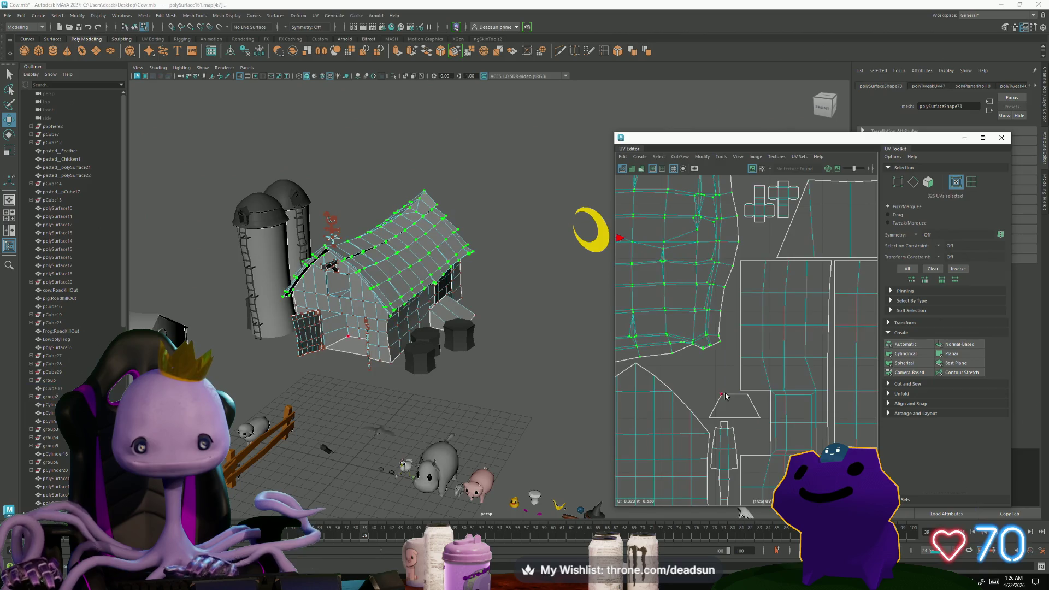
# Rotate the small trapezoid UV shell and scale it larger.
pyautogui.press('e')
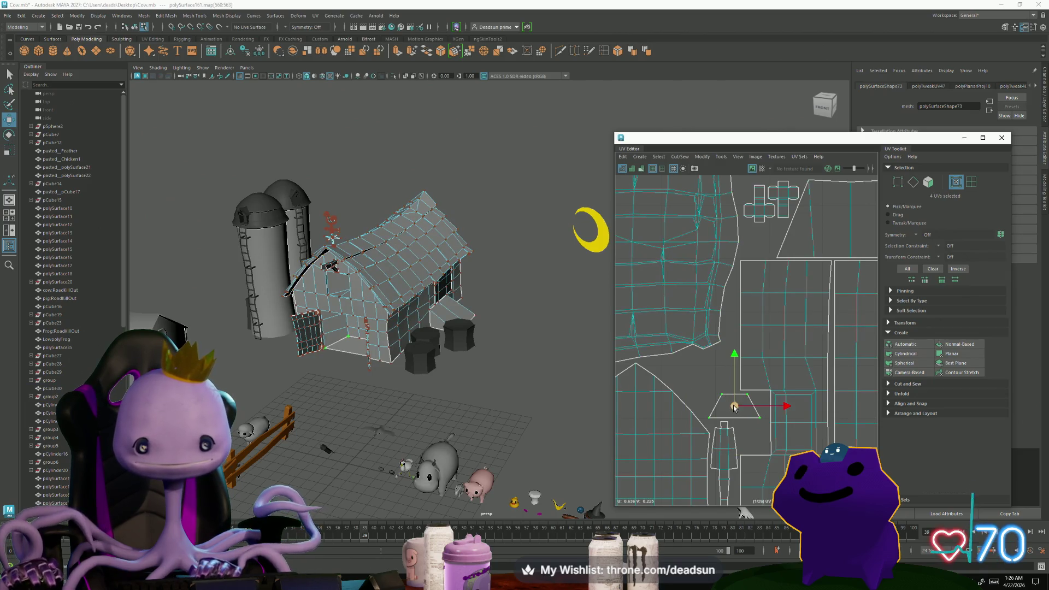
pyautogui.moveTo(738, 406); pyautogui.dragTo(703, 429)
pyautogui.press('r')
pyautogui.moveTo(695, 379)
pyautogui.mouseDown()
pyautogui.moveTo(710, 383)
pyautogui.moveTo(691, 384)
pyautogui.mouseUp()
pyautogui.press('w')
pyautogui.press('e')
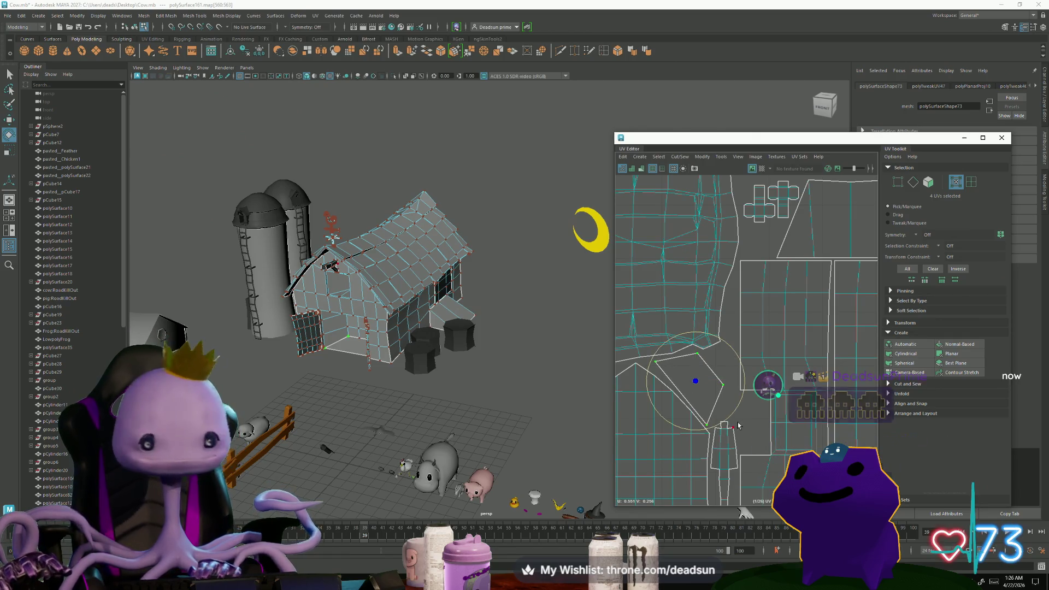
pyautogui.press('r')
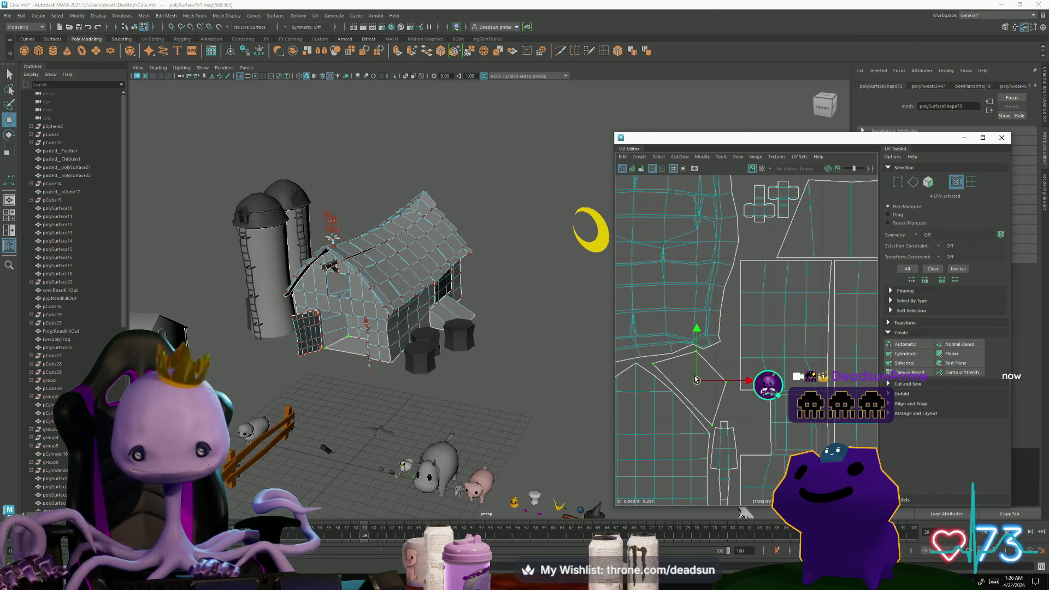
# Nudge two corner UVs down to tidy the shell's outline, then frame the selection.
pyautogui.scroll(5, 734, 403)
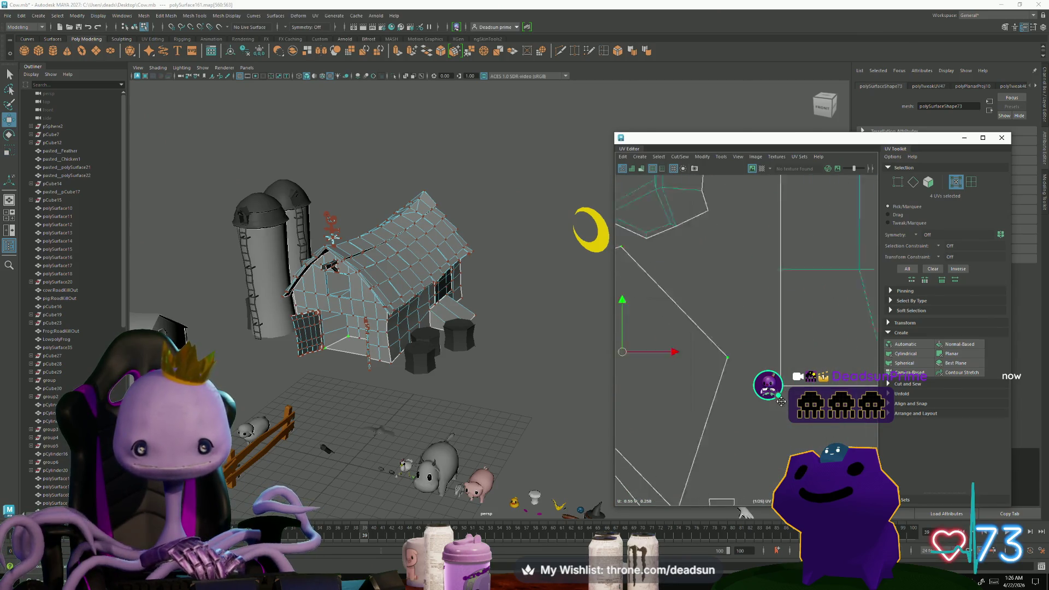
pyautogui.moveTo(709, 288); pyautogui.dragTo(710, 299)
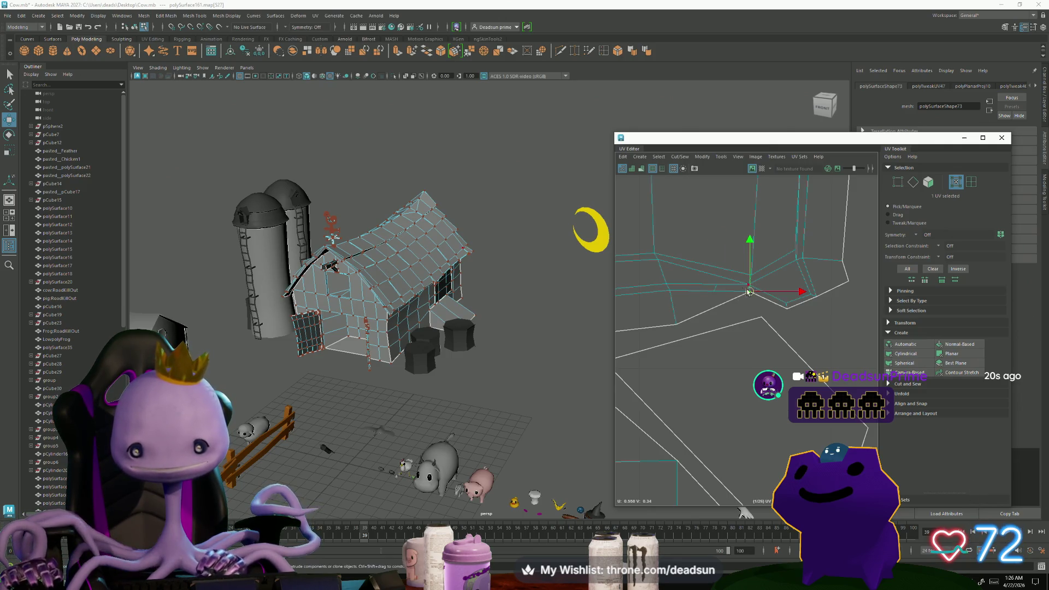
pyautogui.moveTo(750, 304); pyautogui.dragTo(748, 310)
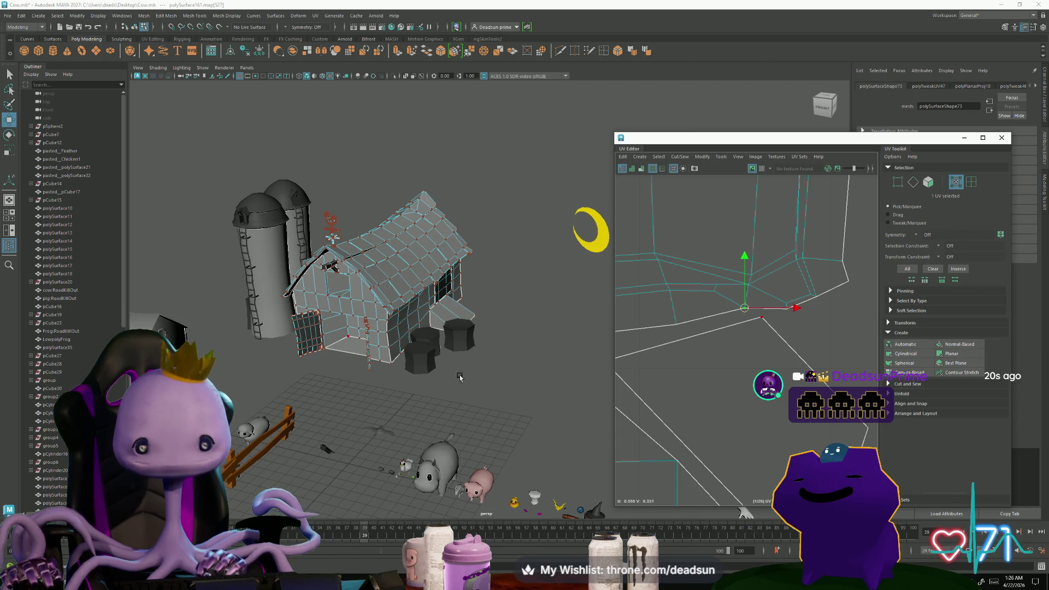
pyautogui.press('f')
pyautogui.moveTo(411, 326)
pyautogui.keyDown('alt'); pyautogui.mouseDown()
pyautogui.moveTo(356, 264)
pyautogui.moveTo(319, 286)
pyautogui.moveTo(403, 292)
pyautogui.mouseUp(); pyautogui.keyUp('alt')
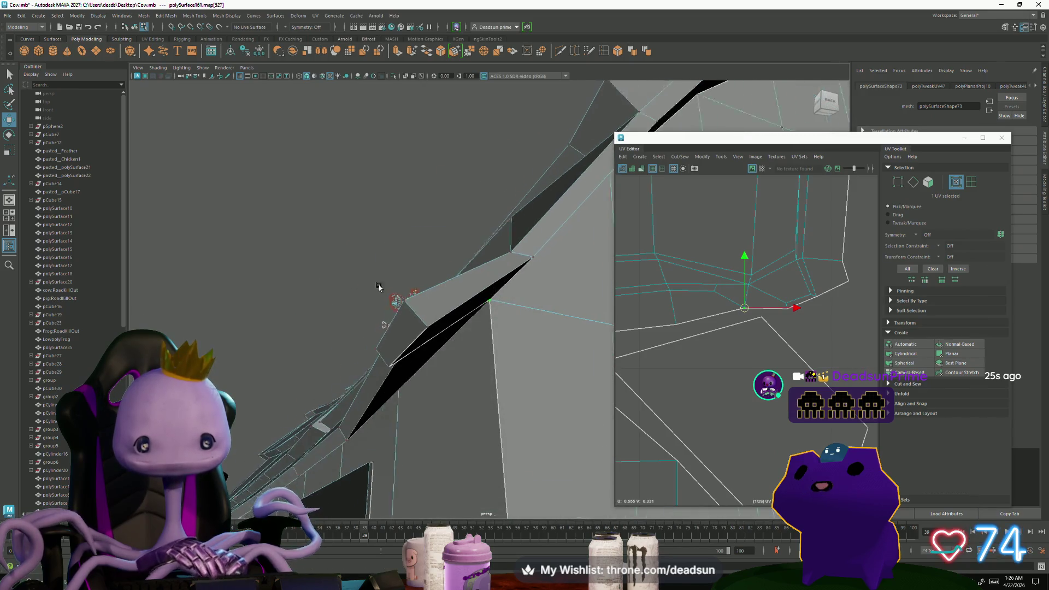
# Zoom the UV Editor out to the full 0–1 tile and double-click the shed wall's UV shell.
pyautogui.scroll(-3, 404, 292)
pyautogui.scroll(-10, 676, 327)
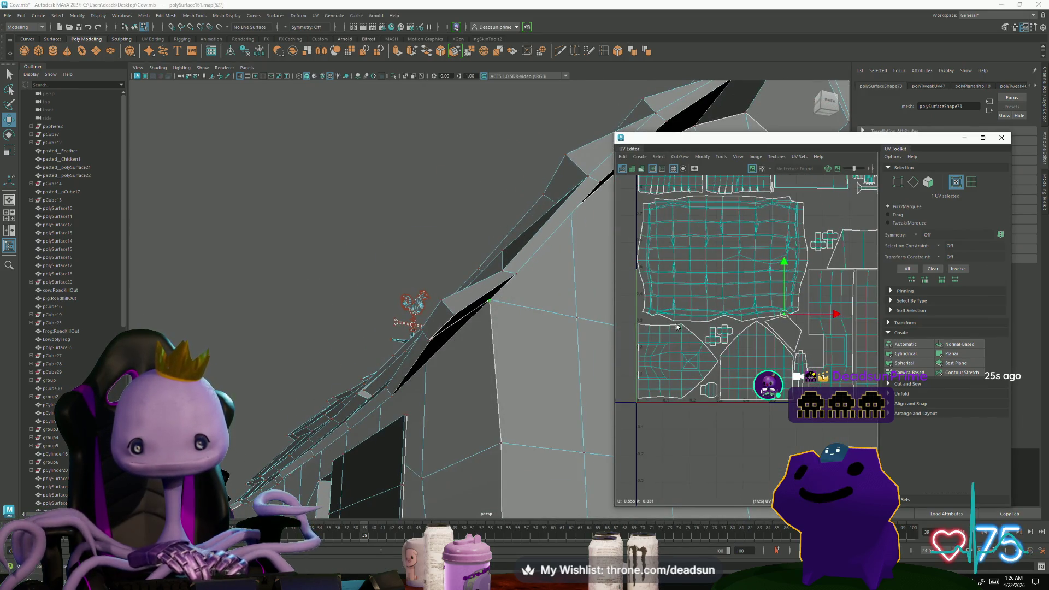
pyautogui.keyDown('alt'); pyautogui.moveTo(705, 303); pyautogui.dragTo(714, 390, button='middle'); pyautogui.keyUp('alt')
pyautogui.scroll(10, 672, 314)
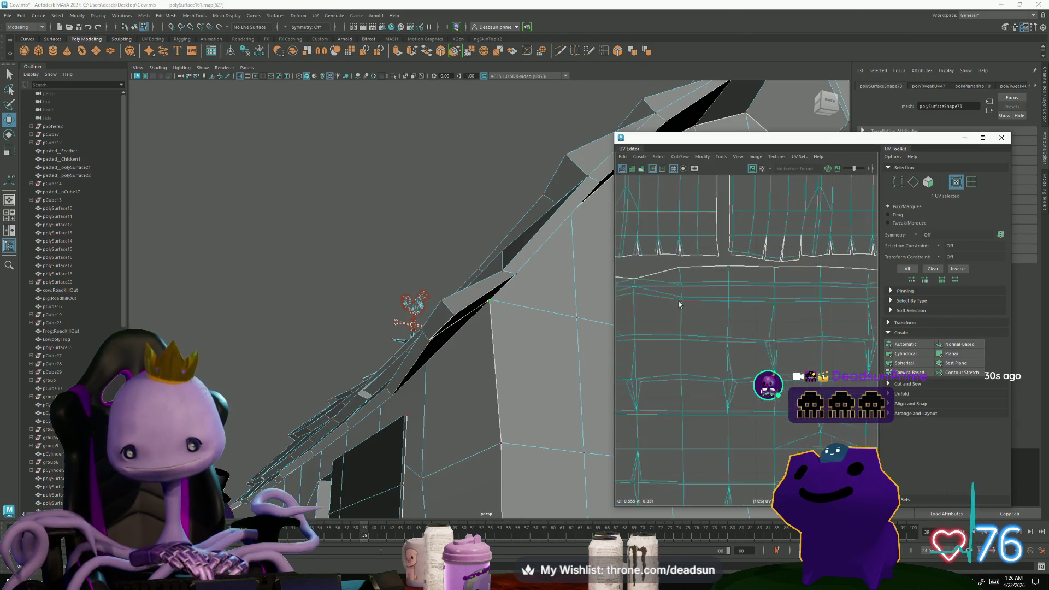
pyautogui.scroll(-3, 673, 314)
pyautogui.keyDown('alt'); pyautogui.moveTo(726, 302); pyautogui.dragTo(717, 327, button='middle'); pyautogui.keyUp('alt')
pyautogui.scroll(-3, 717, 327)
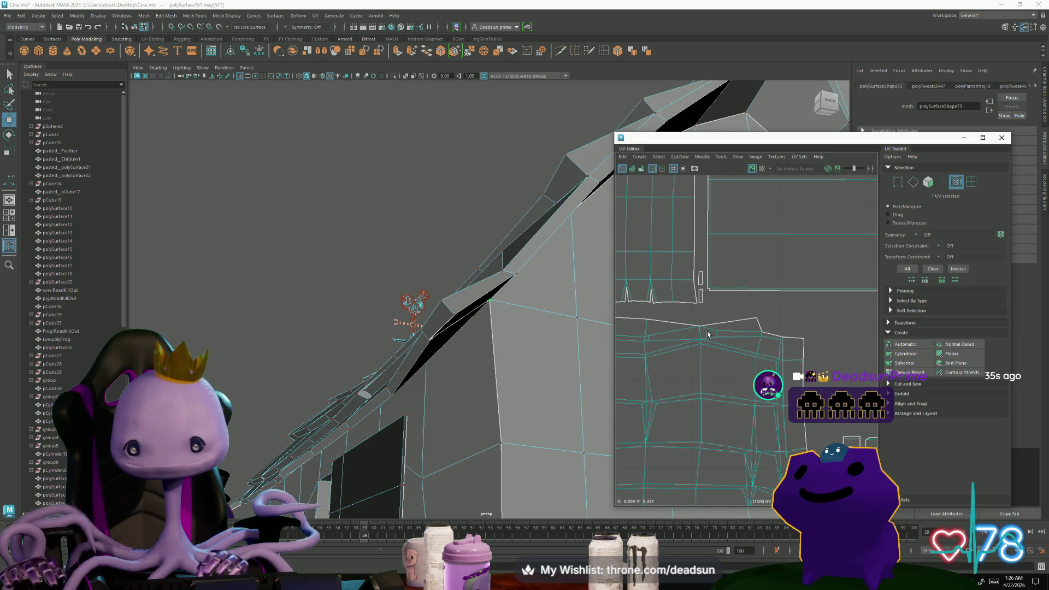
pyautogui.scroll(-5, 793, 359)
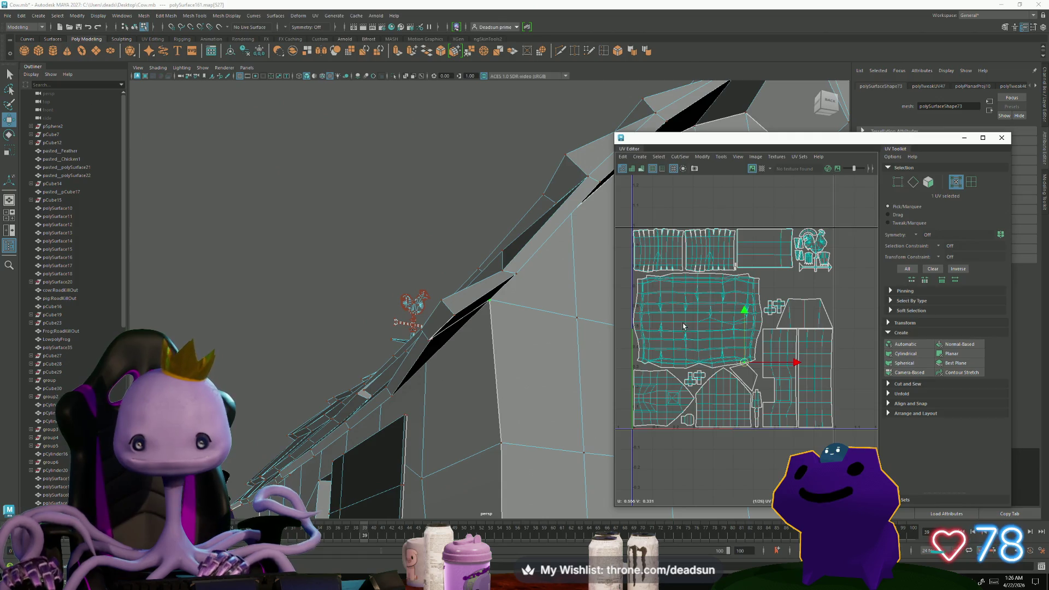
pyautogui.moveTo(496, 334)
pyautogui.keyDown('alt'); pyautogui.mouseDown()
pyautogui.moveTo(481, 183)
pyautogui.moveTo(475, 330)
pyautogui.moveTo(318, 326)
pyautogui.moveTo(432, 322)
pyautogui.mouseUp(); pyautogui.keyUp('alt')
pyautogui.doubleClick(785, 253)
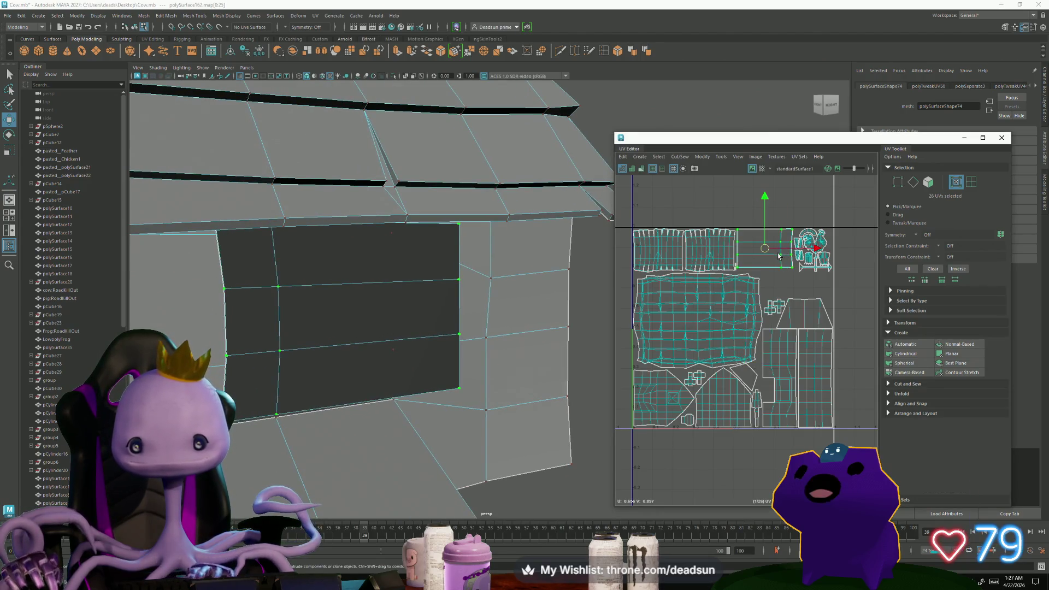
# Move the wall shell slightly up-left and the rooster weathervane shells slightly down-left.
pyautogui.moveTo(768, 250); pyautogui.dragTo(766, 248)
pyautogui.scroll(3, 785, 253)
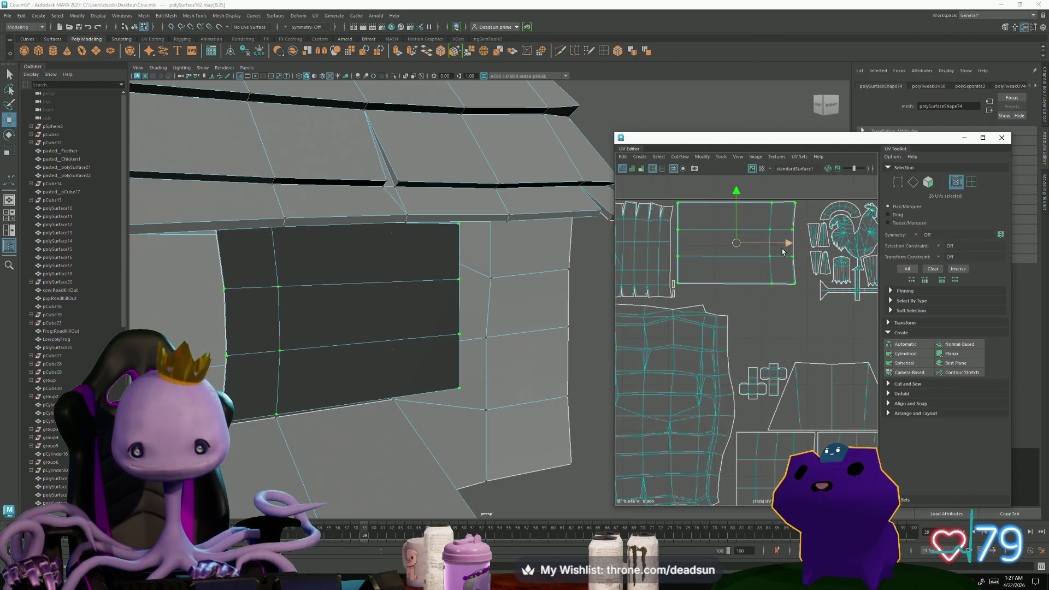
pyautogui.keyDown('alt'); pyautogui.moveTo(852, 257); pyautogui.dragTo(760, 279, button='middle'); pyautogui.keyUp('alt')
pyautogui.moveTo(704, 210); pyautogui.dragTo(814, 336)
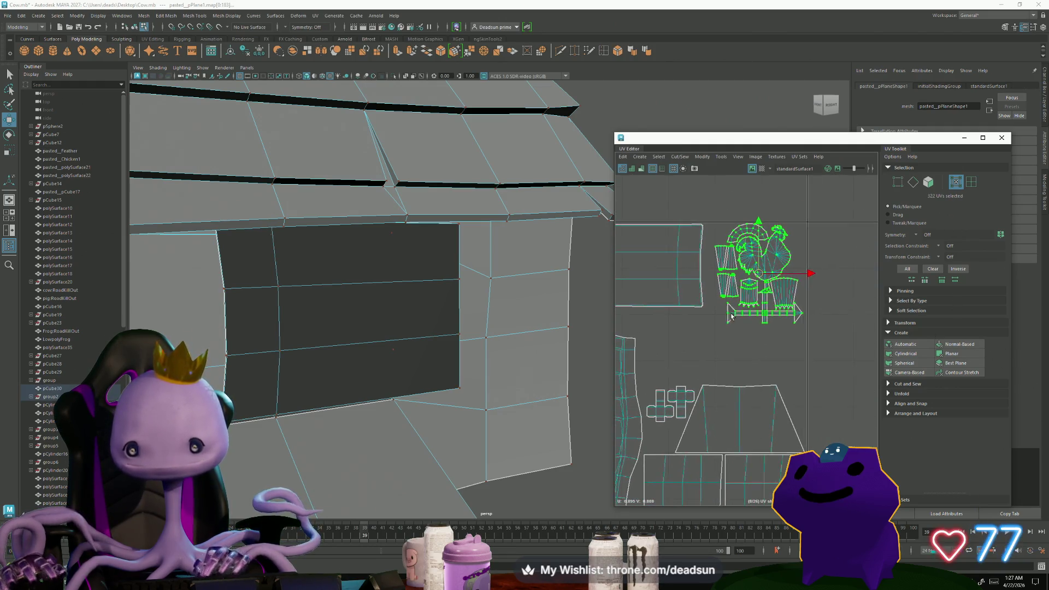
pyautogui.moveTo(763, 275); pyautogui.dragTo(756, 280)
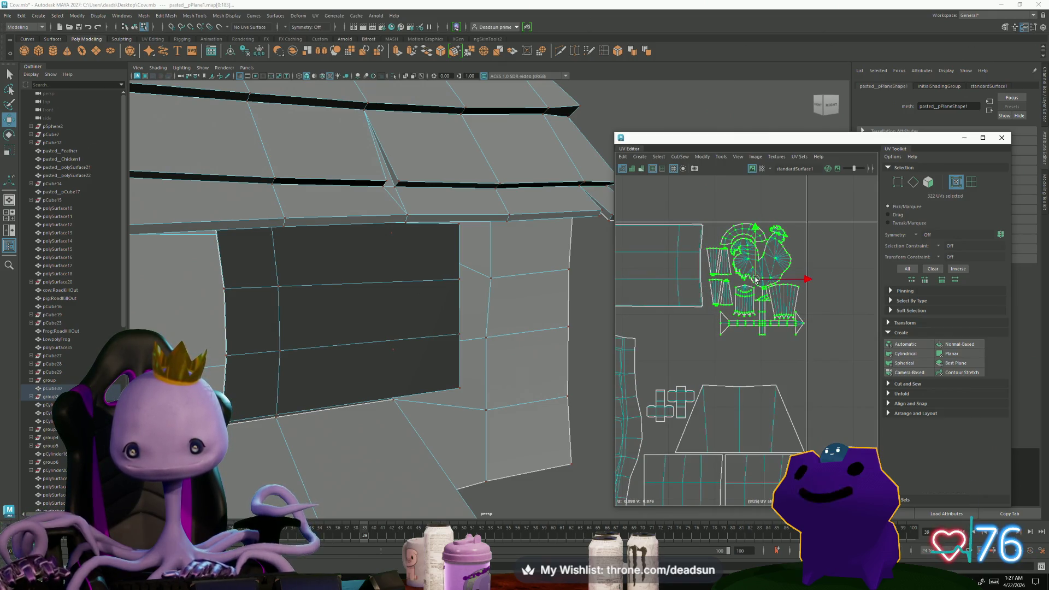
# Switch to Object Mode from the marking menu to clear the UV selection.
pyautogui.scroll(-5, 806, 348)
pyautogui.scroll(-3, 536, 356)
pyautogui.moveTo(340, 328)
pyautogui.keyDown('alt'); pyautogui.mouseDown()
pyautogui.moveTo(416, 365)
pyautogui.moveTo(316, 368)
pyautogui.moveTo(410, 327)
pyautogui.mouseUp(); pyautogui.keyUp('alt')
pyautogui.rightClick(451, 311)
pyautogui.click(576, 279)
pyautogui.scroll(-3, 576, 278)
pyautogui.moveTo(576, 279)
pyautogui.keyDown('alt'); pyautogui.mouseDown()
pyautogui.moveTo(491, 300)
pyautogui.moveTo(398, 353)
pyautogui.moveTo(405, 421)
pyautogui.moveTo(424, 422)
pyautogui.mouseUp(); pyautogui.keyUp('alt')
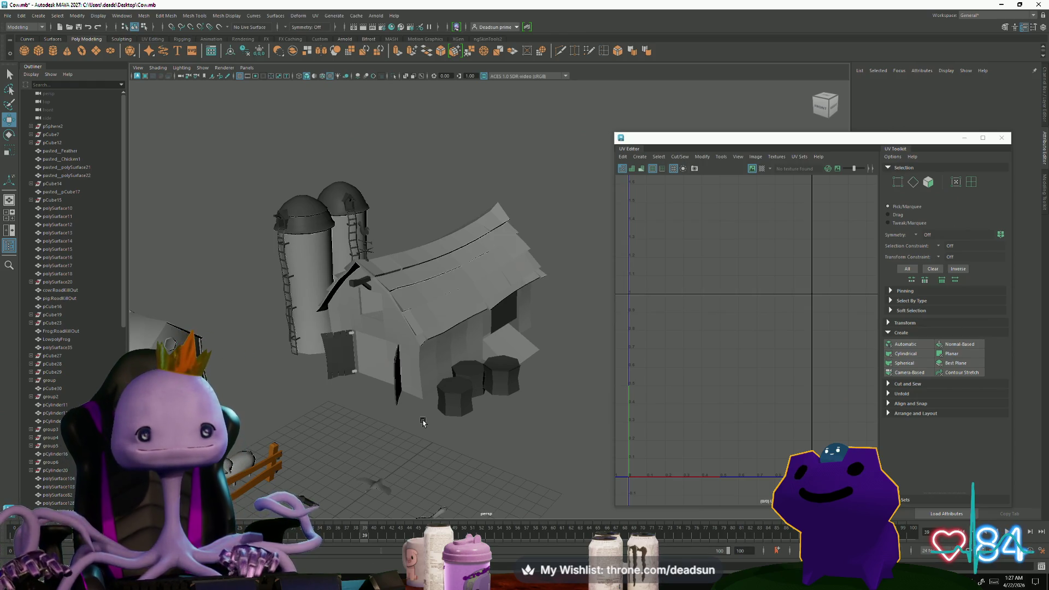
# Zoom out from the barn close-up and select the barrel beside it to display its UVs.
pyautogui.moveTo(366, 372)
pyautogui.keyDown('alt'); pyautogui.mouseDown()
pyautogui.moveTo(339, 380)
pyautogui.moveTo(376, 378)
pyautogui.moveTo(472, 463)
pyautogui.moveTo(494, 438)
pyautogui.moveTo(440, 410)
pyautogui.moveTo(347, 403)
pyautogui.moveTo(372, 418)
pyautogui.moveTo(465, 413)
pyautogui.mouseUp(); pyautogui.keyUp('alt')
pyautogui.scroll(3, 376, 378)
pyautogui.scroll(3, 398, 403)
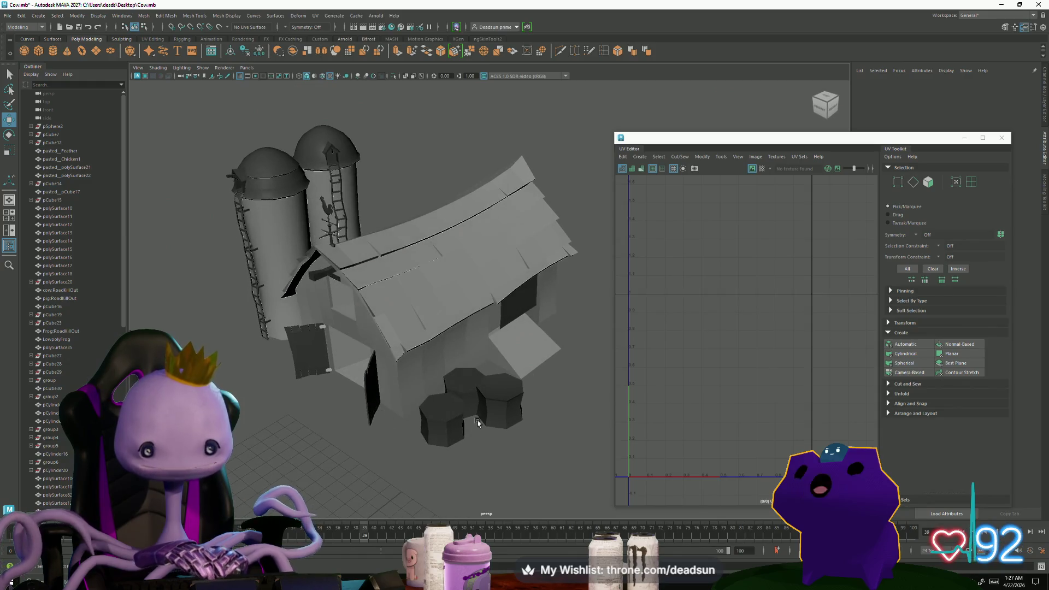
pyautogui.scroll(5, 464, 412)
pyautogui.click(539, 411)
pyautogui.scroll(-3, 539, 411)
pyautogui.scroll(6, 457, 350)
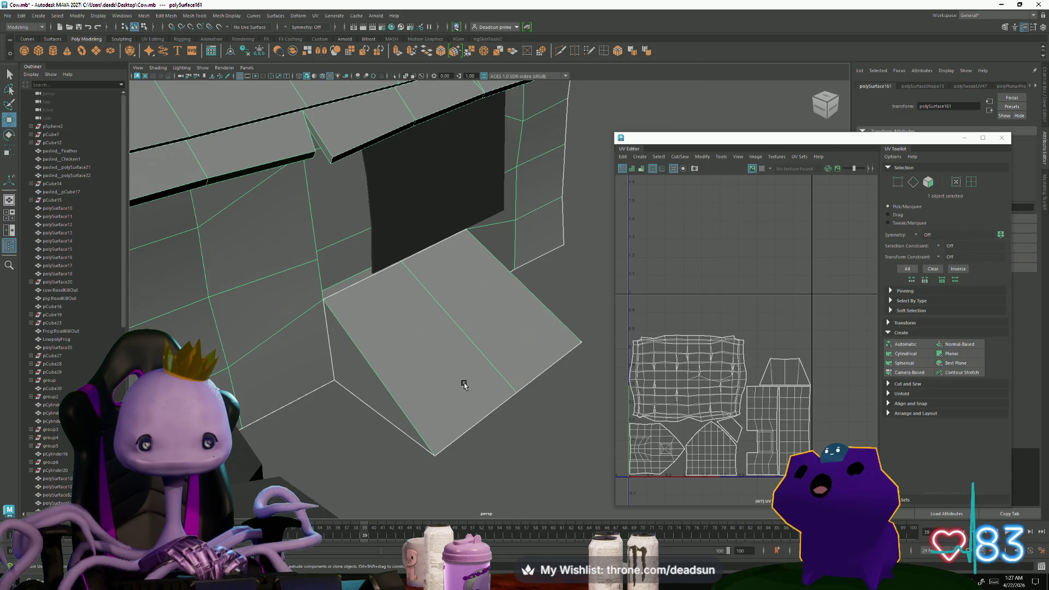
pyautogui.scroll(-5, 458, 384)
pyautogui.moveTo(300, 358)
pyautogui.keyDown('alt'); pyautogui.mouseDown()
pyautogui.moveTo(444, 376)
pyautogui.moveTo(499, 325)
pyautogui.mouseUp(); pyautogui.keyUp('alt')
pyautogui.scroll(-5, 443, 376)
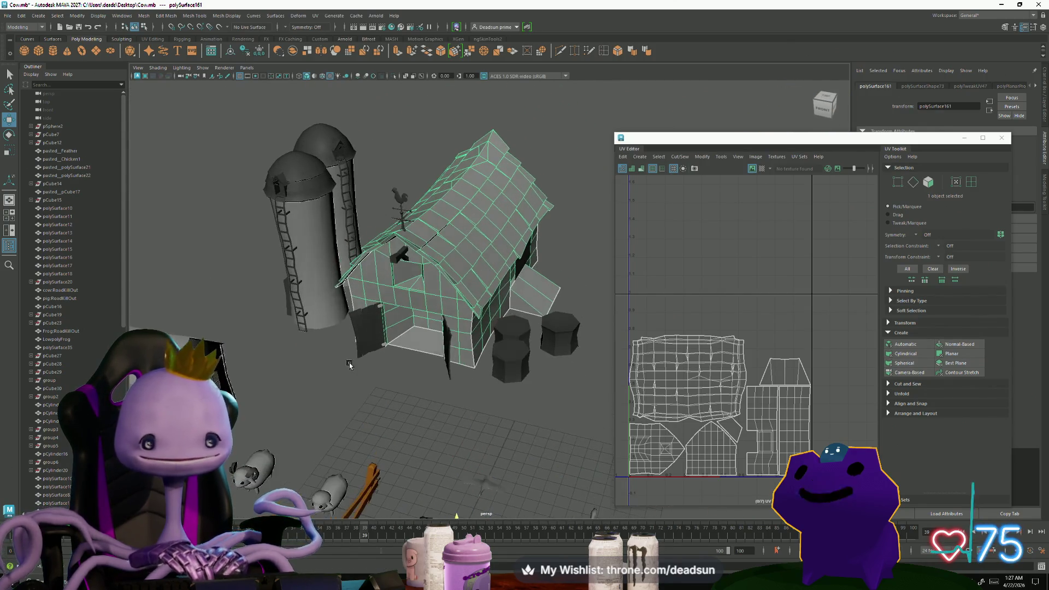
pyautogui.click(502, 327)
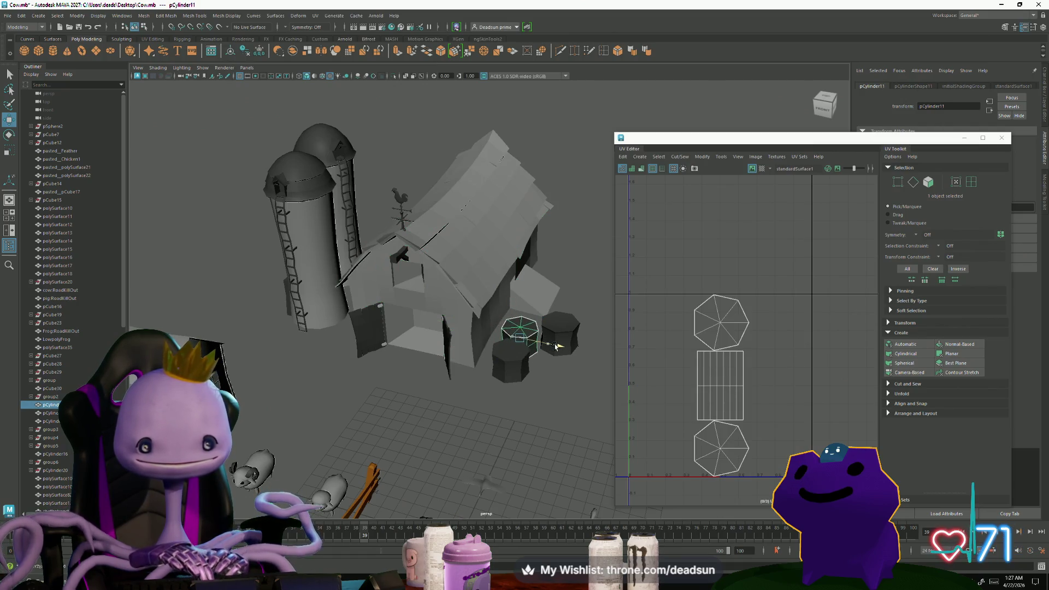
# Move barrels pCylinder13 and pCylinder12 slightly to the right.
pyautogui.click(569, 333)
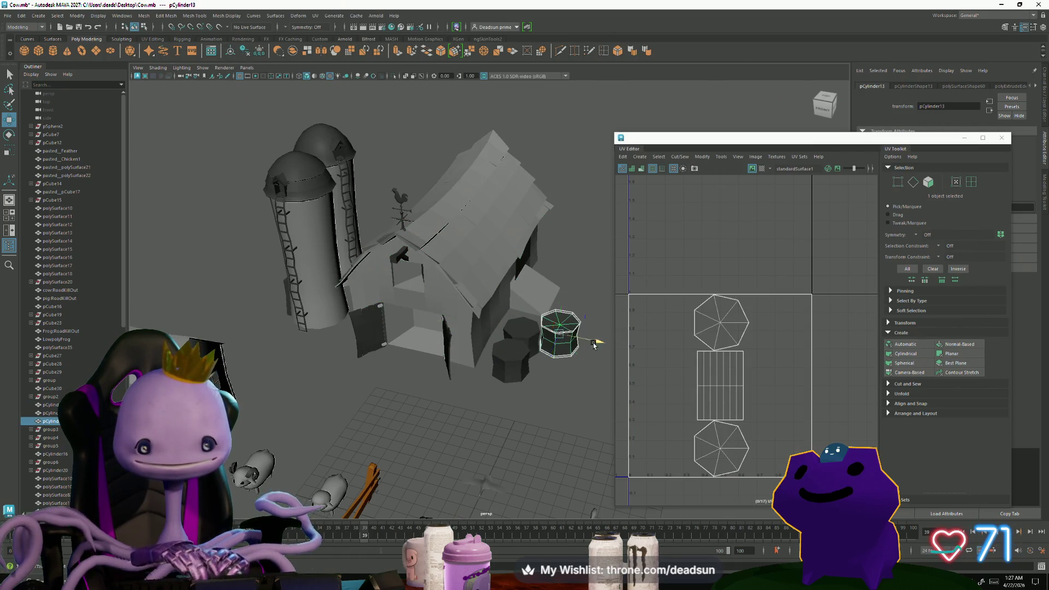
pyautogui.moveTo(566, 334); pyautogui.dragTo(587, 337)
pyautogui.click(513, 361)
pyautogui.moveTo(554, 368); pyautogui.dragTo(580, 370)
# Deselect the barrels and select the silo pCylinder29 to display its UVs.
pyautogui.scroll(-3, 483, 388)
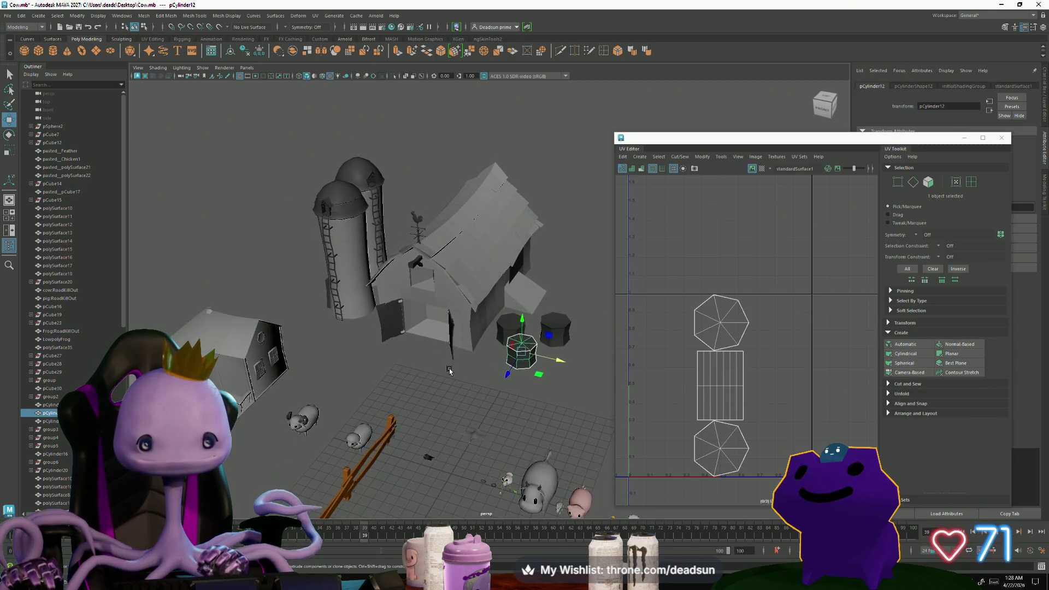
pyautogui.click(445, 368)
pyautogui.scroll(-2, 420, 346)
pyautogui.moveTo(419, 345)
pyautogui.keyDown('alt'); pyautogui.mouseDown()
pyautogui.moveTo(435, 380)
pyautogui.moveTo(416, 396)
pyautogui.moveTo(456, 403)
pyautogui.moveTo(459, 415)
pyautogui.moveTo(459, 377)
pyautogui.mouseUp(); pyautogui.keyUp('alt')
pyautogui.click(328, 262)
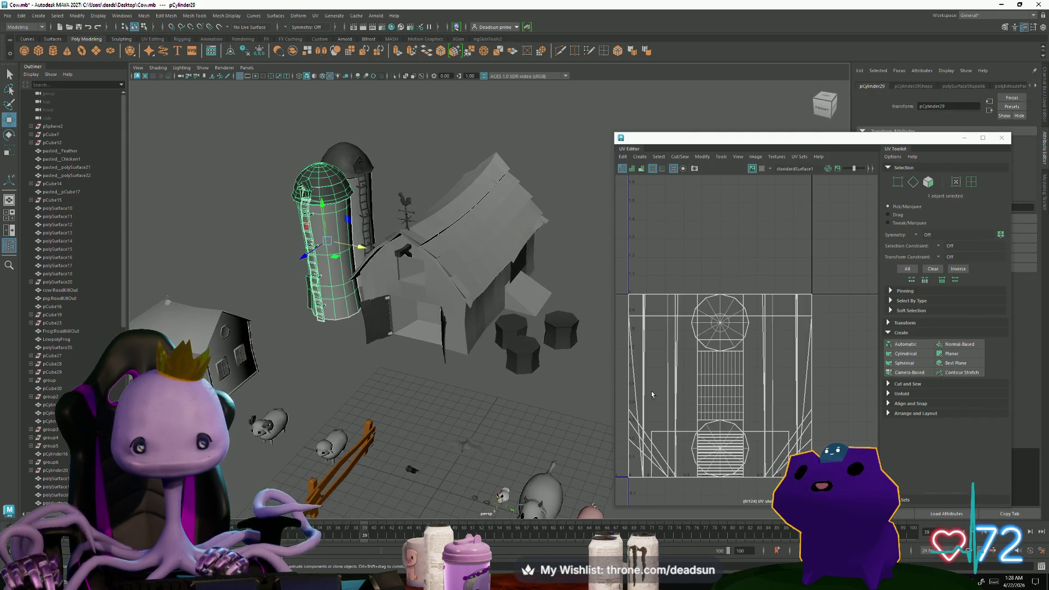
# Save the scene with File > Save Scene.
pyautogui.click(654, 157)
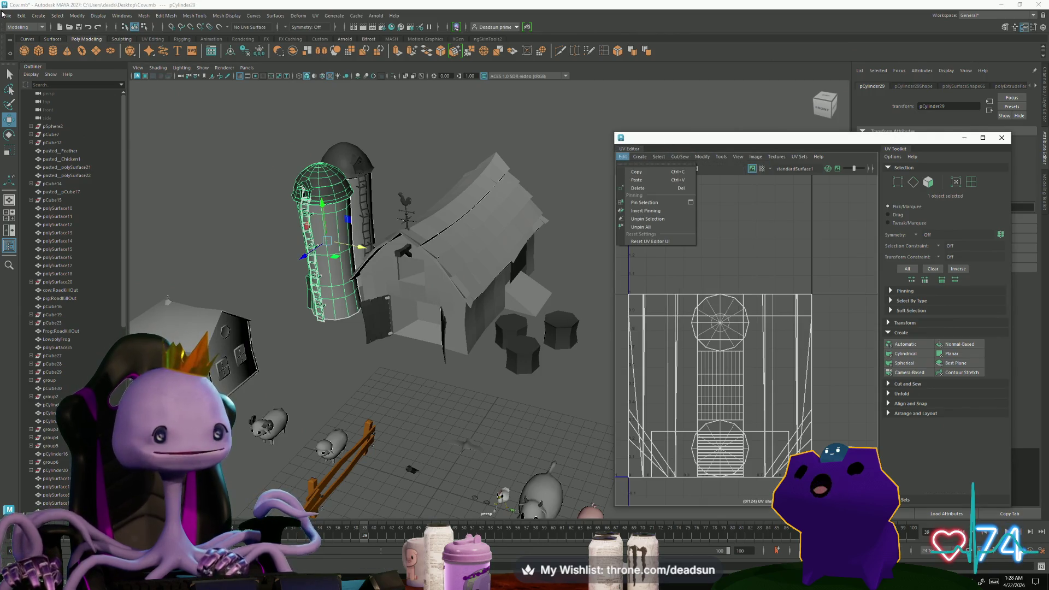
pyautogui.click(8, 16)
pyautogui.click(28, 50)
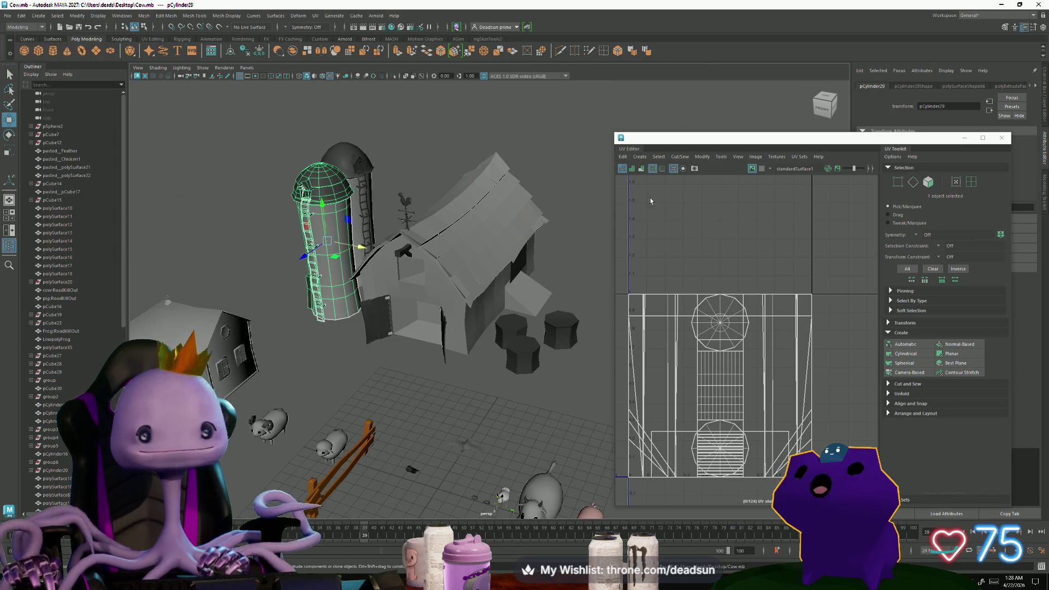
# Apply an Automatic projection to the silo, splitting its UVs into separate shells.
pyautogui.click(654, 158)
pyautogui.moveTo(683, 159)
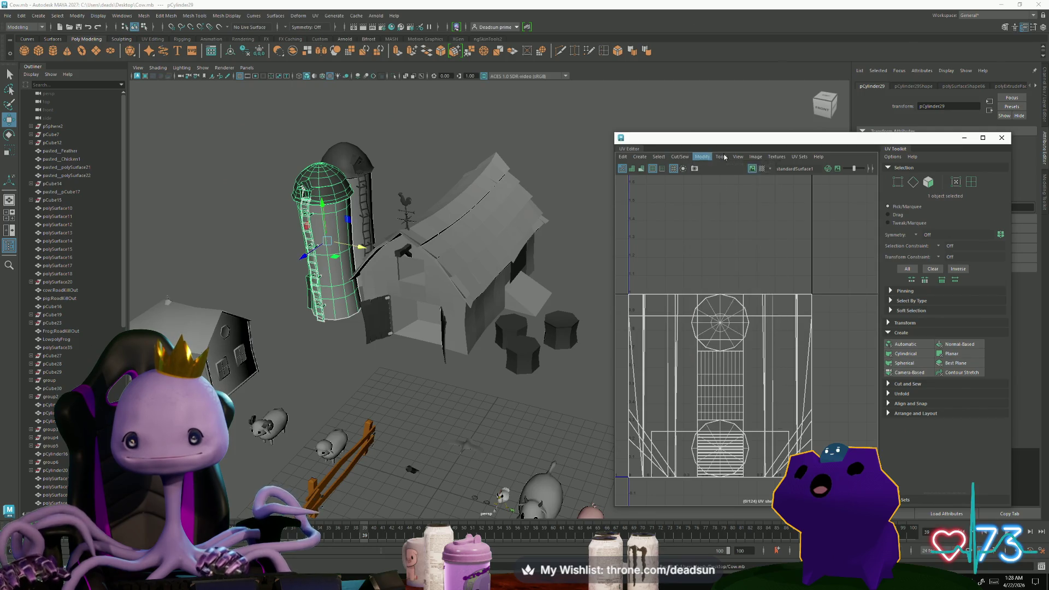
pyautogui.moveTo(626, 158)
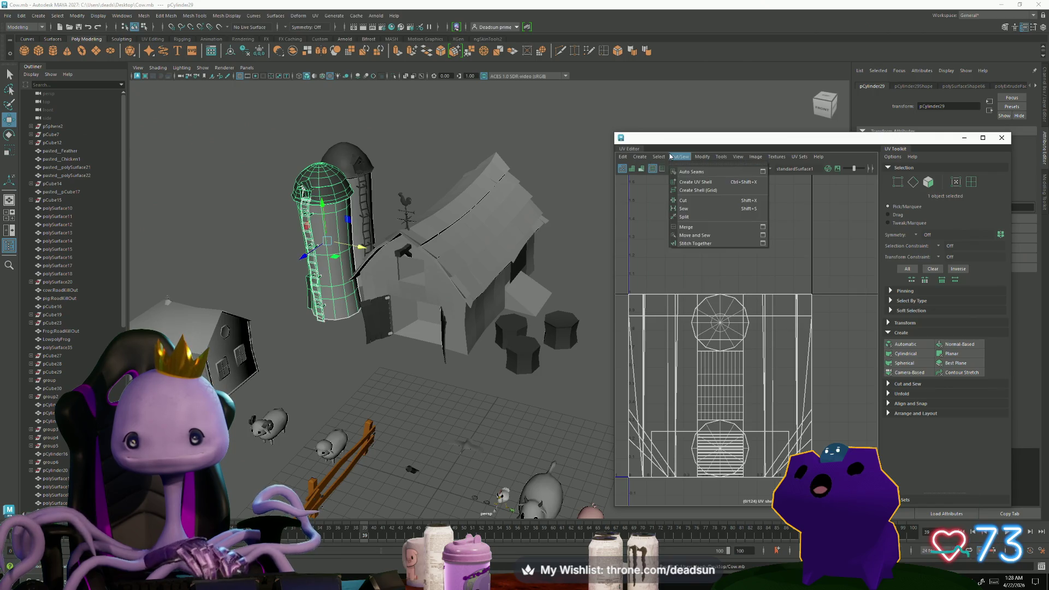
pyautogui.moveTo(730, 163)
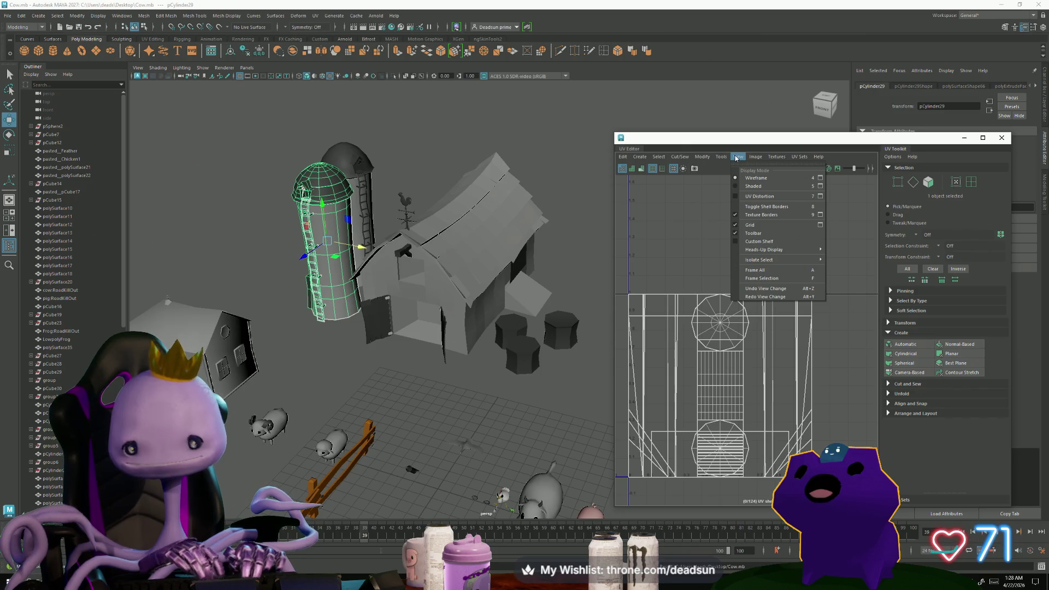
pyautogui.click(659, 157)
pyautogui.moveTo(677, 305)
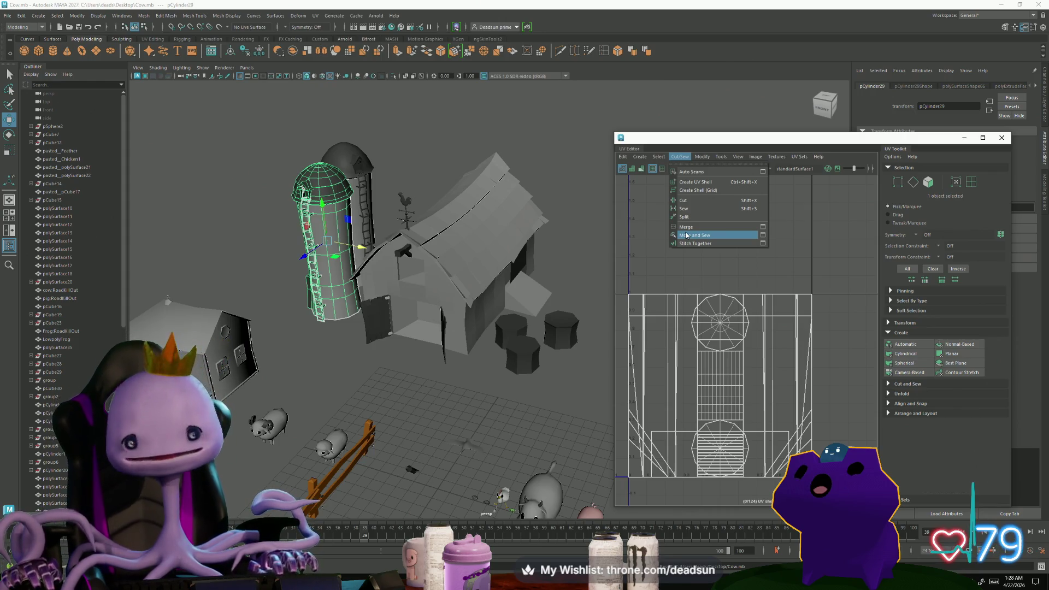
pyautogui.click(659, 158)
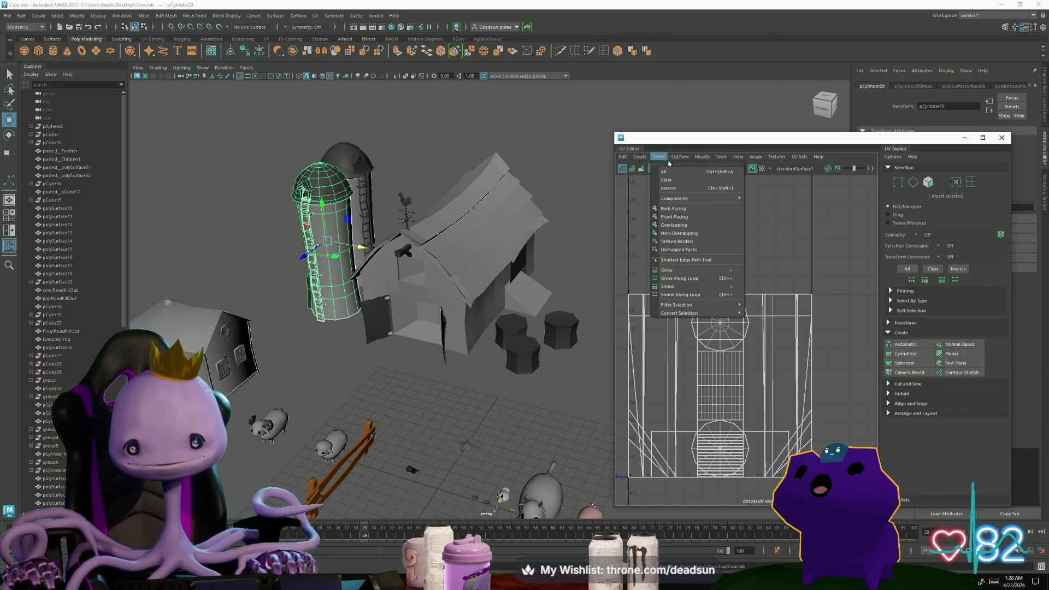
pyautogui.moveTo(675, 162)
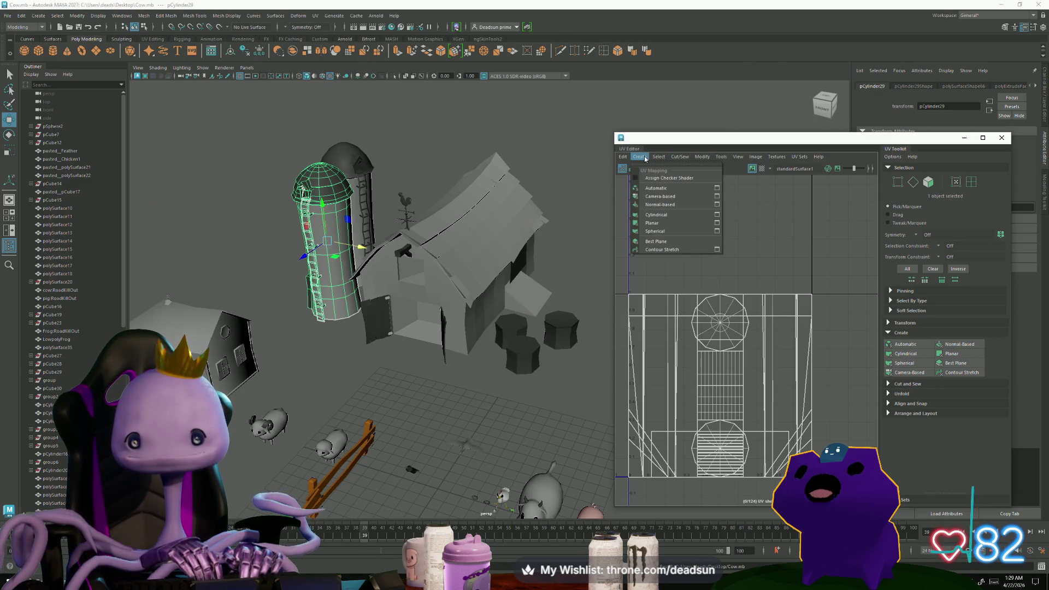
pyautogui.click(672, 188)
pyautogui.scroll(1, 725, 415)
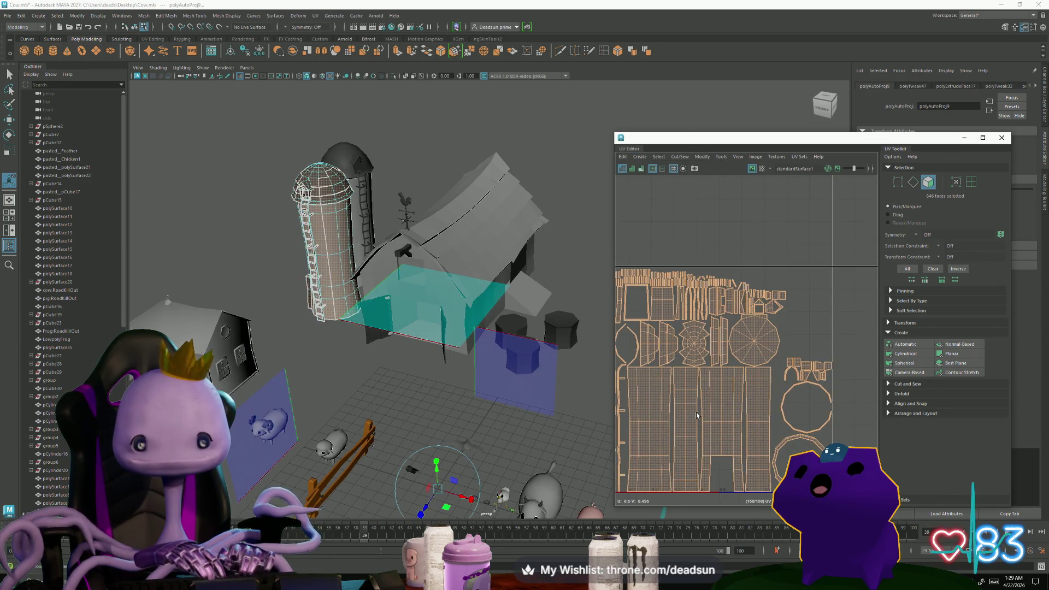
# Select the silo body's seam edges and the vertical seam column, and Move and Sew them into one shell.
pyautogui.moveTo(701, 417); pyautogui.dragTo(679, 382, button='right')
pyautogui.click(679, 381)
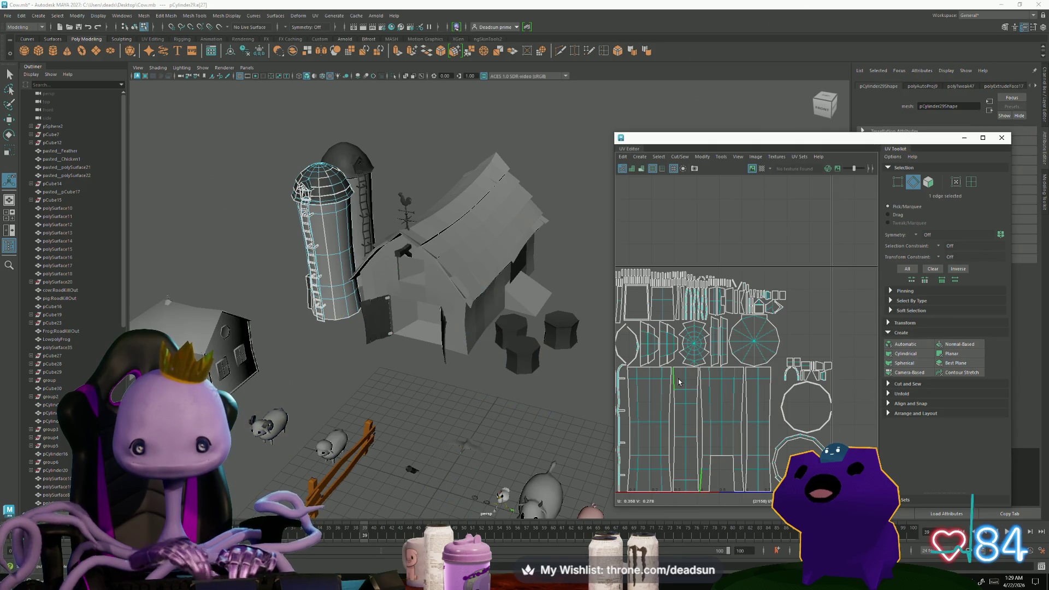
pyautogui.keyDown('shift'); pyautogui.click(673, 488); pyautogui.keyUp('shift')
pyautogui.keyDown('shift'); pyautogui.click(671, 460); pyautogui.keyUp('shift')
pyautogui.keyDown('shift'); pyautogui.click(668, 394); pyautogui.keyUp('shift')
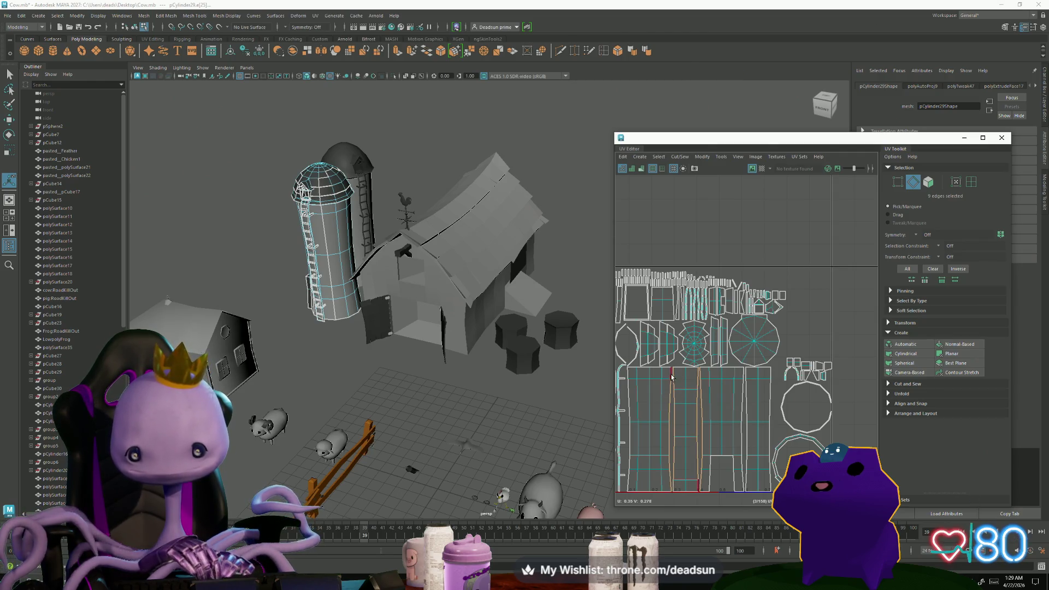
pyautogui.keyDown('shift'); pyautogui.click(671, 377); pyautogui.keyUp('shift')
pyautogui.click(678, 157)
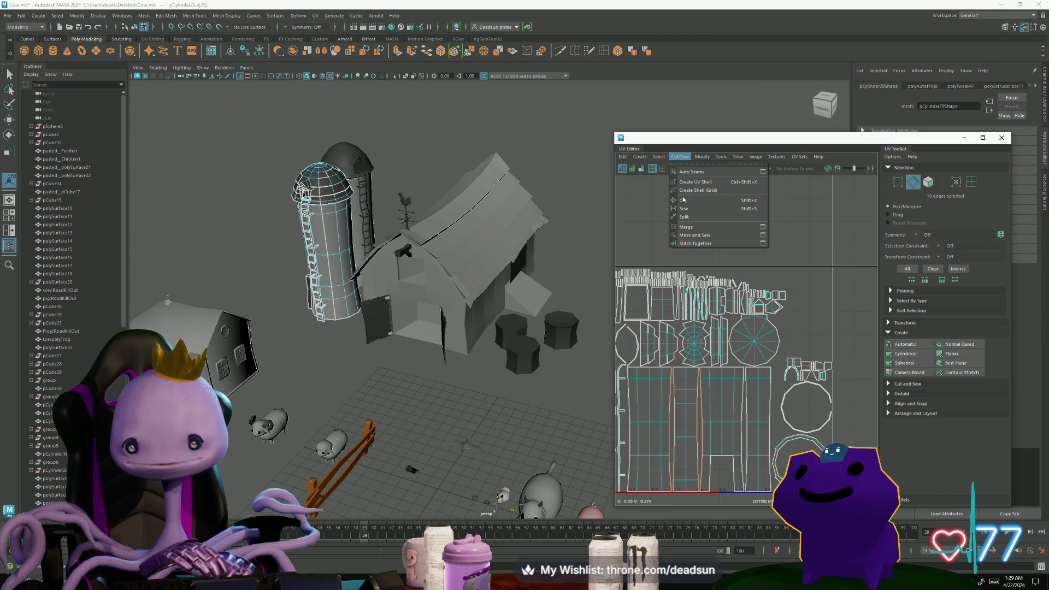
pyautogui.click(710, 236)
pyautogui.moveTo(736, 376); pyautogui.dragTo(737, 484)
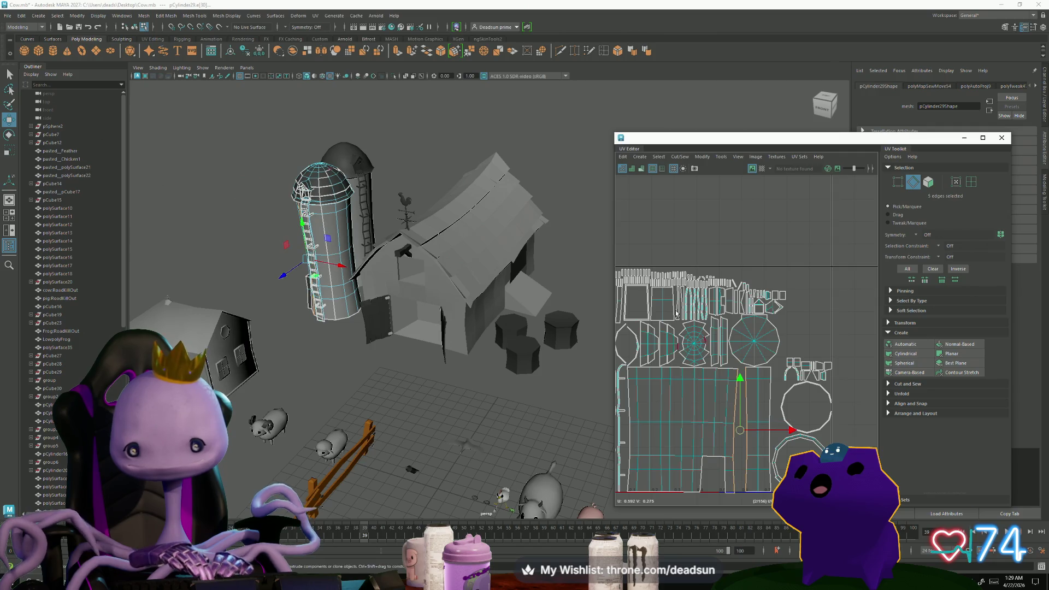
pyautogui.click(680, 157)
pyautogui.click(709, 236)
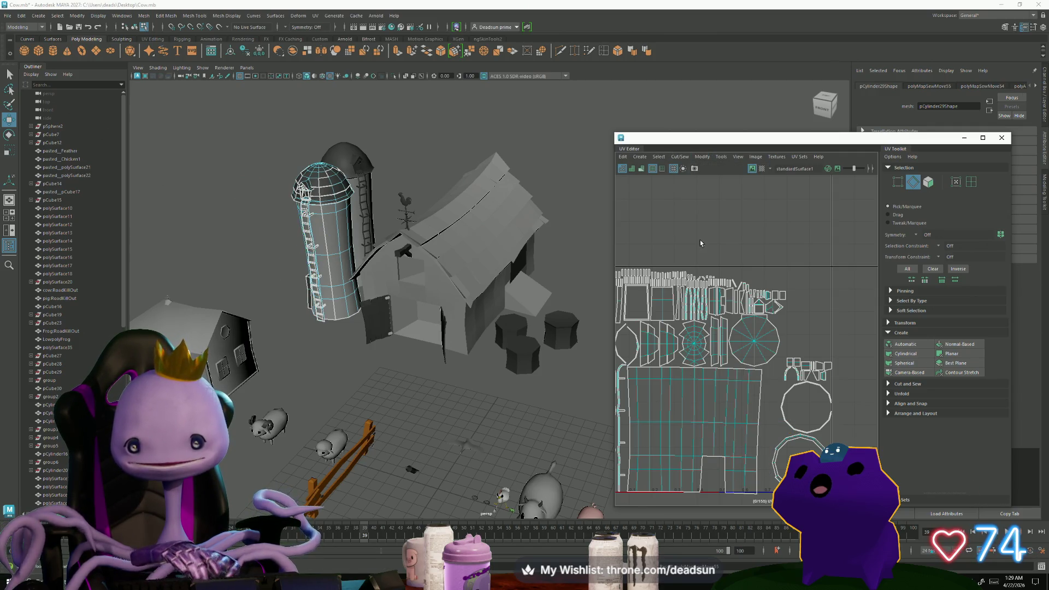
# Move the sewn body shell up and right, clear of others, and rotate it square to the axes.
pyautogui.scroll(-2, 705, 404)
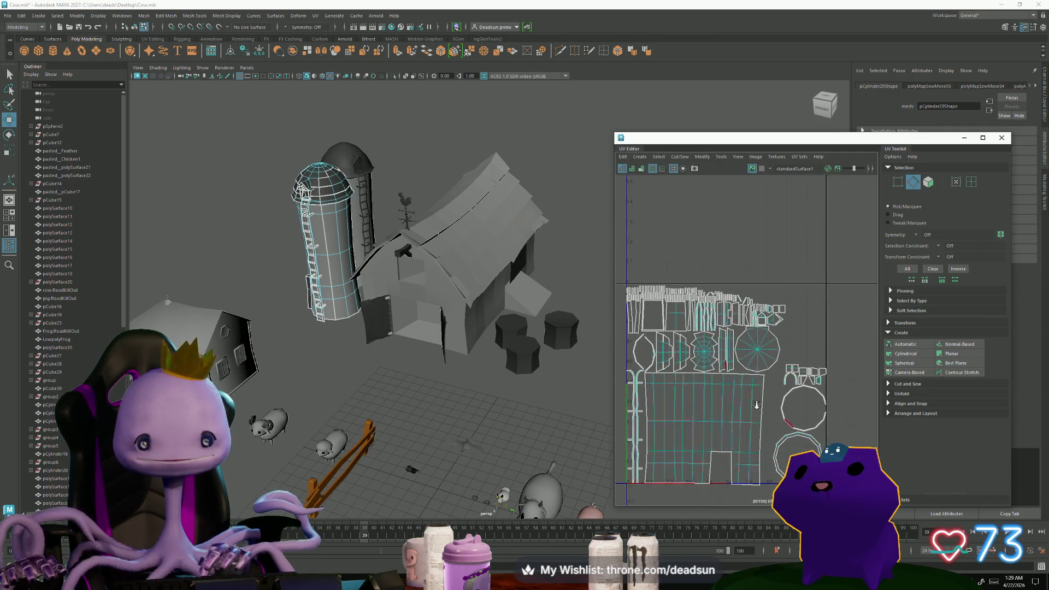
pyautogui.rightClick(717, 371)
pyautogui.click(752, 369)
pyautogui.click(713, 381)
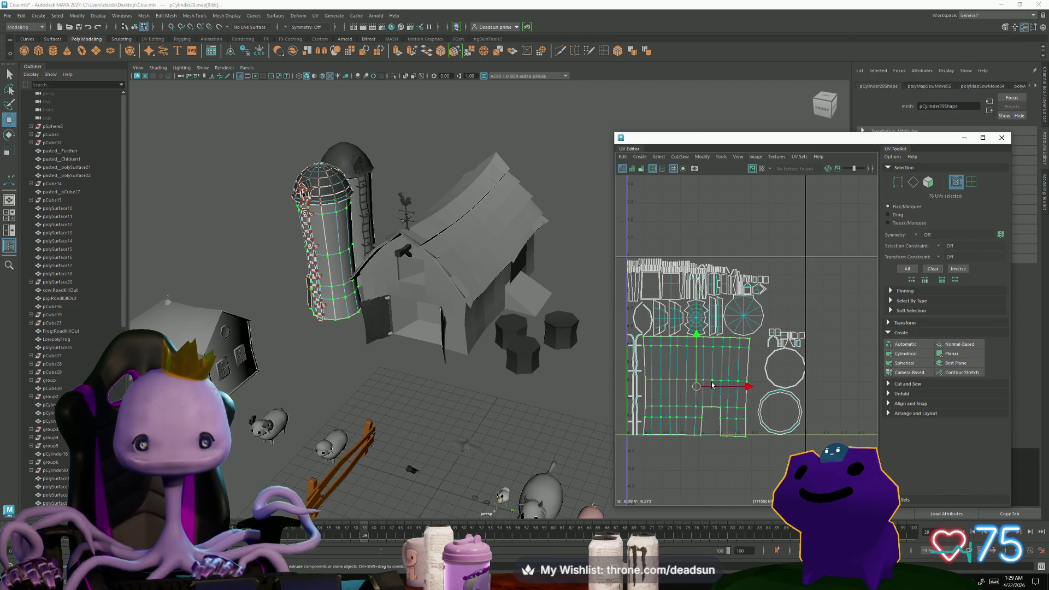
pyautogui.moveTo(702, 389); pyautogui.dragTo(873, 320)
pyautogui.scroll(-2, 805, 340)
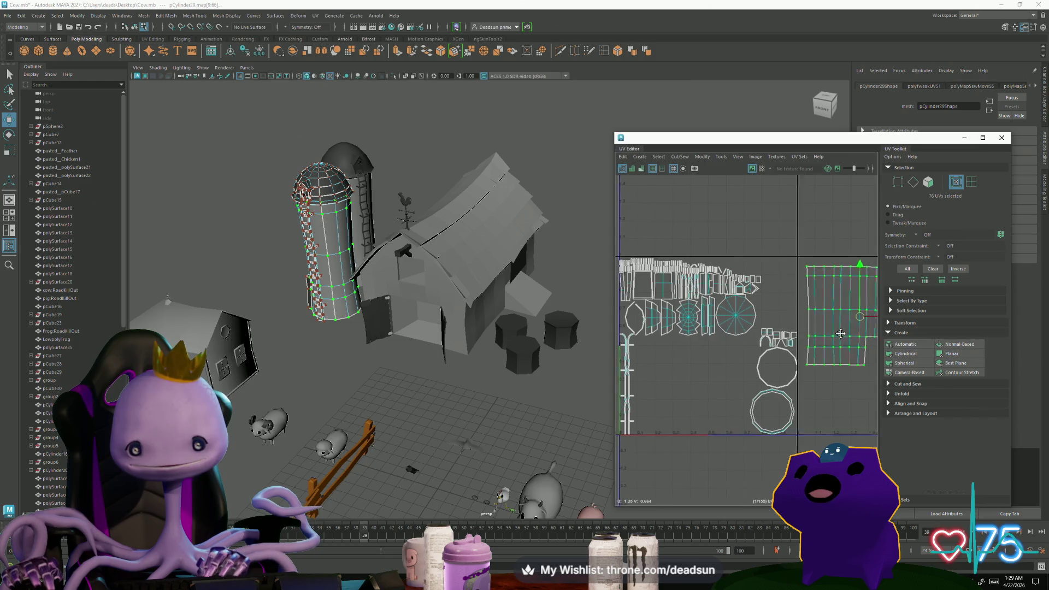
pyautogui.scroll(-1, 806, 340)
pyautogui.press('e')
pyautogui.moveTo(797, 381); pyautogui.dragTo(800, 386)
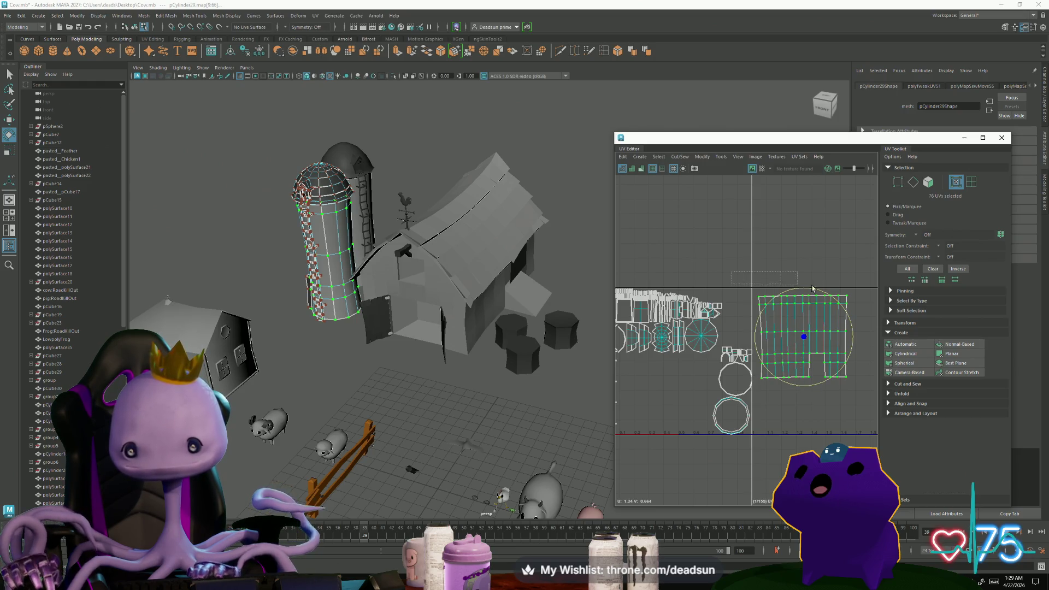
pyautogui.moveTo(867, 301); pyautogui.dragTo(867, 300)
pyautogui.press('r')
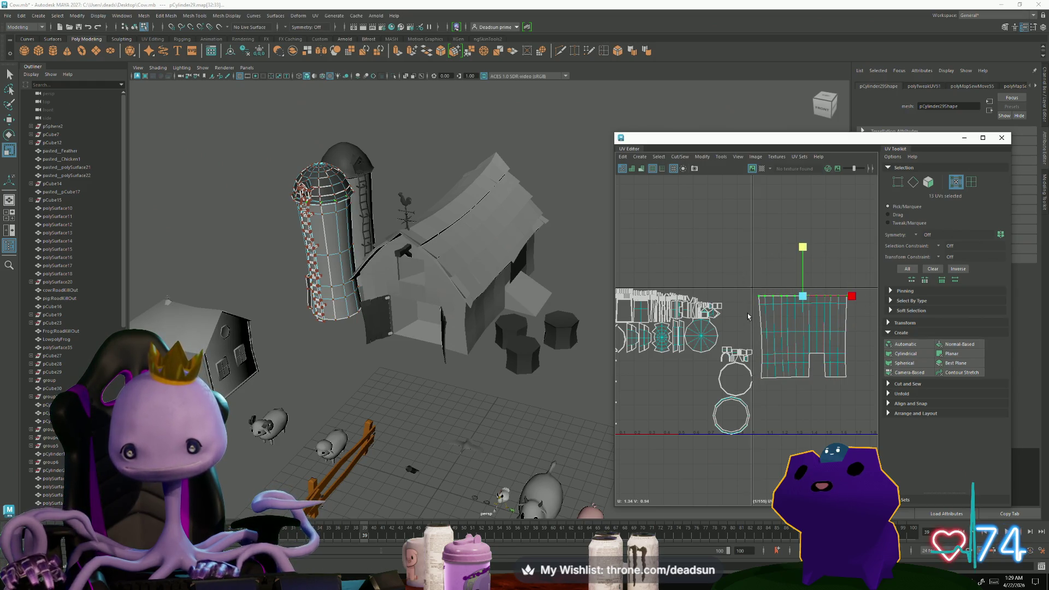
# Recentre the UV view and select the faces of the round cap shell.
pyautogui.keyDown('alt'); pyautogui.moveTo(579, 349); pyautogui.dragTo(514, 350); pyautogui.keyUp('alt')
pyautogui.scroll(5, 683, 364)
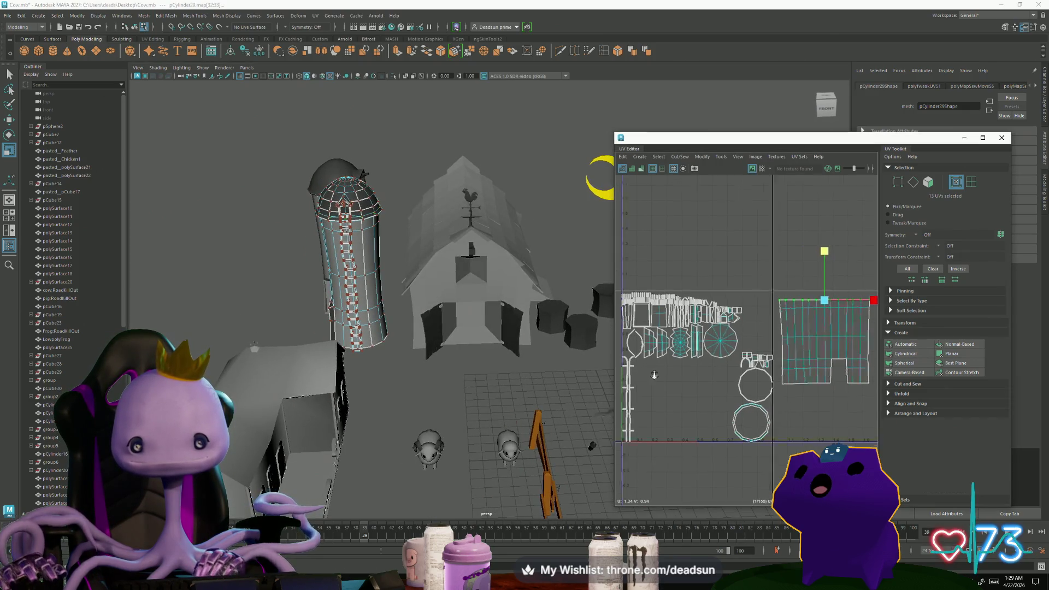
pyautogui.keyDown('alt'); pyautogui.moveTo(775, 407); pyautogui.dragTo(755, 415, button='middle'); pyautogui.keyUp('alt')
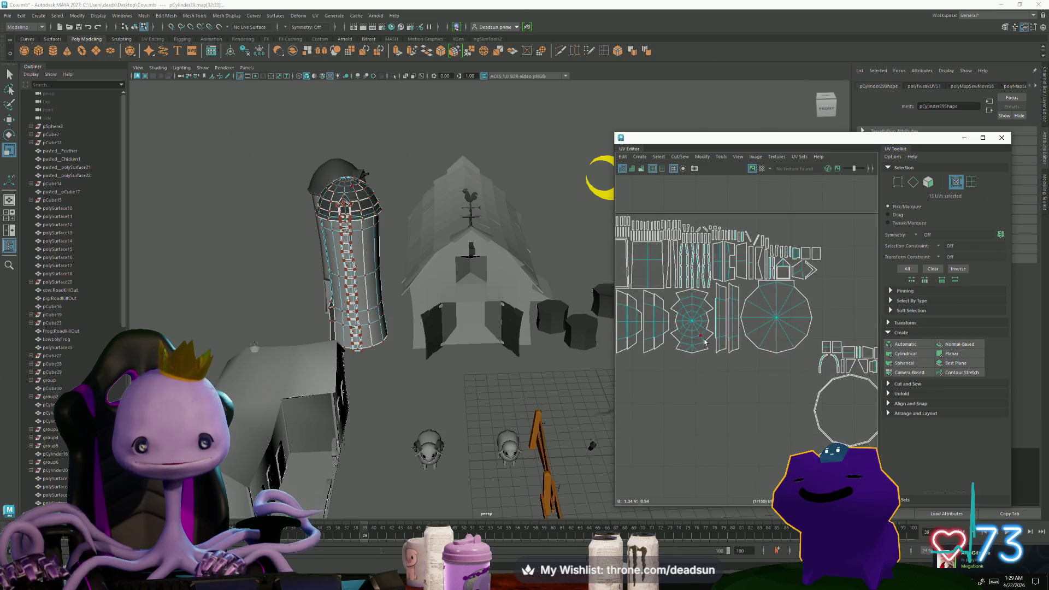
pyautogui.moveTo(770, 325); pyautogui.dragTo(771, 372, button='right')
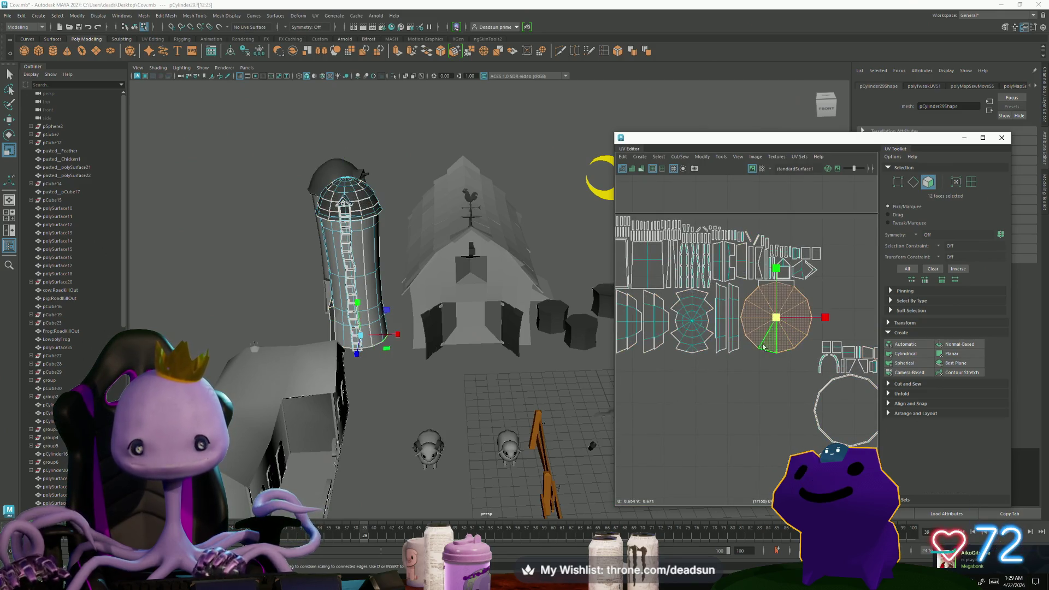
# Add the silo's bottom faces to the selection, then frame the silo top in the viewport.
pyautogui.moveTo(508, 414)
pyautogui.keyDown('alt'); pyautogui.mouseDown()
pyautogui.moveTo(410, 346)
pyautogui.moveTo(457, 411)
pyautogui.mouseUp(); pyautogui.keyUp('alt')
pyautogui.scroll(10, 404, 383)
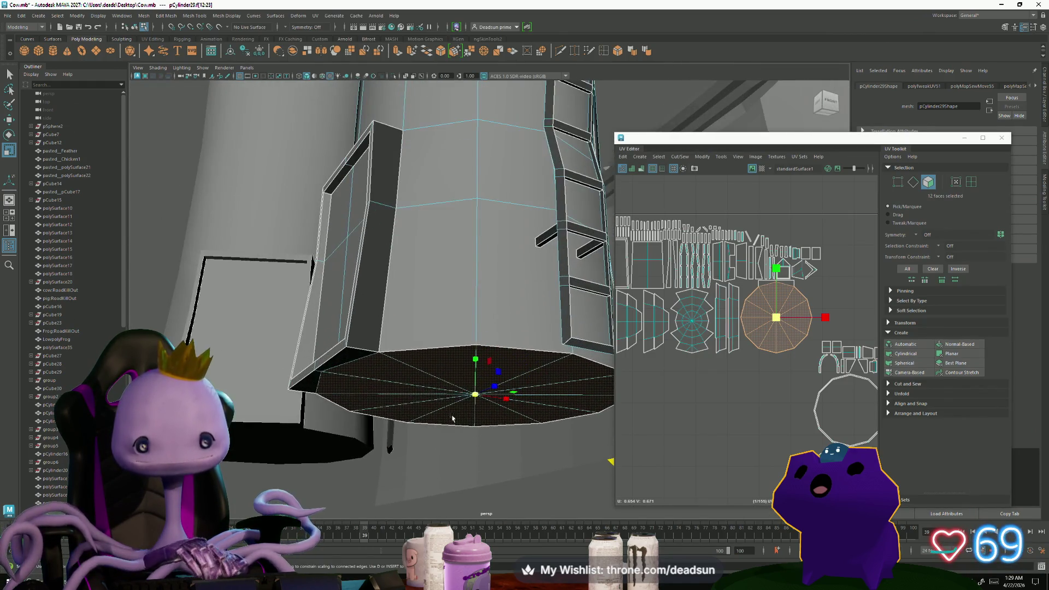
pyautogui.keyDown('shift'); pyautogui.click(354, 359); pyautogui.keyUp('shift')
pyautogui.keyDown('shift'); pyautogui.click(306, 393); pyautogui.keyUp('shift')
pyautogui.moveTo(306, 393)
pyautogui.keyDown('alt'); pyautogui.mouseDown()
pyautogui.moveTo(361, 393)
pyautogui.moveTo(433, 417)
pyautogui.moveTo(393, 403)
pyautogui.moveTo(456, 456)
pyautogui.moveTo(476, 339)
pyautogui.moveTo(499, 293)
pyautogui.moveTo(459, 288)
pyautogui.moveTo(475, 373)
pyautogui.moveTo(508, 450)
pyautogui.moveTo(468, 215)
pyautogui.moveTo(487, 300)
pyautogui.moveTo(480, 321)
pyautogui.moveTo(468, 317)
pyautogui.moveTo(482, 352)
pyautogui.moveTo(253, 234)
pyautogui.moveTo(459, 297)
pyautogui.moveTo(421, 236)
pyautogui.moveTo(460, 309)
pyautogui.mouseUp(); pyautogui.keyUp('alt')
pyautogui.scroll(-3, 659, 441)
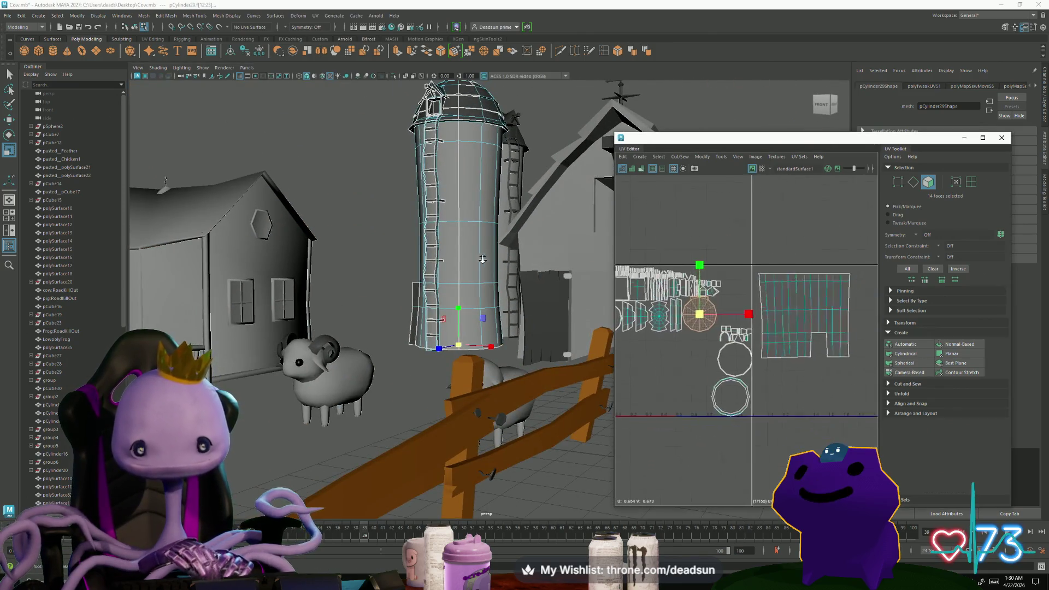
pyautogui.click(706, 404)
pyautogui.moveTo(464, 284)
pyautogui.keyDown('alt'); pyautogui.mouseDown()
pyautogui.moveTo(450, 304)
pyautogui.moveTo(425, 247)
pyautogui.mouseUp(); pyautogui.keyUp('alt')
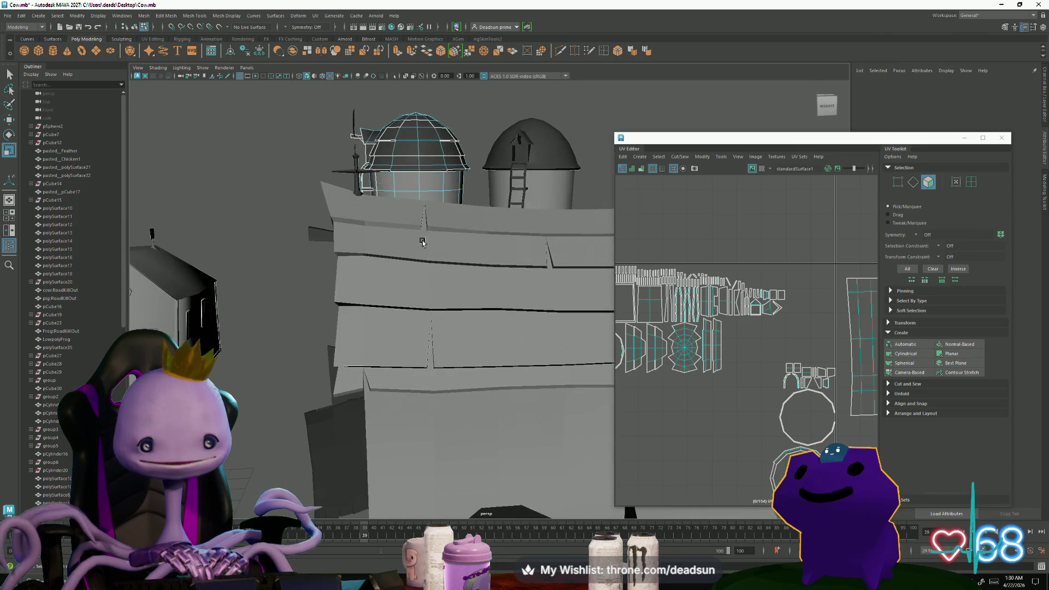
pyautogui.press('f')
pyautogui.moveTo(479, 215); pyautogui.dragTo(484, 194, button='right')
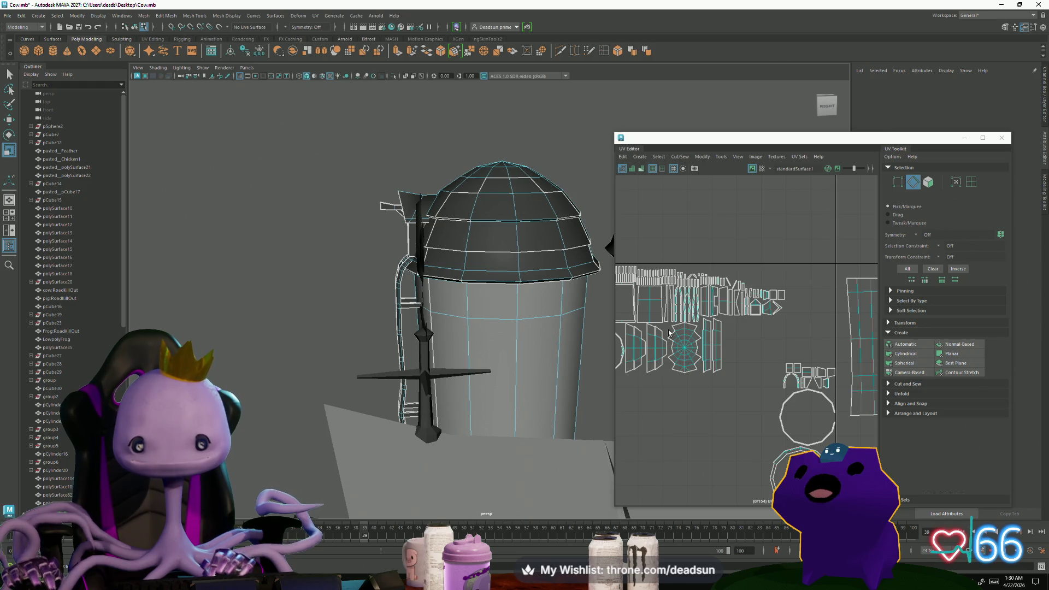
# Move and Sew the top cap's edges, then sew the circular shell's edge loop to its neighbours.
pyautogui.click(682, 352)
pyautogui.moveTo(700, 369); pyautogui.dragTo(664, 320)
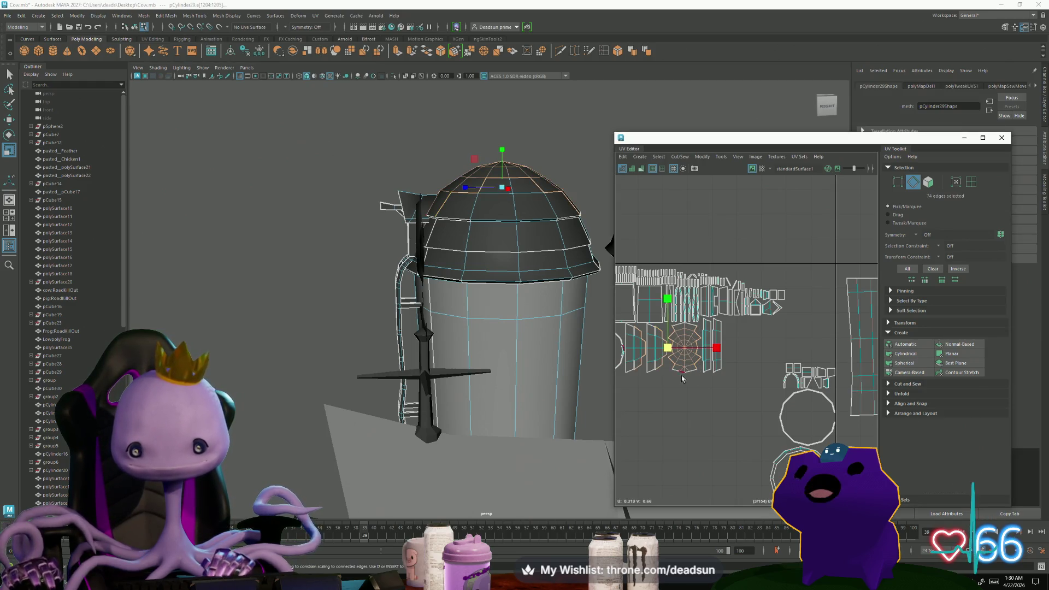
pyautogui.click(683, 158)
pyautogui.click(696, 238)
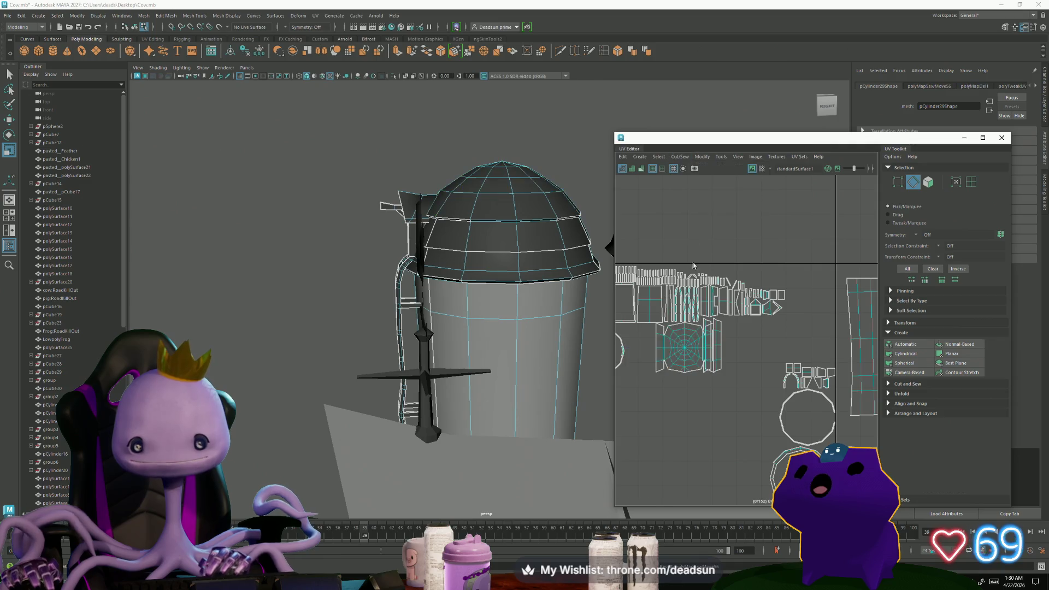
pyautogui.doubleClick(683, 392)
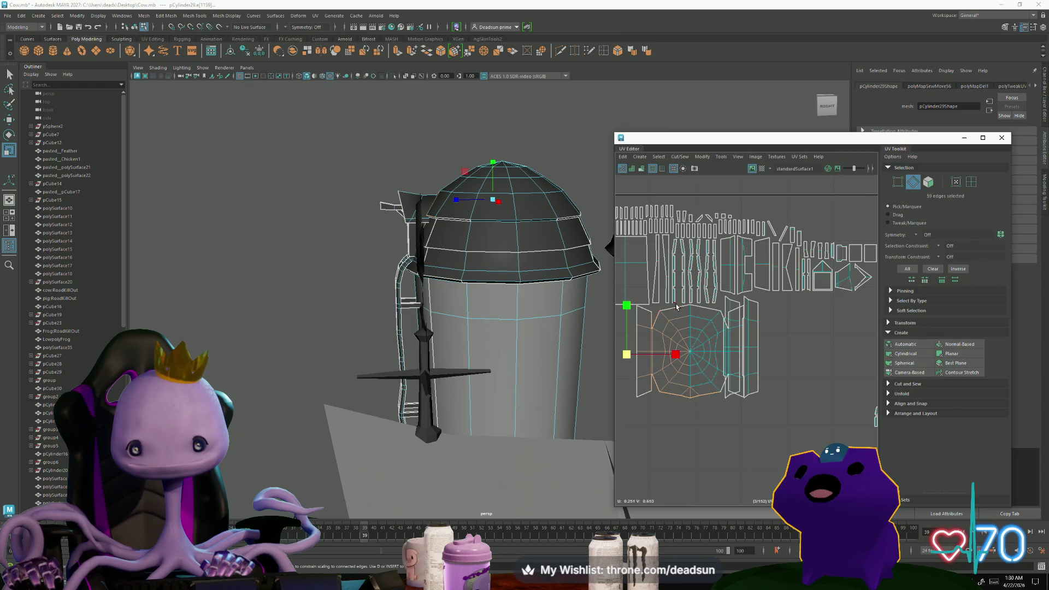
pyautogui.keyDown('shift'); pyautogui.click(702, 312); pyautogui.keyUp('shift')
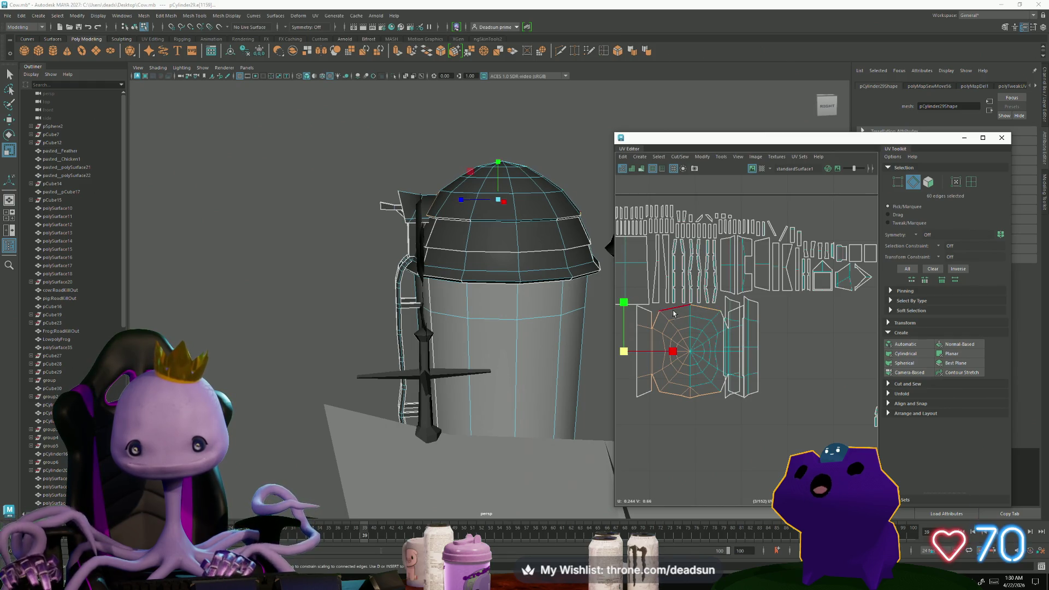
pyautogui.keyDown('shift'); pyautogui.click(674, 313); pyautogui.keyUp('shift')
pyautogui.click(676, 156)
pyautogui.click(719, 241)
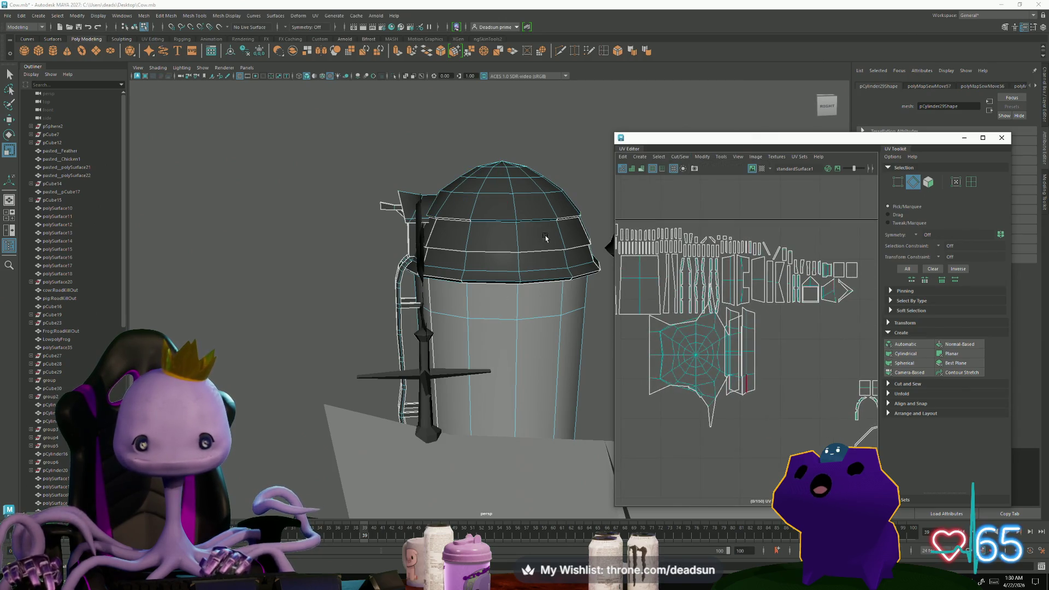
# Select the edge loops around the silo lid and dome, and Move and Sew them into one shell.
pyautogui.click(540, 255)
pyautogui.doubleClick(529, 250)
pyautogui.keyDown('alt'); pyautogui.moveTo(529, 250); pyautogui.dragTo(497, 182); pyautogui.keyUp('alt')
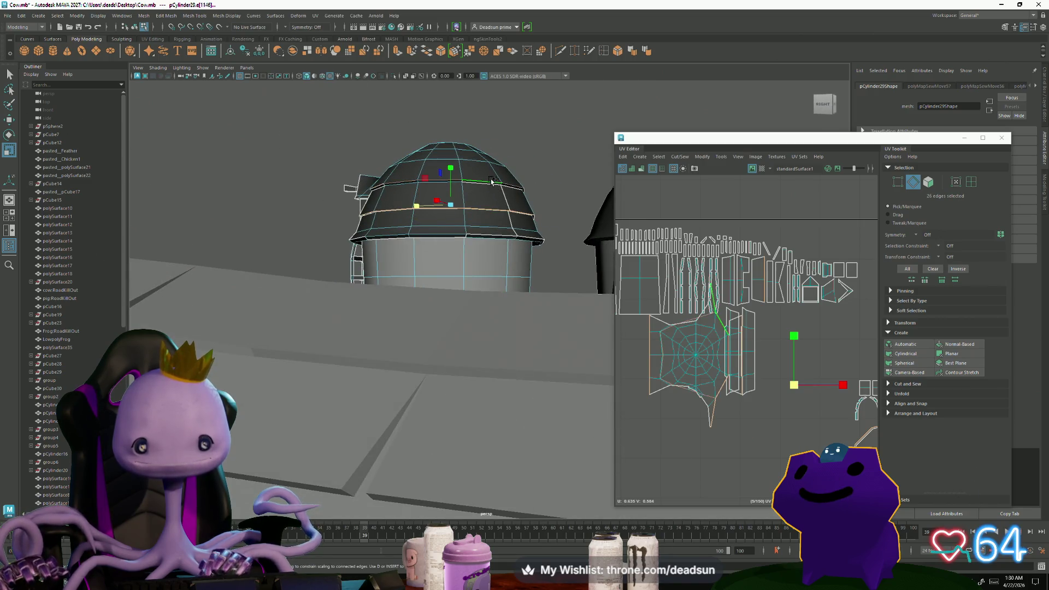
pyautogui.keyDown('shift'); pyautogui.doubleClick(492, 181); pyautogui.keyUp('shift')
pyautogui.keyDown('shift'); pyautogui.doubleClick(514, 225); pyautogui.keyUp('shift')
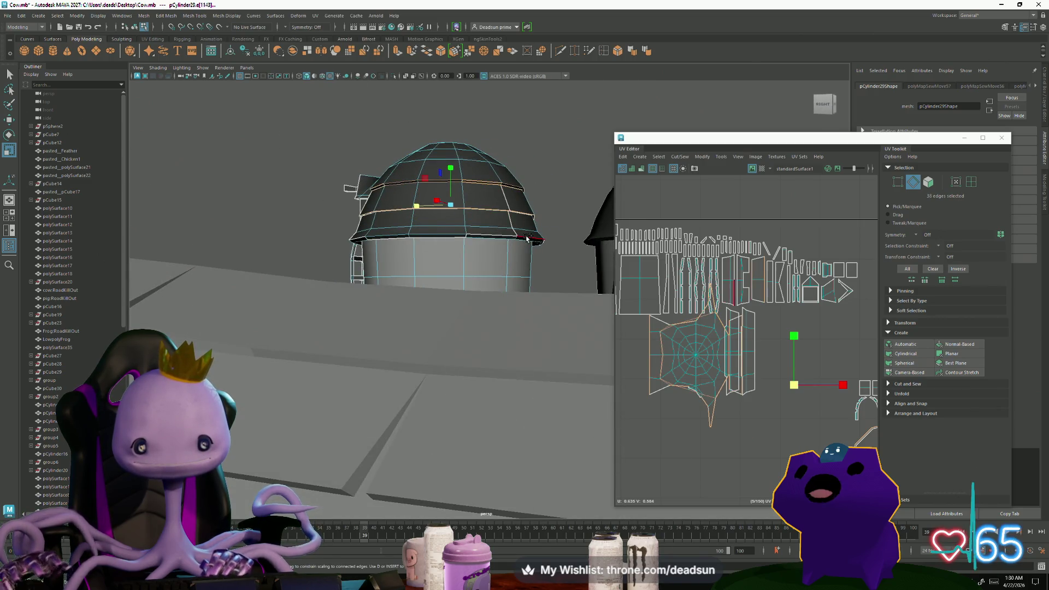
pyautogui.moveTo(514, 225)
pyautogui.keyDown('alt'); pyautogui.mouseDown()
pyautogui.moveTo(585, 250)
pyautogui.moveTo(503, 224)
pyautogui.mouseUp(); pyautogui.keyUp('alt')
pyautogui.click(679, 156)
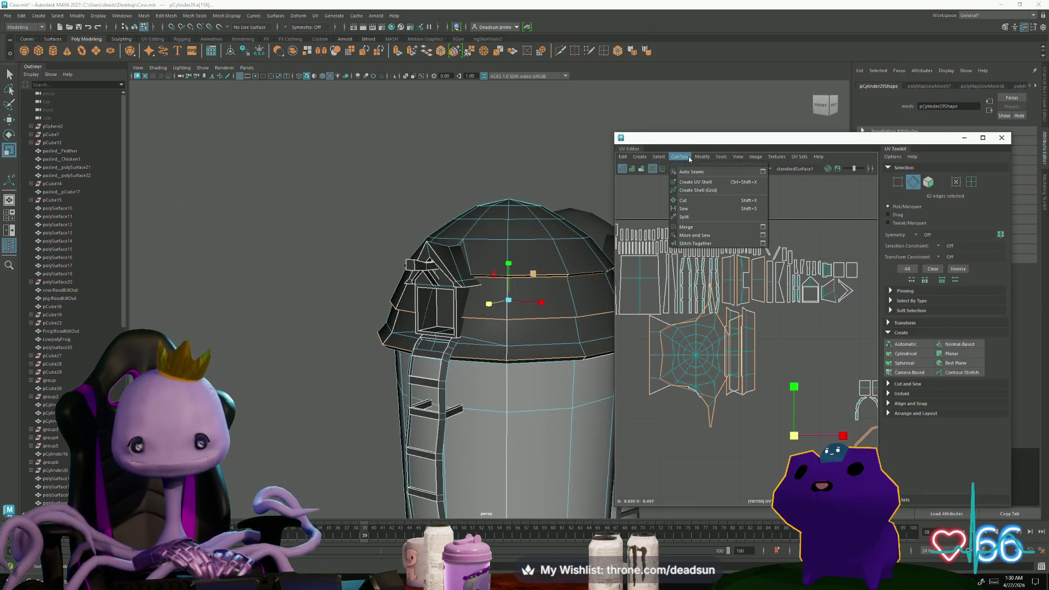
pyautogui.click(691, 236)
# Move the sewn dome shell down and right into open UV space.
pyautogui.scroll(-3, 755, 326)
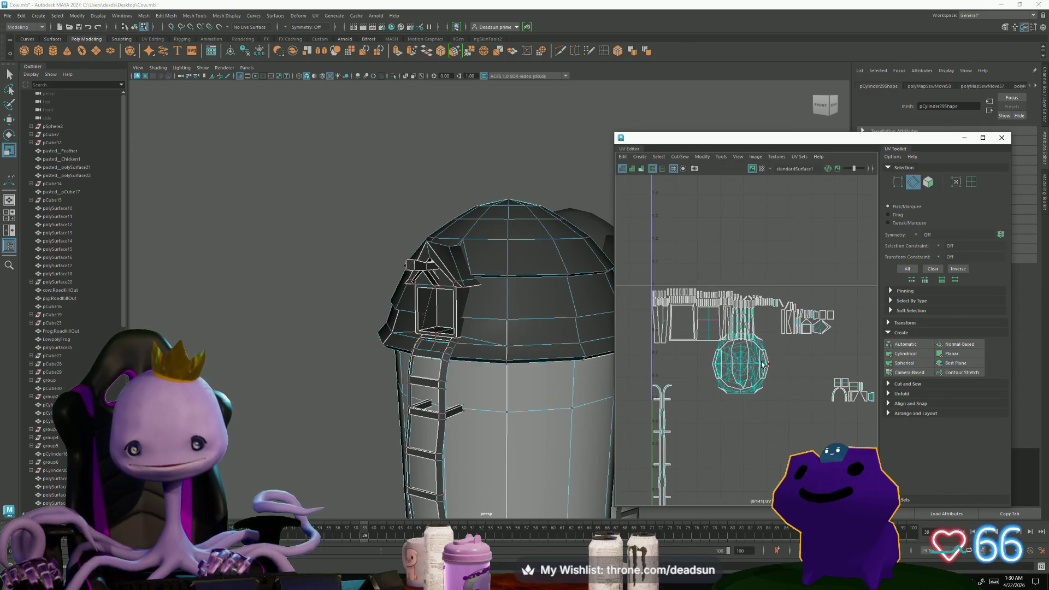
pyautogui.doubleClick(745, 370)
pyautogui.press('w')
pyautogui.moveTo(740, 365); pyautogui.dragTo(748, 404)
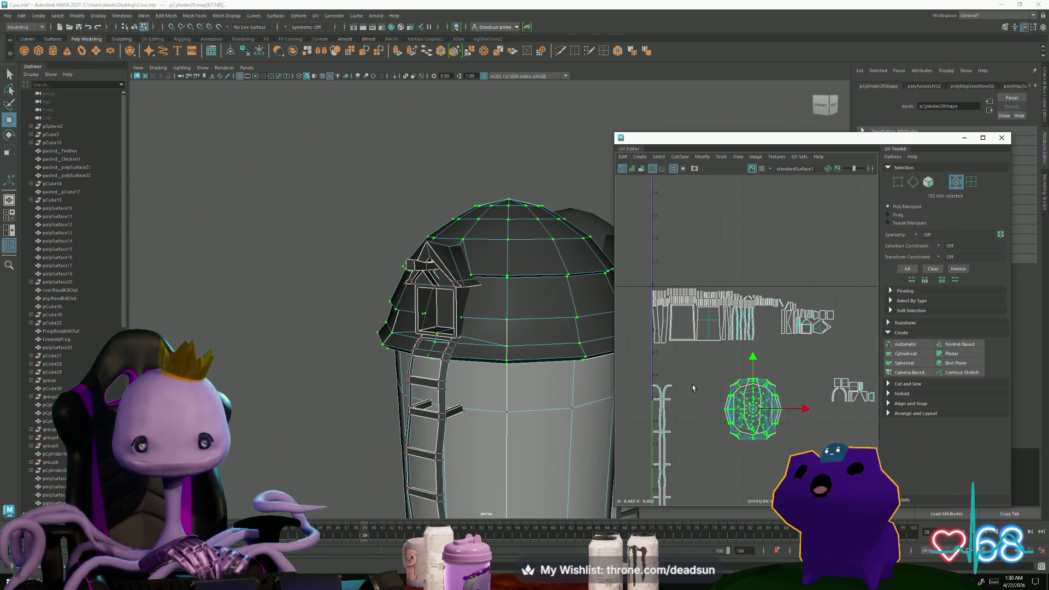
pyautogui.click(721, 157)
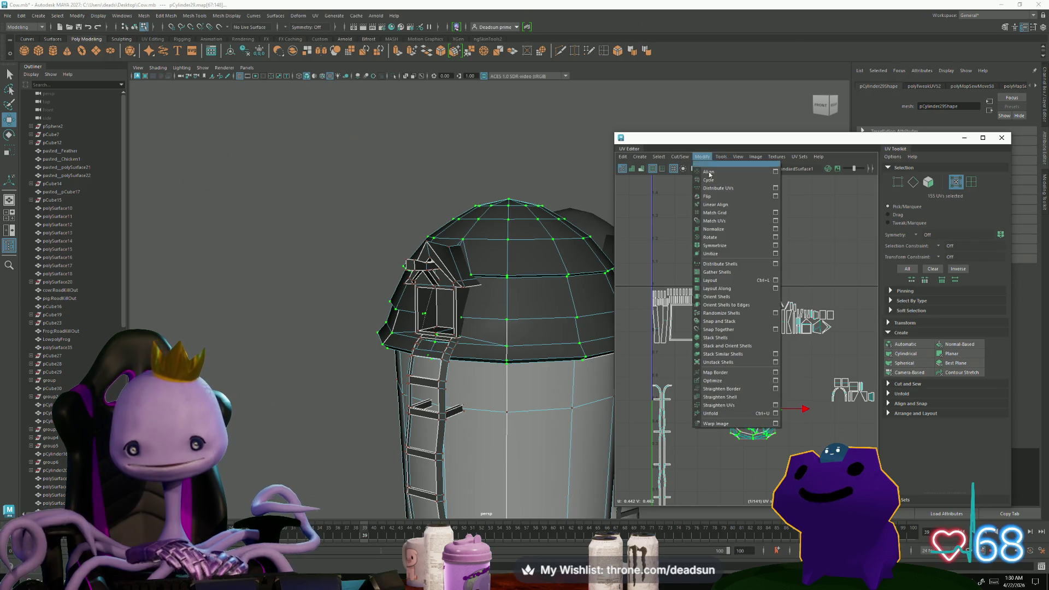
# Unfold the dome shell, then select the edge loop along its lower rim band.
pyautogui.click(710, 411)
pyautogui.scroll(3, 752, 433)
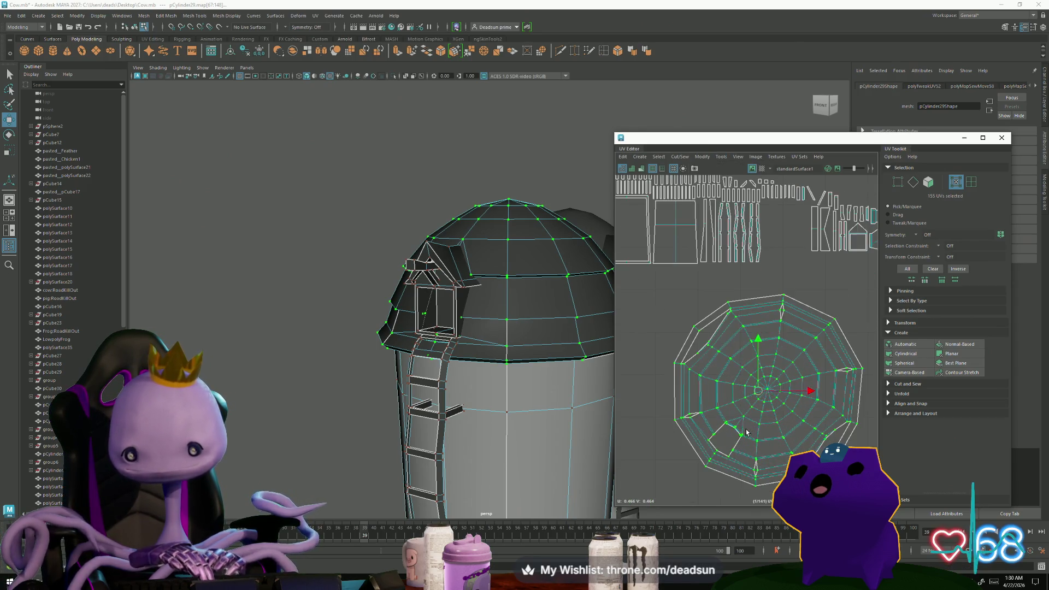
pyautogui.moveTo(809, 433); pyautogui.dragTo(808, 407, button='right')
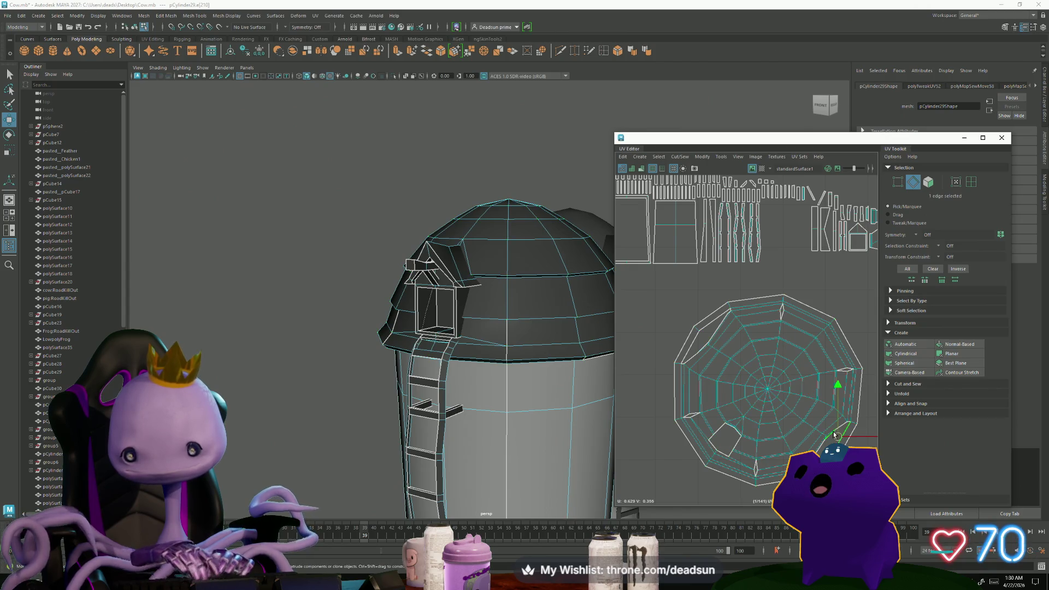
pyautogui.click(775, 415)
pyautogui.keyDown('shift'); pyautogui.click(705, 325); pyautogui.keyUp('shift')
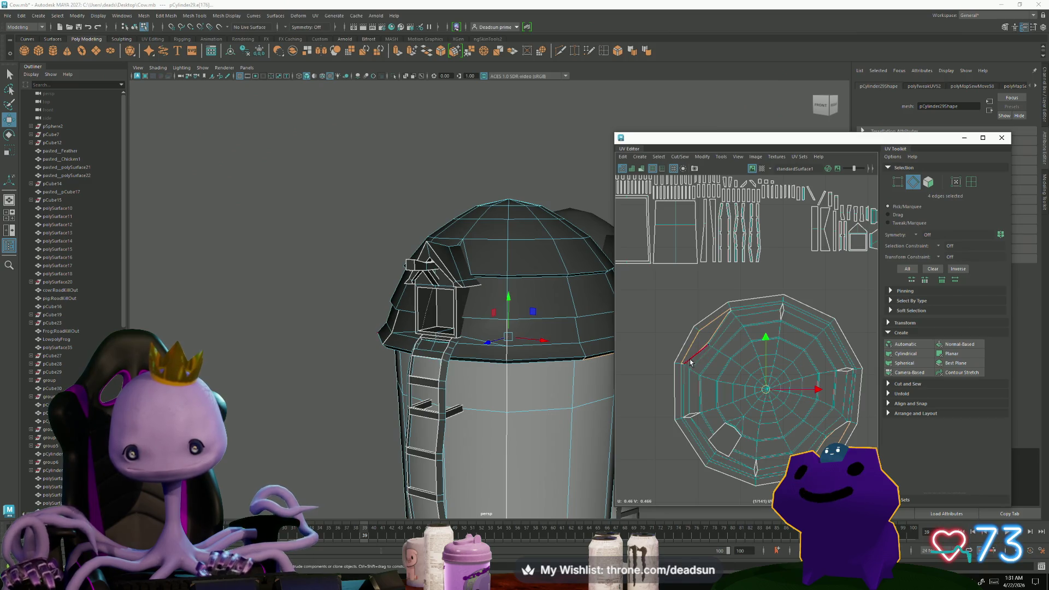
pyautogui.moveTo(496, 345)
pyautogui.keyDown('alt'); pyautogui.mouseDown()
pyautogui.moveTo(545, 350)
pyautogui.moveTo(448, 330)
pyautogui.mouseUp(); pyautogui.keyUp('alt')
pyautogui.keyDown('shift'); pyautogui.click(436, 327); pyautogui.keyUp('shift')
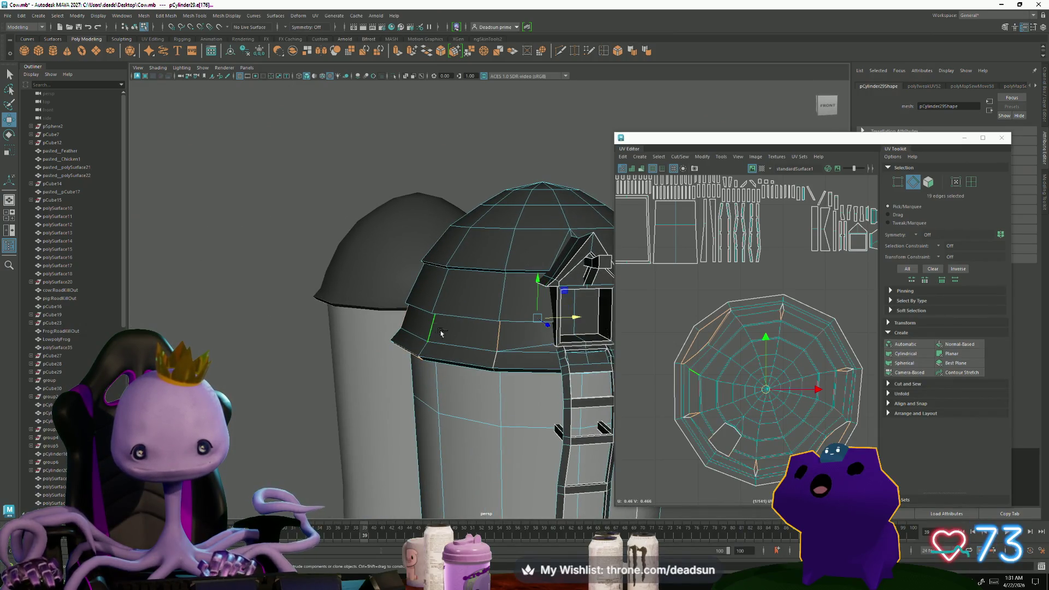
pyautogui.keyDown('shift'); pyautogui.click(426, 348); pyautogui.keyUp('shift')
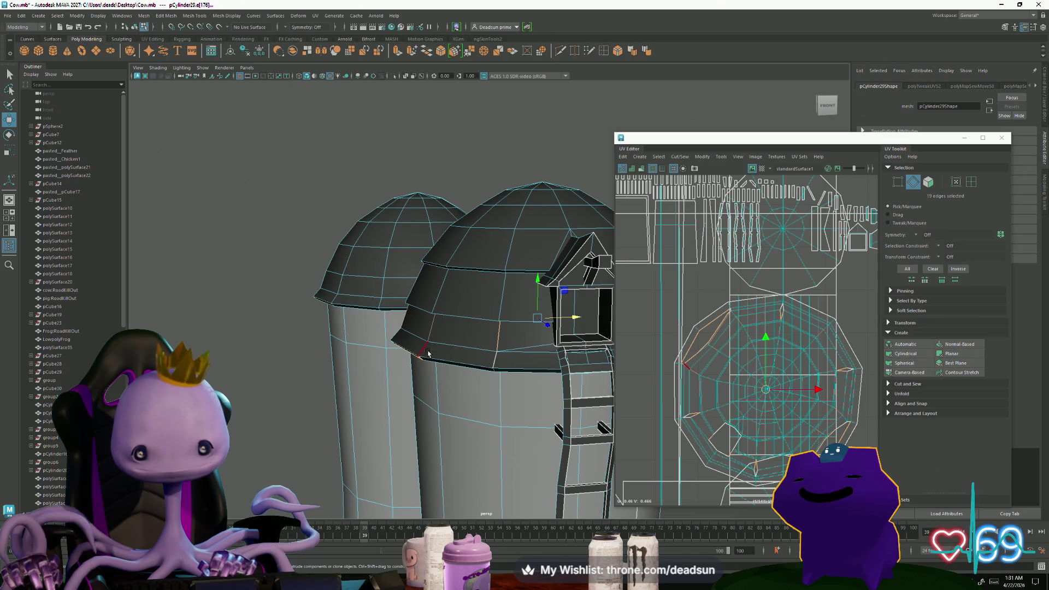
pyautogui.keyDown('shift'); pyautogui.click(459, 367); pyautogui.keyUp('shift')
pyautogui.keyDown('shift'); pyautogui.doubleClick(426, 348); pyautogui.keyUp('shift')
pyautogui.keyDown('alt'); pyautogui.moveTo(426, 348); pyautogui.dragTo(493, 233); pyautogui.keyUp('alt')
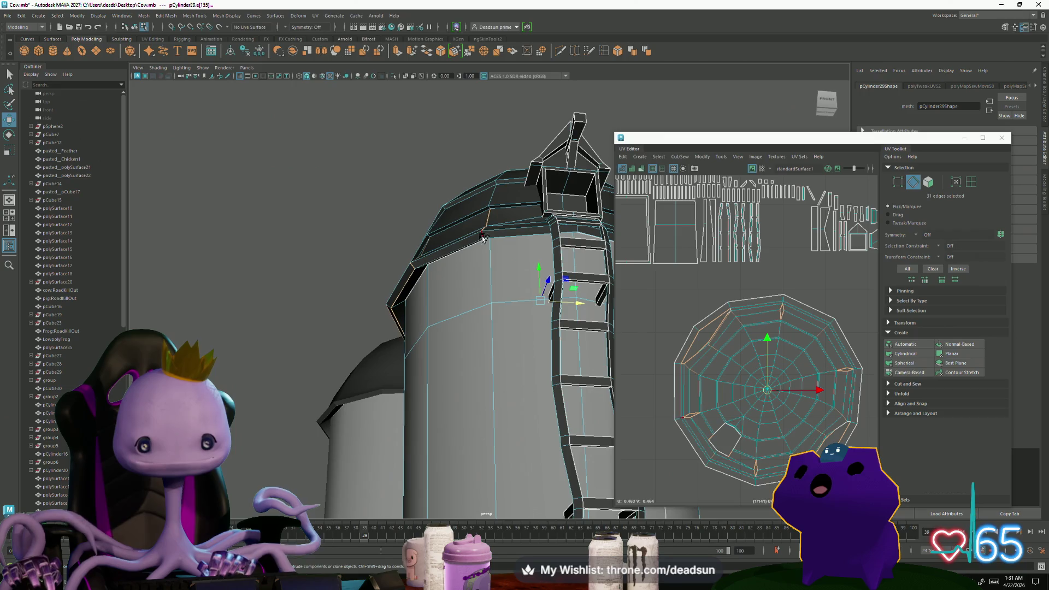
# Cut the UVs along the rim loop and unfold the resulting disc and band shells flat.
pyautogui.click(682, 156)
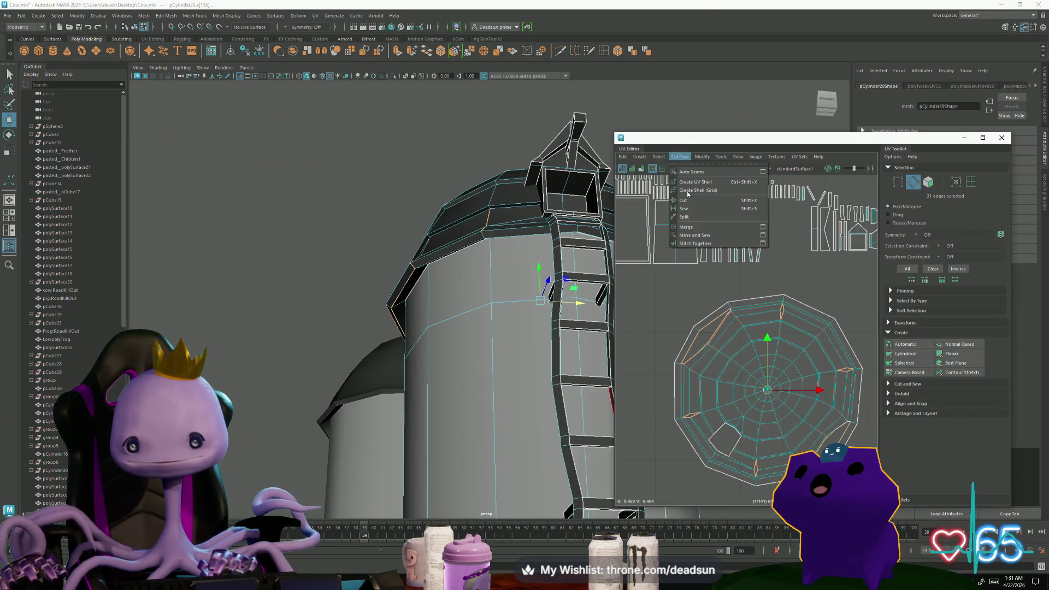
pyautogui.click(699, 242)
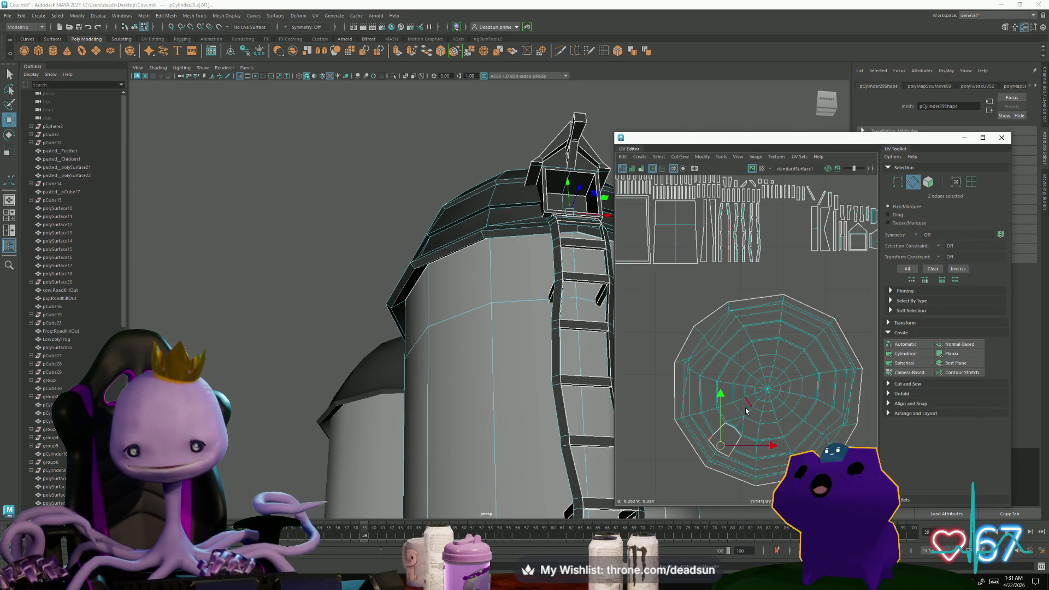
pyautogui.doubleClick(798, 406)
pyautogui.click(680, 156)
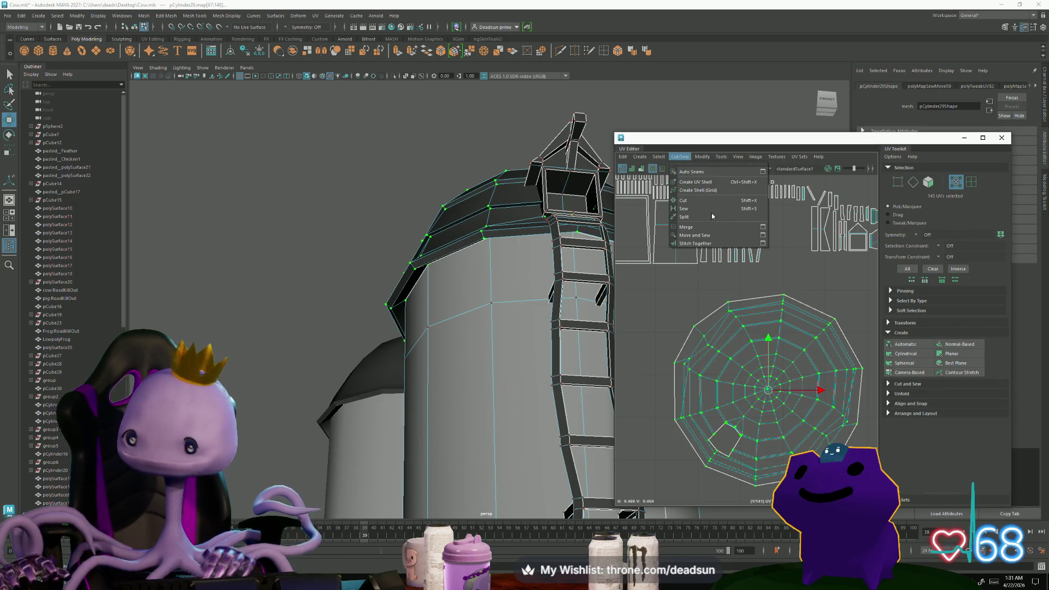
pyautogui.moveTo(703, 156)
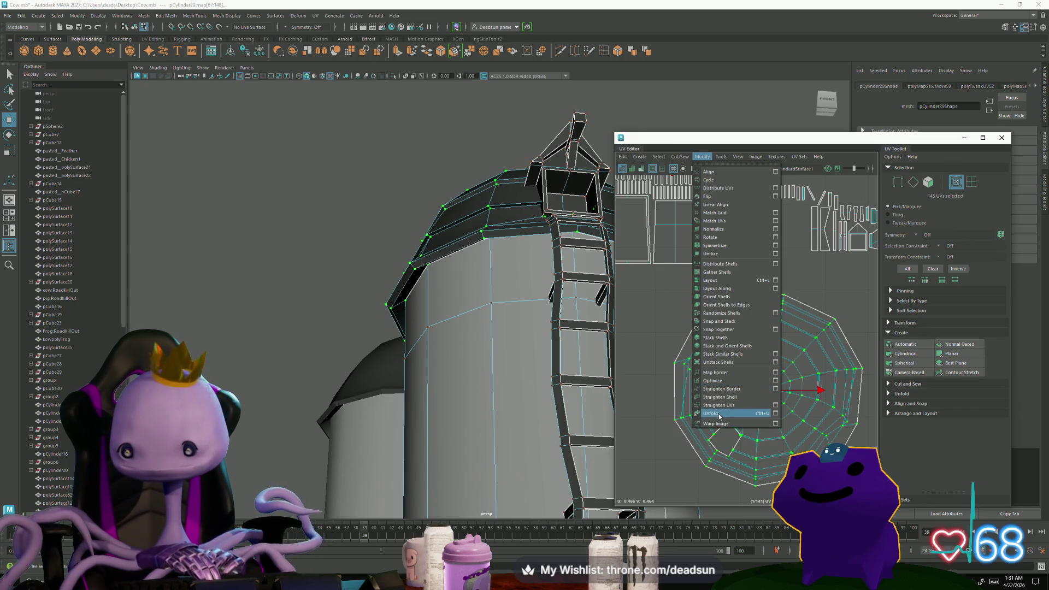
pyautogui.click(719, 414)
# Place the circular shell to the right of the rectangular shell and recentre the UV layout.
pyautogui.scroll(-3, 711, 355)
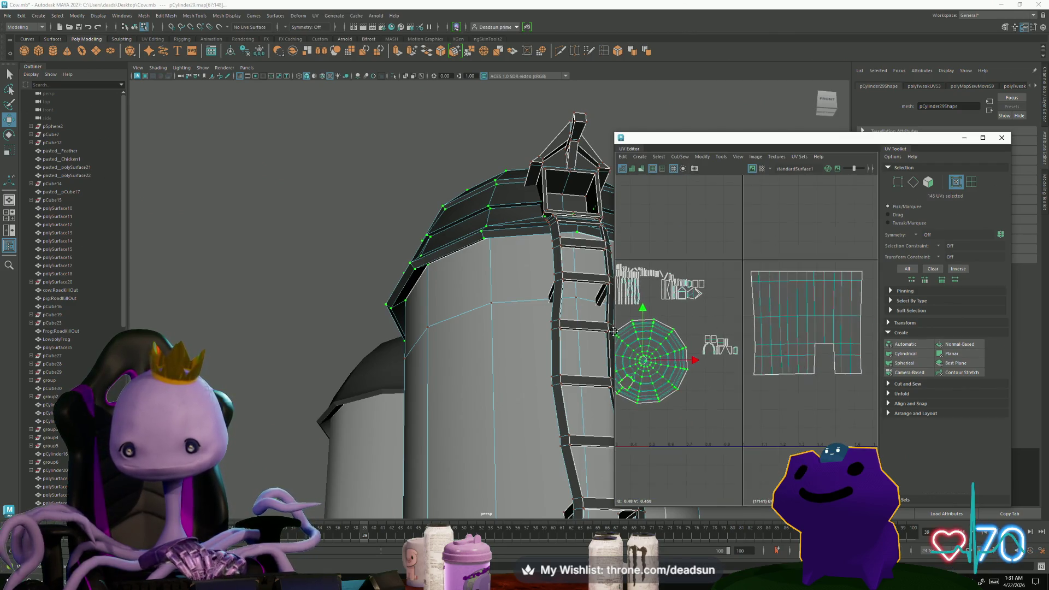
pyautogui.scroll(-2, 655, 361)
pyautogui.moveTo(662, 371)
pyautogui.mouseDown()
pyautogui.moveTo(858, 346)
pyautogui.moveTo(867, 332)
pyautogui.mouseUp()
pyautogui.scroll(2, 852, 373)
pyautogui.keyDown('alt'); pyautogui.moveTo(852, 373); pyautogui.dragTo(807, 404, button='middle'); pyautogui.keyUp('alt')
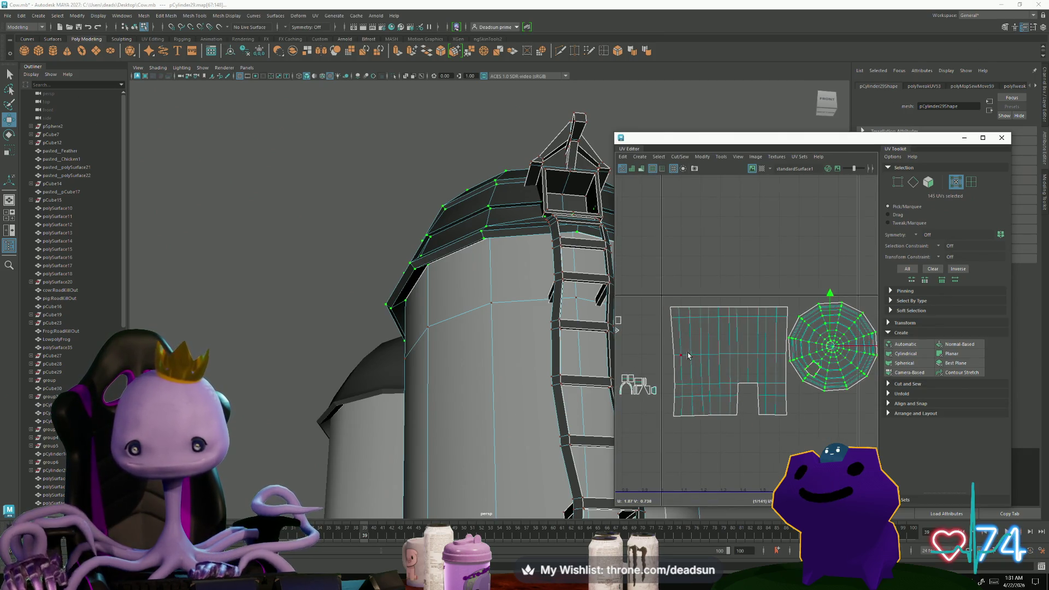